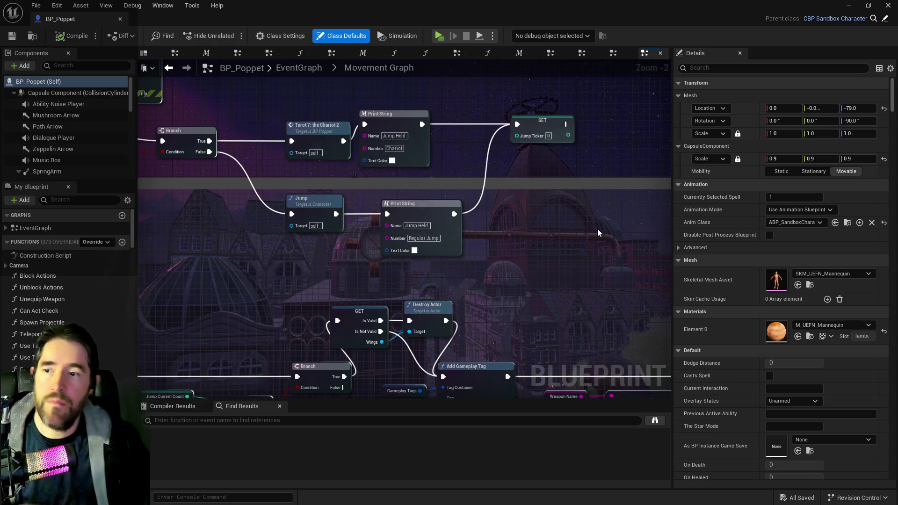
- Box-select and delete the nodes beside the Sprint Or Dodge comment, leaving it empty
scroll(365, 238, down, 4)
mouse_move(364, 241)
mouse_down()
mouse_move(481, 300)
mouse_move(327, 262)
mouse_move(594, 236)
mouse_move(325, 247)
mouse_move(184, 190)
mouse_move(355, 176)
mouse_up()
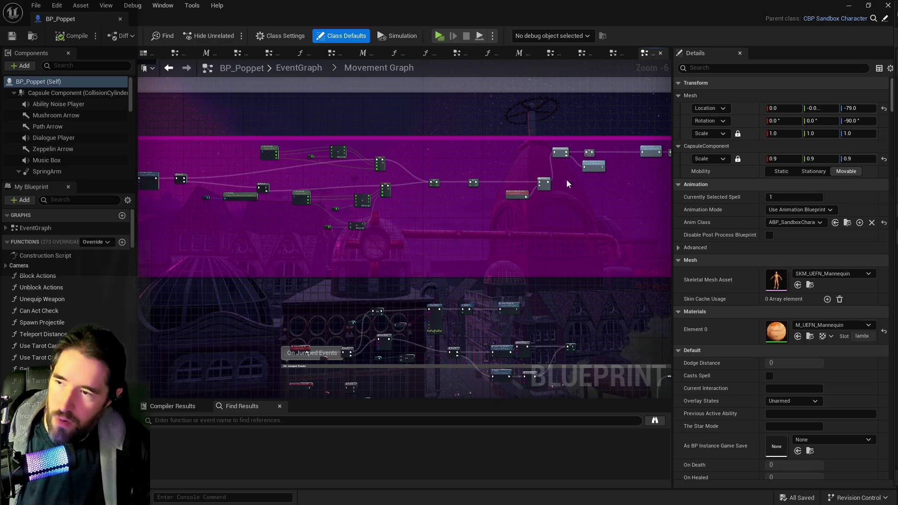
mouse_move(546, 179)
mouse_down()
mouse_move(321, 186)
mouse_move(408, 209)
mouse_move(187, 187)
mouse_up()
scroll(251, 189, down, 2)
mouse_move(252, 190)
mouse_down()
mouse_move(403, 246)
mouse_move(307, 217)
mouse_move(447, 194)
mouse_up()
scroll(447, 195, up, 2)
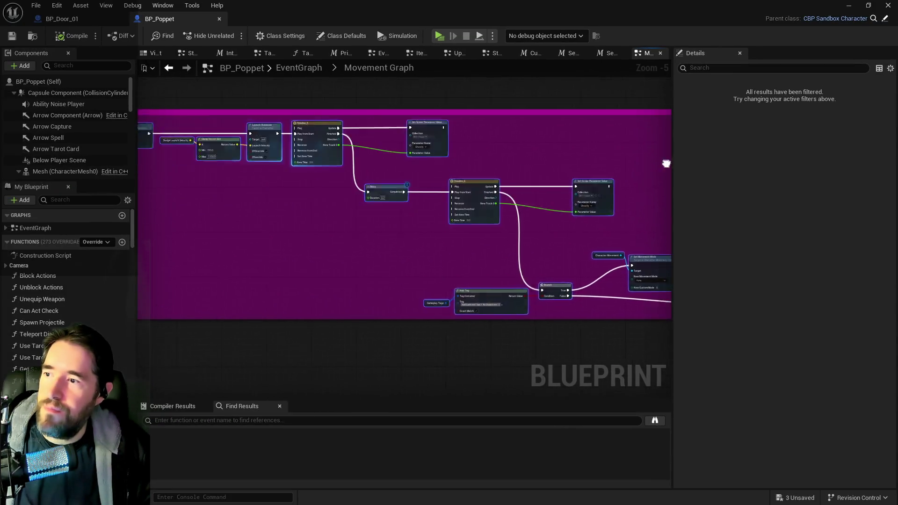
mouse_move(665, 163)
mouse_down()
mouse_move(472, 148)
mouse_move(514, 177)
mouse_move(553, 186)
mouse_move(140, 201)
mouse_up()
scroll(552, 182, up, 1)
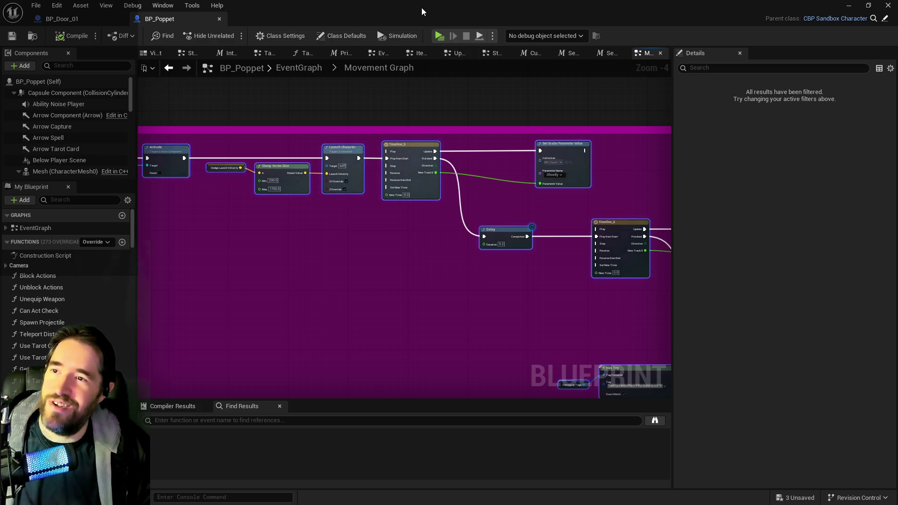
scroll(211, 182, up, 4)
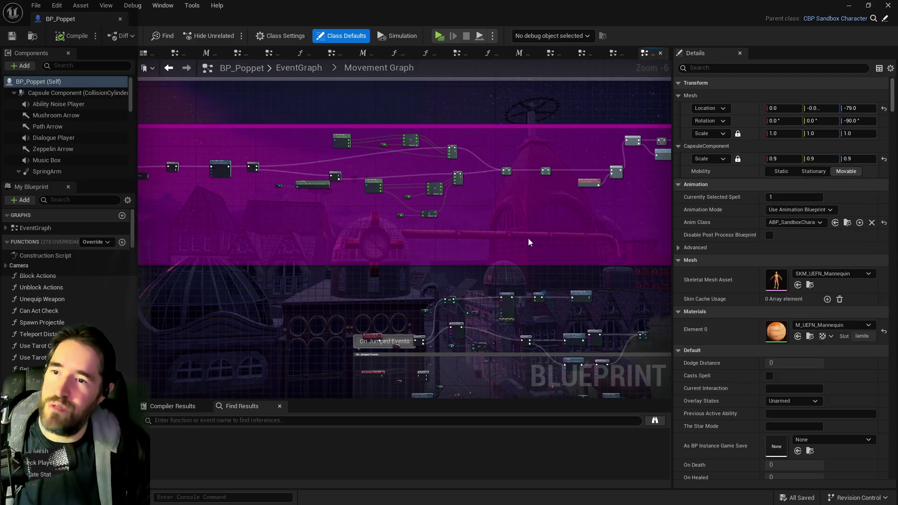
scroll(375, 227, down, 4)
mouse_move(385, 200)
mouse_down()
mouse_move(711, 276)
mouse_move(685, 264)
mouse_move(666, 278)
mouse_move(615, 274)
mouse_up()
key(Delete)
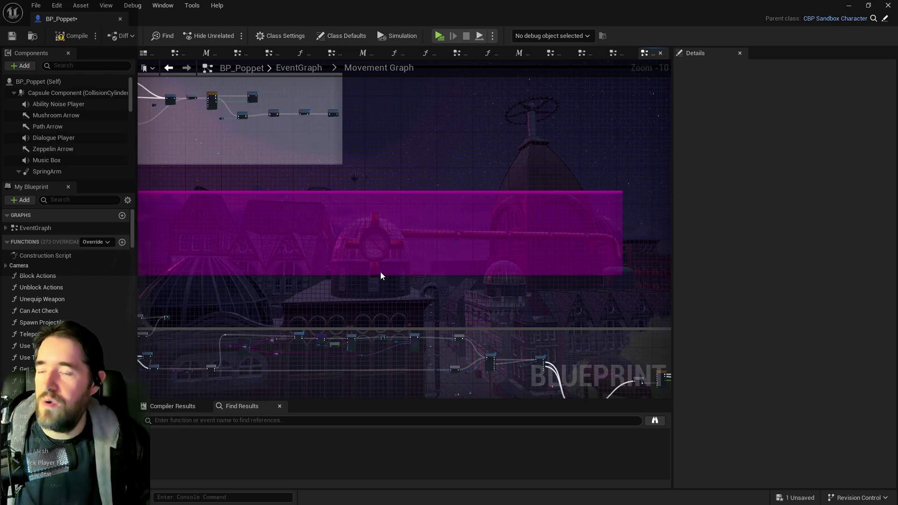
- Wire Sprint Or Dodge's Triggered output into Can Act Check's exec input
mouse_move(366, 236)
mouse_down()
mouse_move(591, 216)
mouse_move(503, 196)
mouse_up()
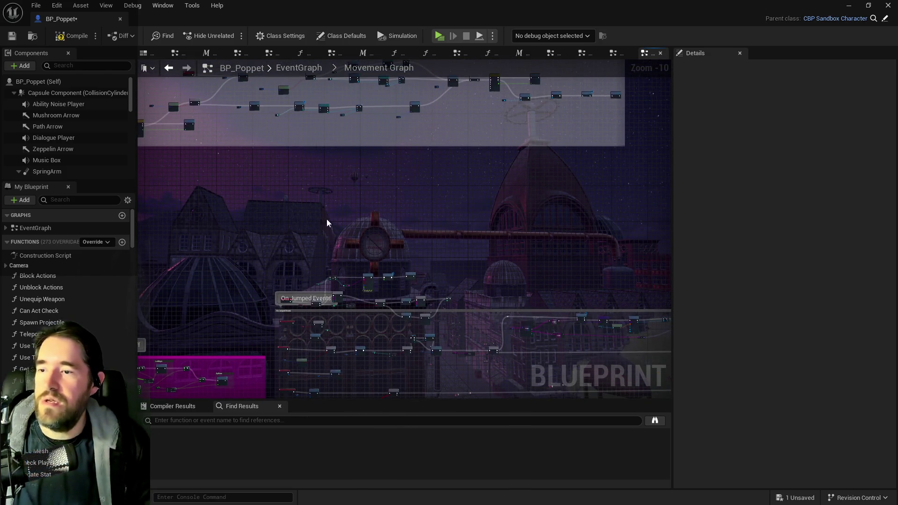
mouse_move(260, 229)
mouse_down()
mouse_move(549, 280)
mouse_move(478, 225)
mouse_move(456, 225)
mouse_up()
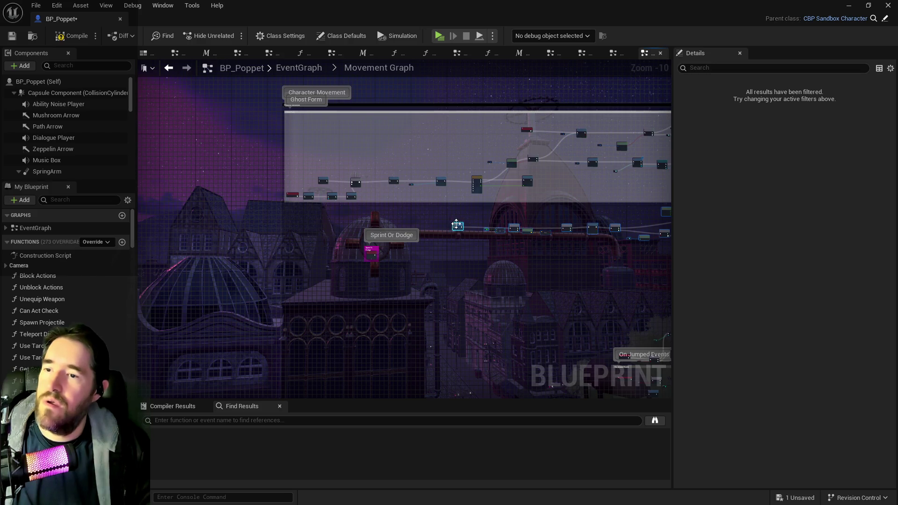
scroll(456, 225, up, 8)
drag(463, 290, 287, 266)
drag(241, 244, 442, 245)
- Compile BP_Poppet, which fails with a Curse Check Ability Cost error
scroll(440, 248, down, 7)
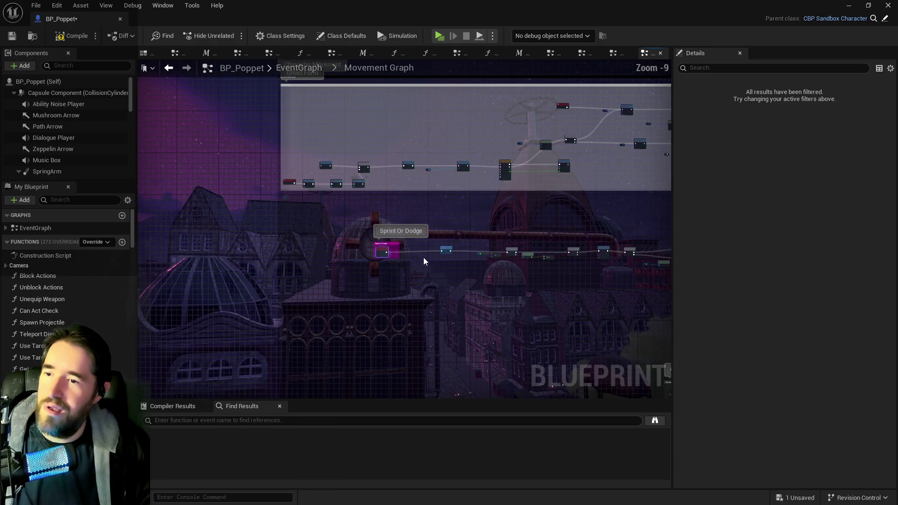
scroll(424, 261, down, 1)
mouse_move(372, 219)
mouse_down()
mouse_move(837, 300)
mouse_move(618, 302)
mouse_move(655, 310)
mouse_up()
scroll(247, 259, up, 11)
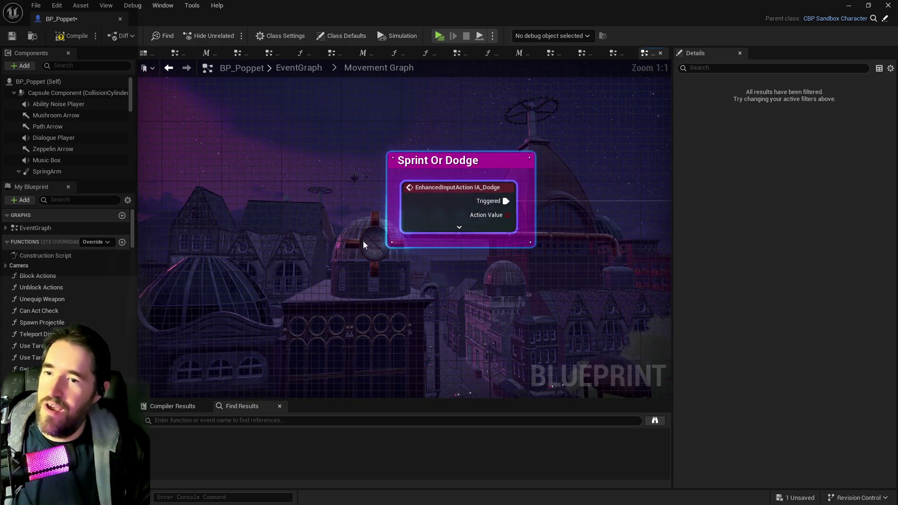
scroll(410, 243, down, 10)
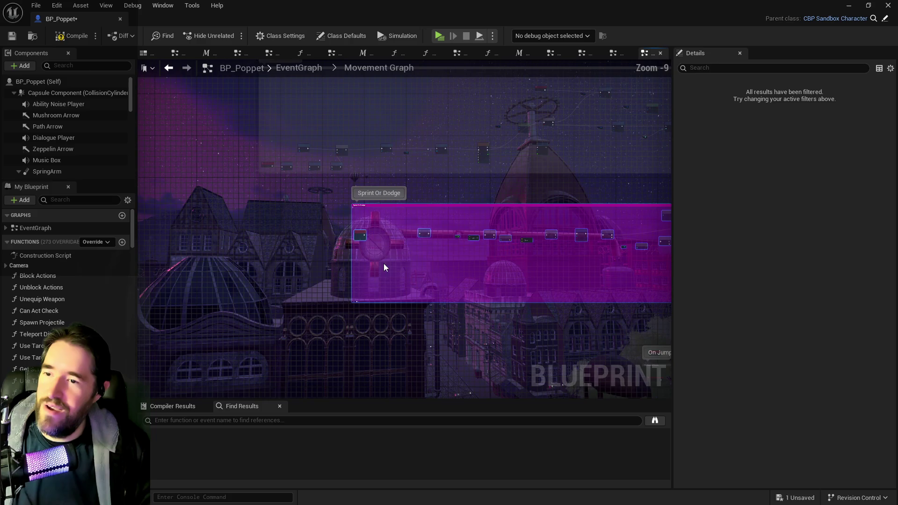
click(72, 36)
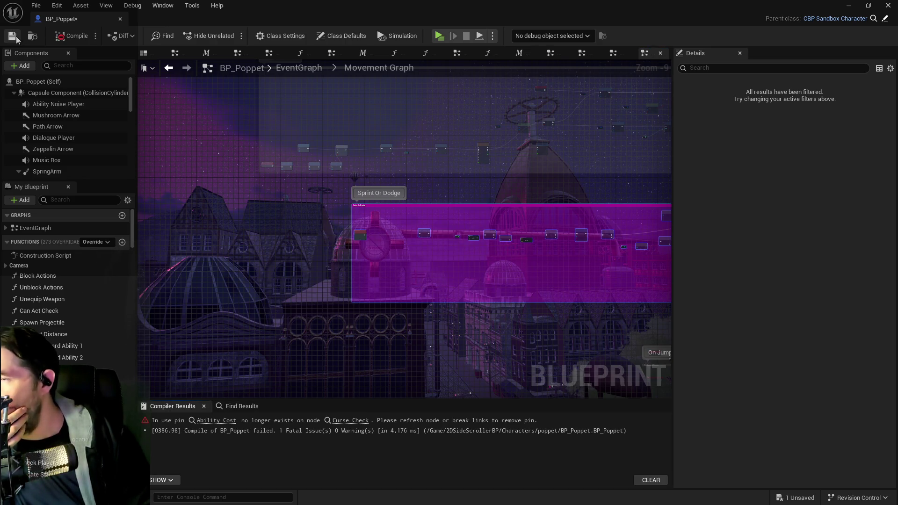
- Jump from Compiler Results to the Curse Check node and search 'curse ch' in My Blueprint
drag(475, 301, 377, 305)
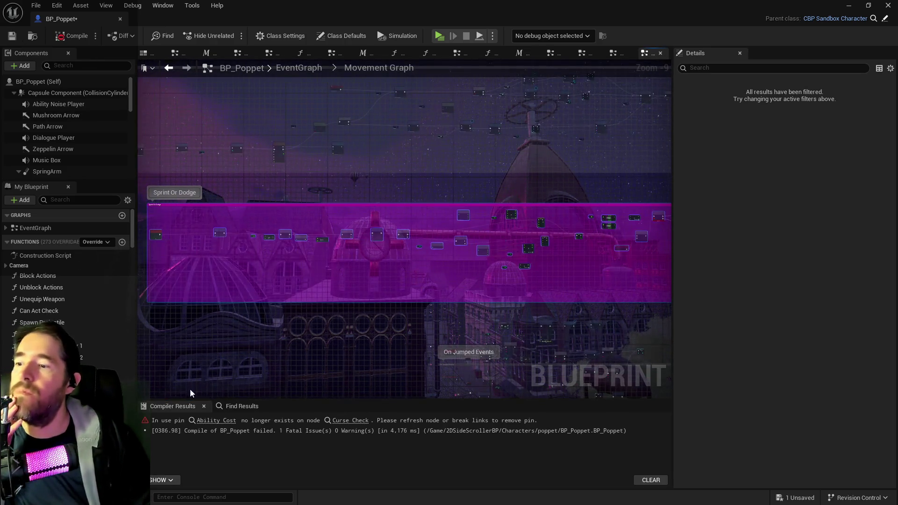
click(206, 420)
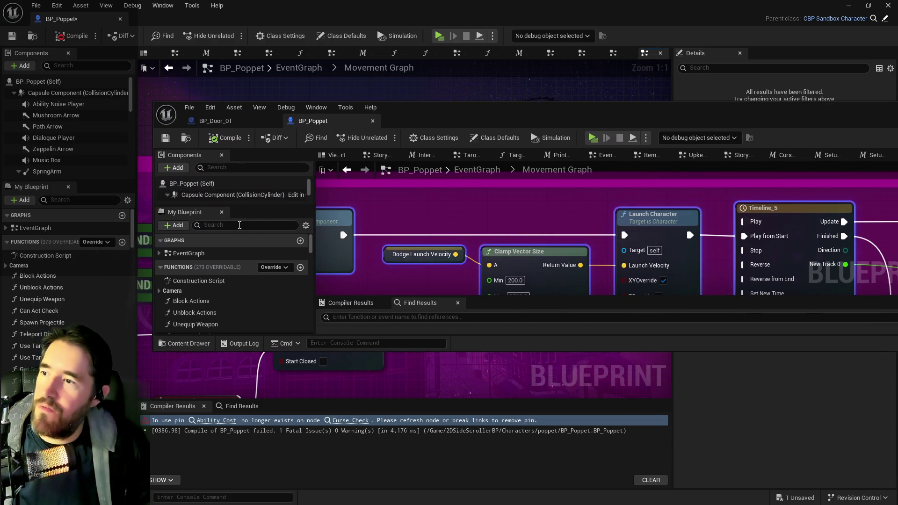
text(curse ch)
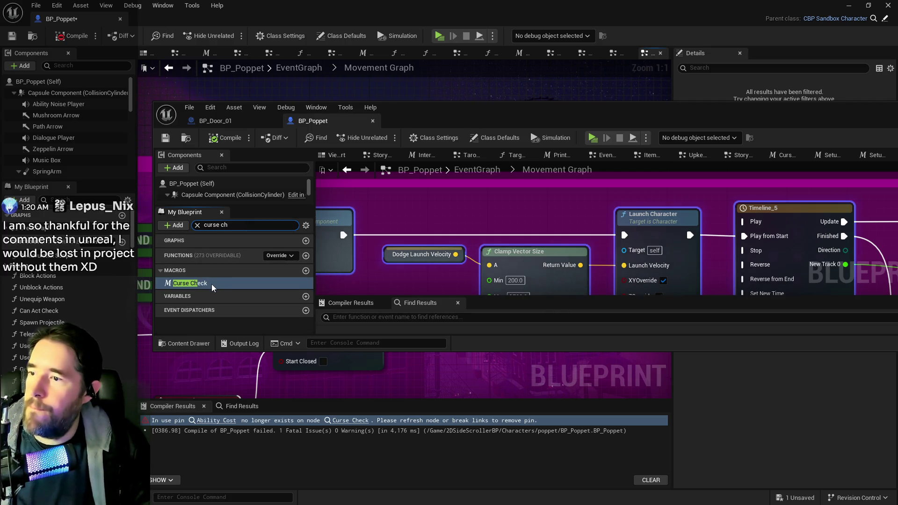
click(348, 195)
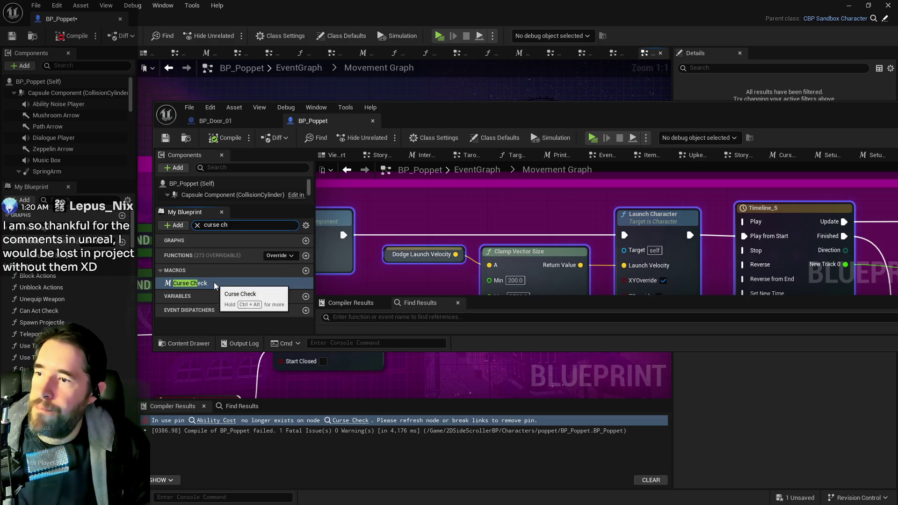
mouse_move(541, 107)
mouse_down()
mouse_move(611, 108)
mouse_move(256, 174)
mouse_up()
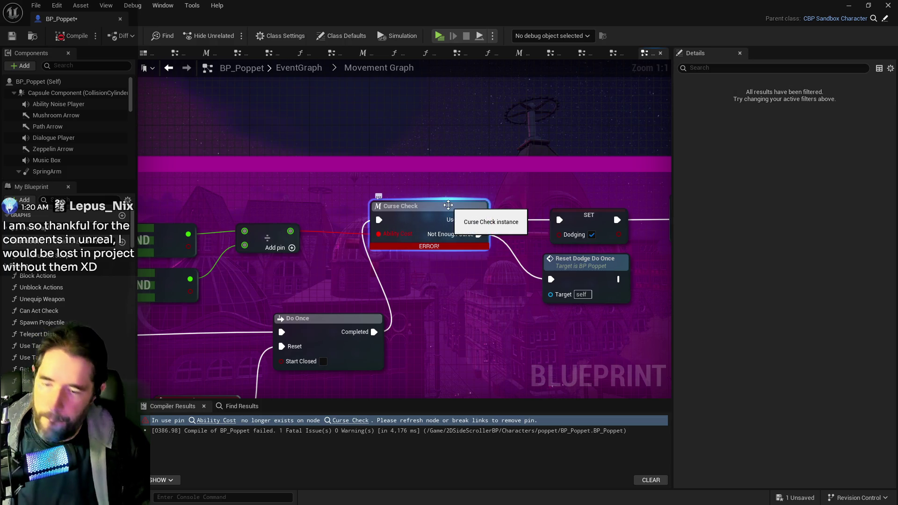
- Delete the broken Curse Check node, filter My Blueprint for 'curse', and delete the Curse Check macro
key(Delete)
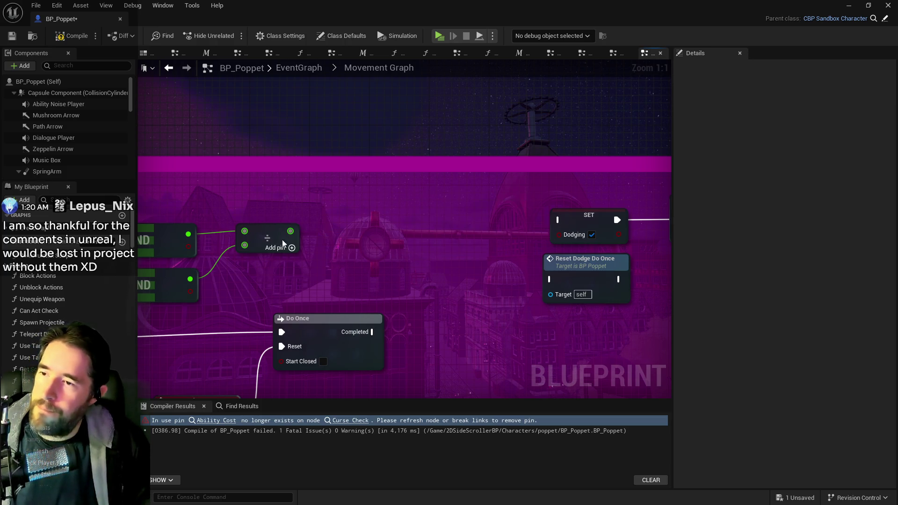
text(curse)
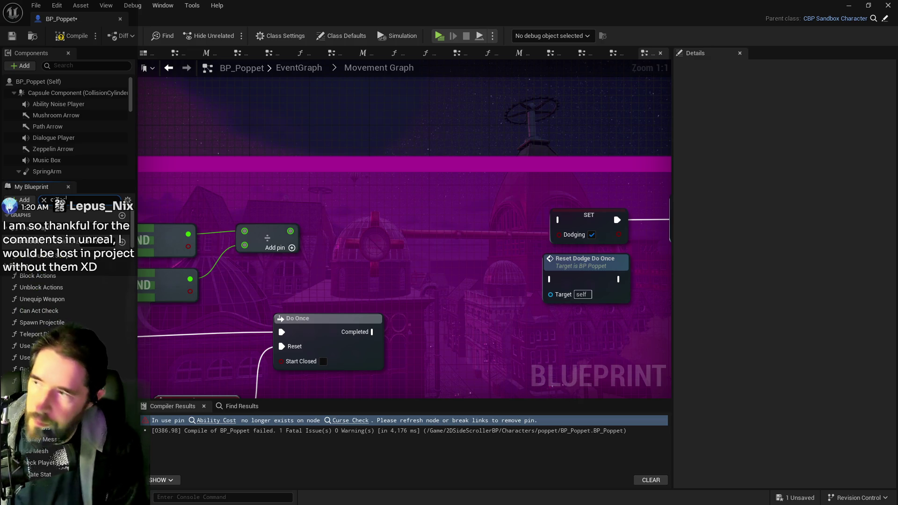
key(F2)
key(BackSpace)
key(Escape)
right_click(23, 287)
mouse_move(70, 340)
key(Escape)
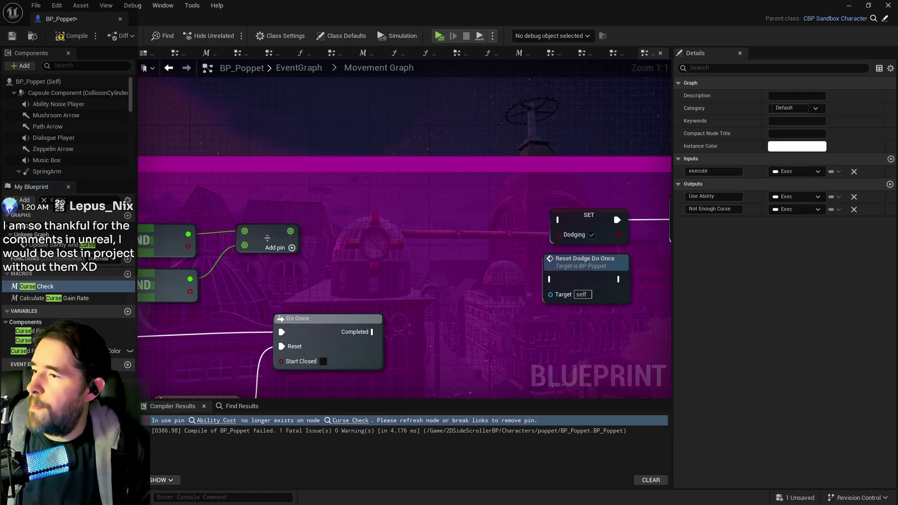
key(Delete)
- Restore the Curse Check macro, open its graph, and recompile BP_Poppet
right_click(8, 288)
mouse_move(28, 338)
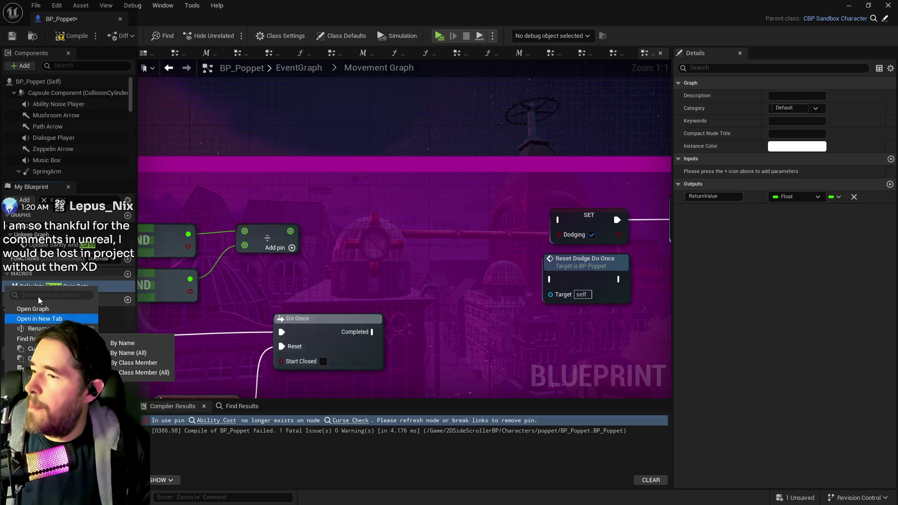
key(Escape)
right_click(54, 212)
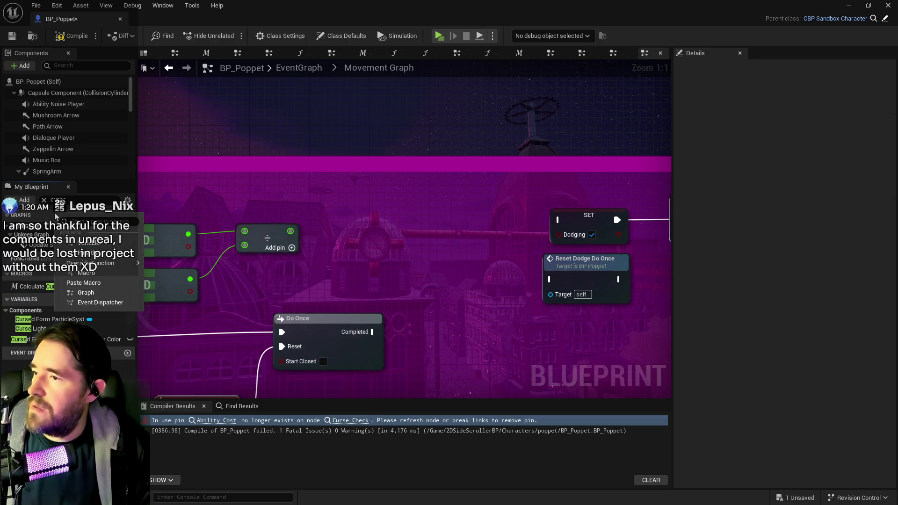
click(77, 287)
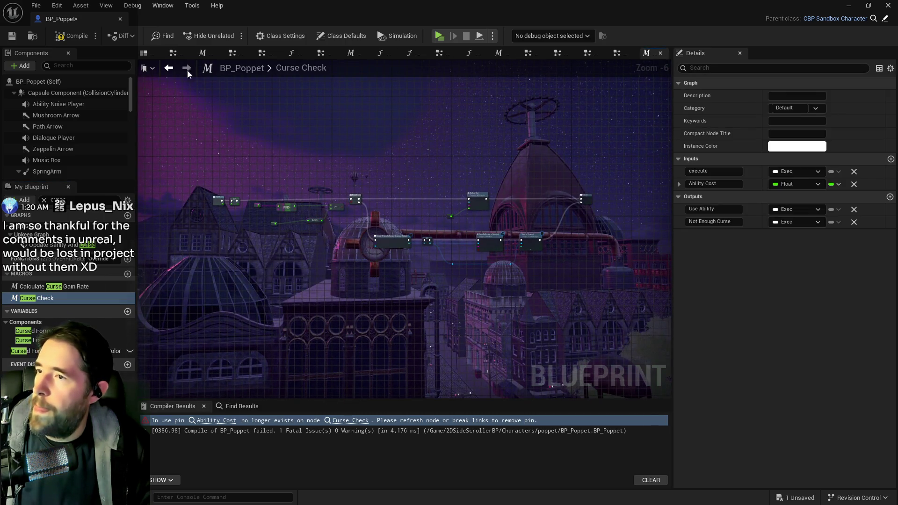
click(72, 36)
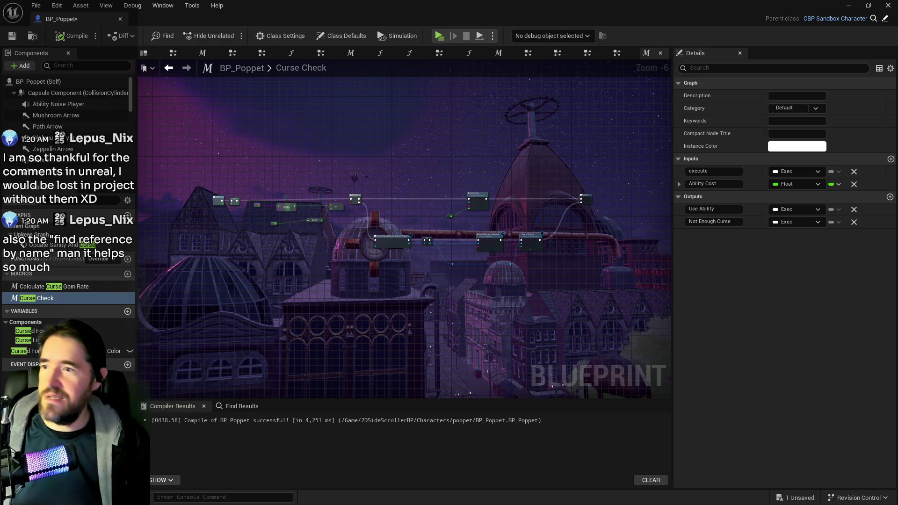
- Close the Curse Check macro tab to return to the Movement Graph
click(659, 54)
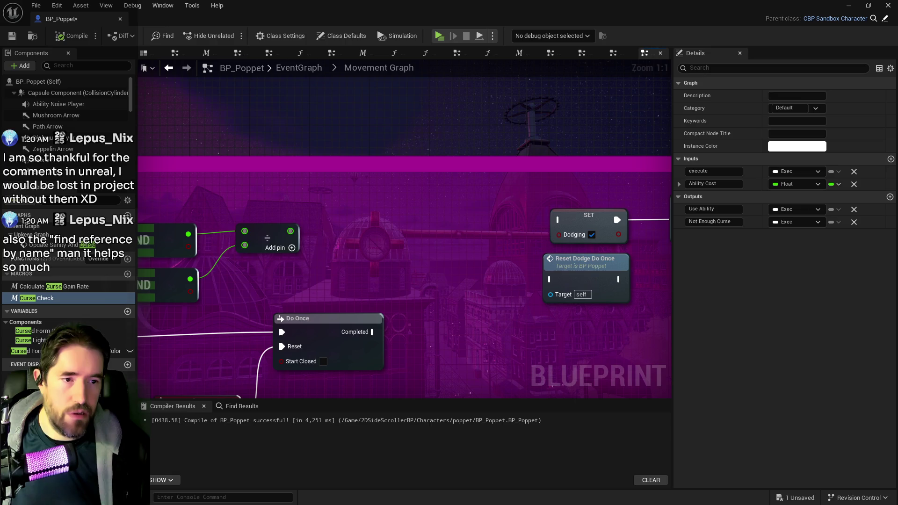
key(alt+Tab)
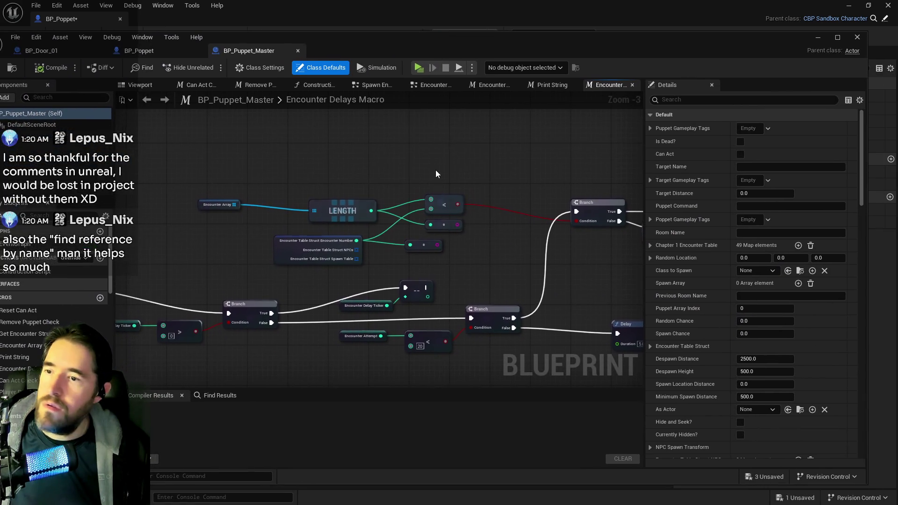
drag(590, 233, 346, 212)
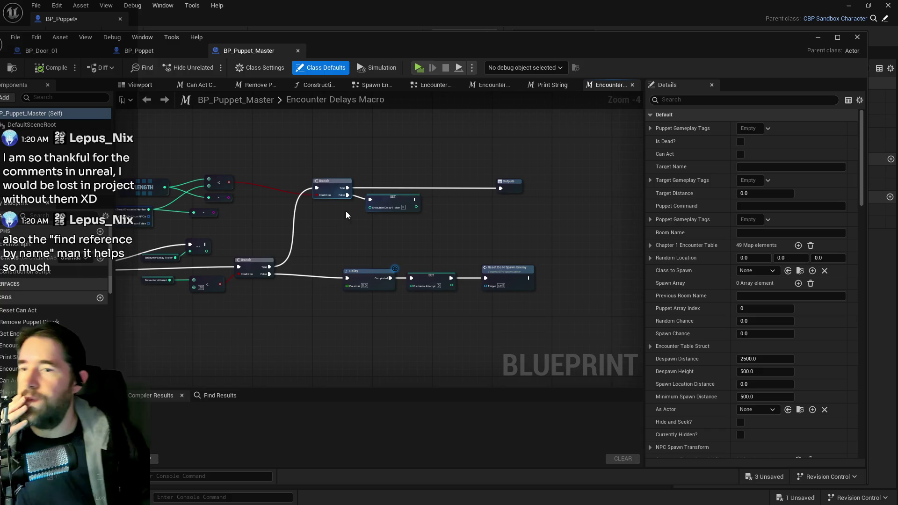
key(alt+Tab)
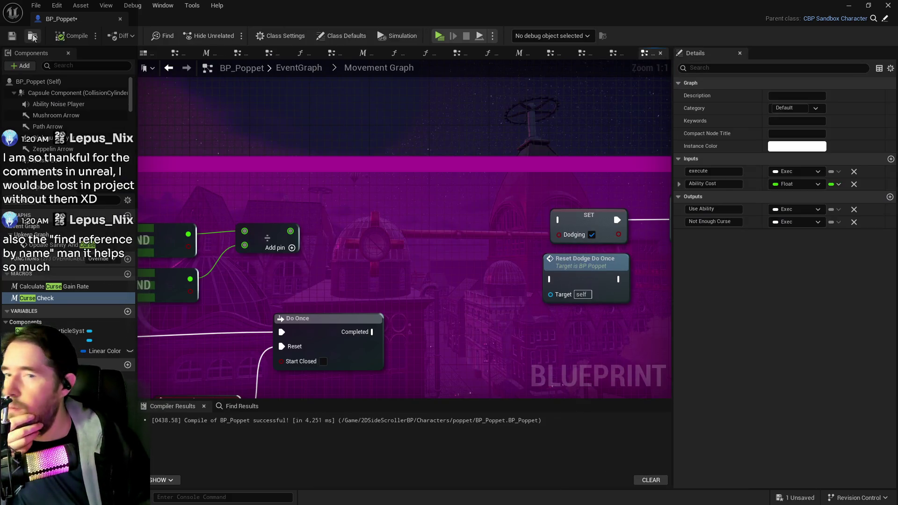
key(ctrl+b)
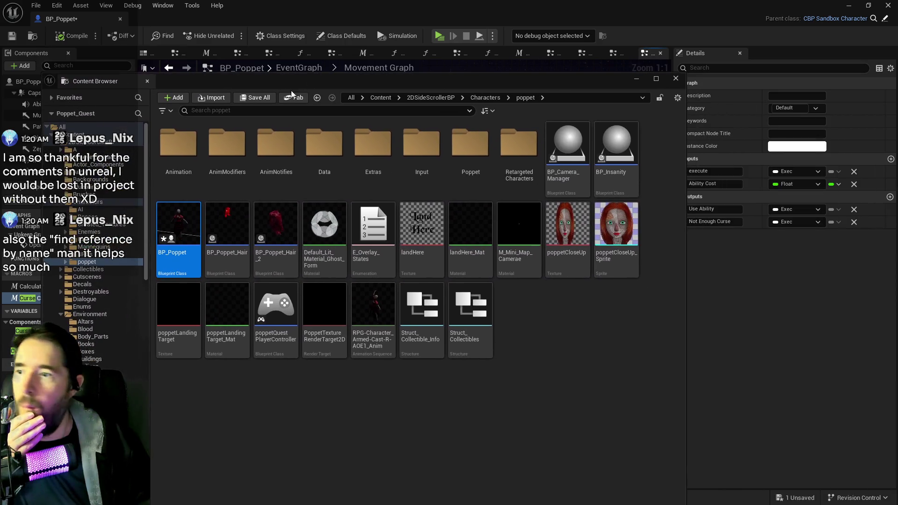
click(93, 202)
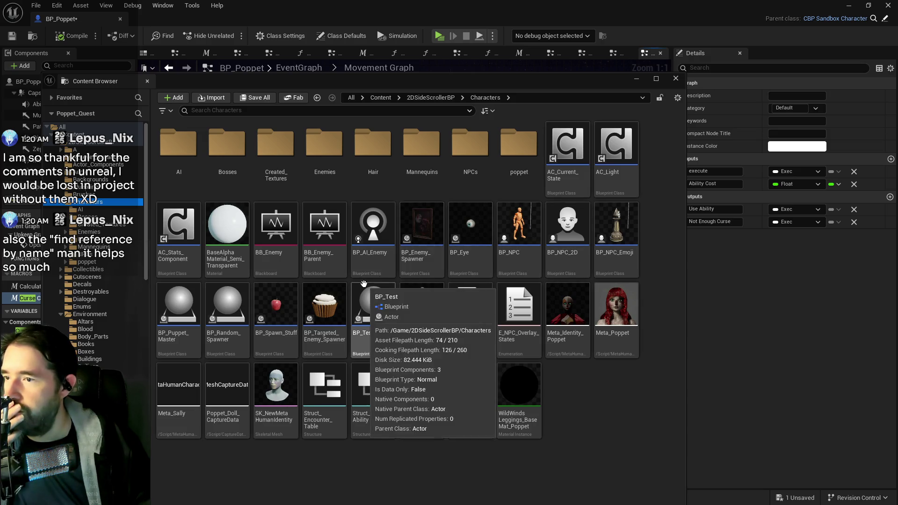
double_click(178, 304)
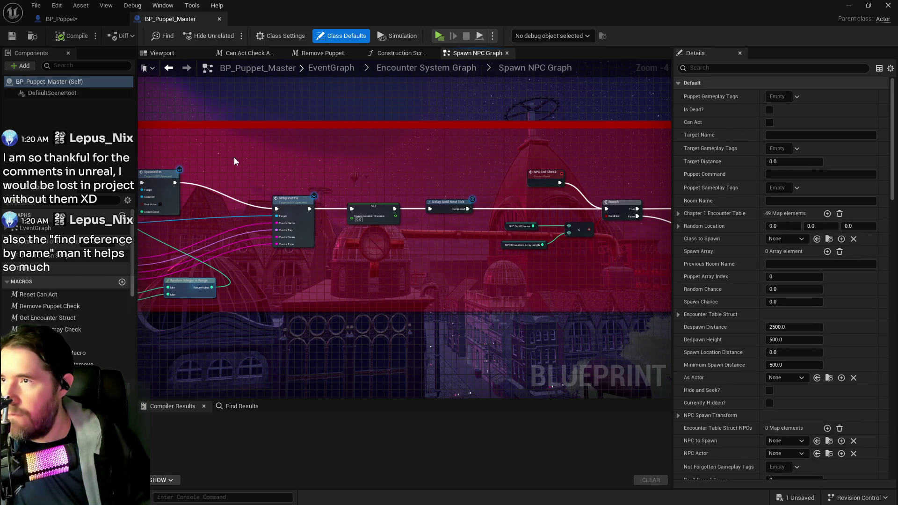
click(64, 22)
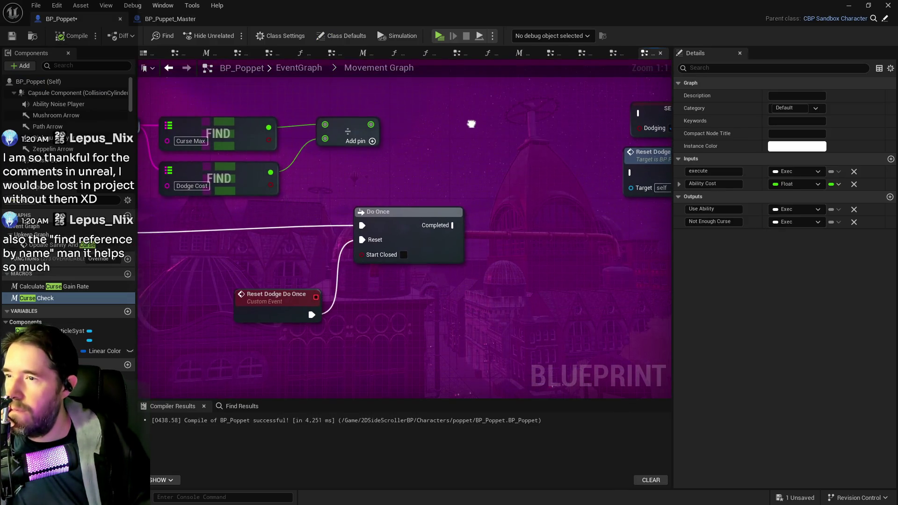
- Add a Curse Check node fed by the divide result, running after Do Once completes
scroll(487, 156, down, 2)
scroll(487, 155, down, 2)
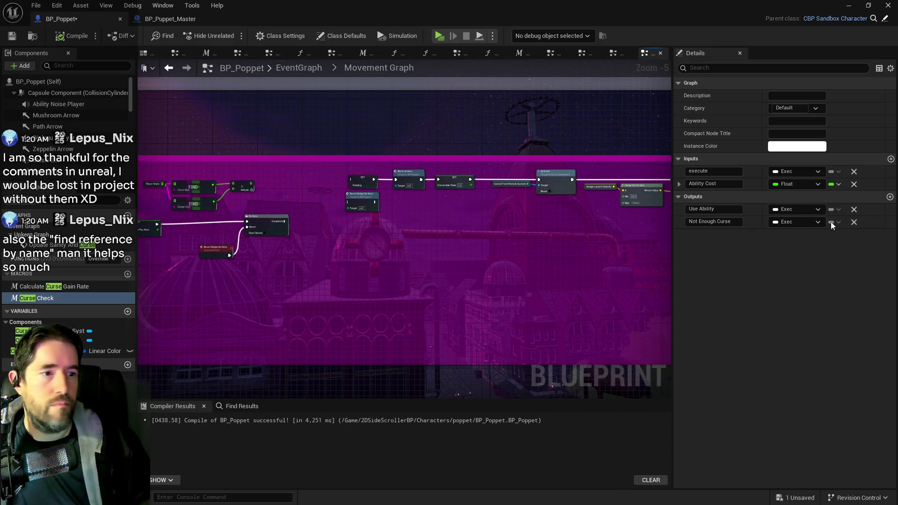
drag(37, 298, 298, 175)
scroll(301, 177, up, 4)
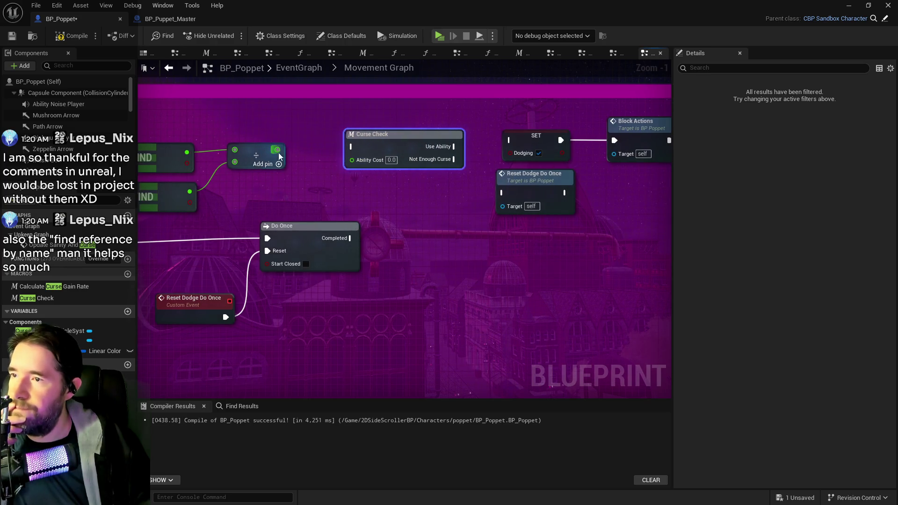
drag(278, 150, 351, 161)
mouse_move(350, 238)
mouse_down()
mouse_move(327, 138)
mouse_move(486, 155)
mouse_move(327, 184)
mouse_move(333, 229)
mouse_up()
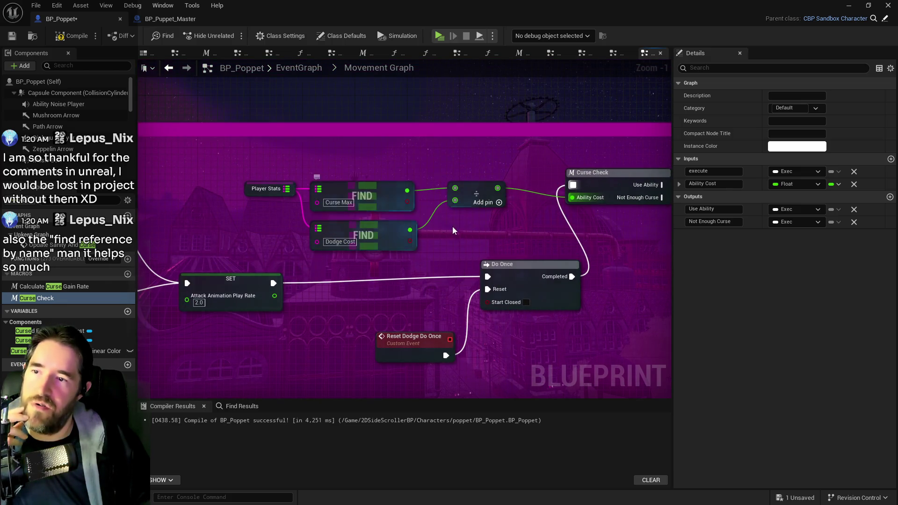
- Make Use Ability trigger SET Dodging, then compile and save BP_Poppet
drag(655, 193, 513, 233)
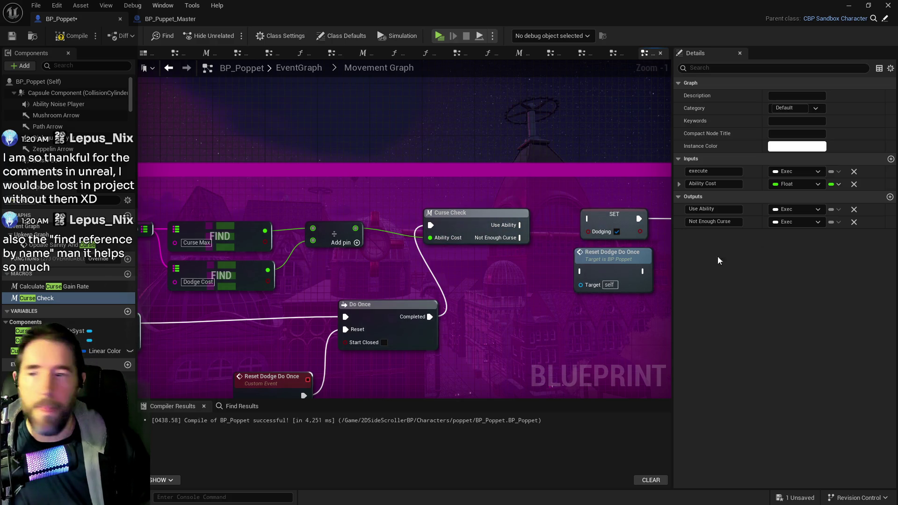
drag(457, 241, 341, 259)
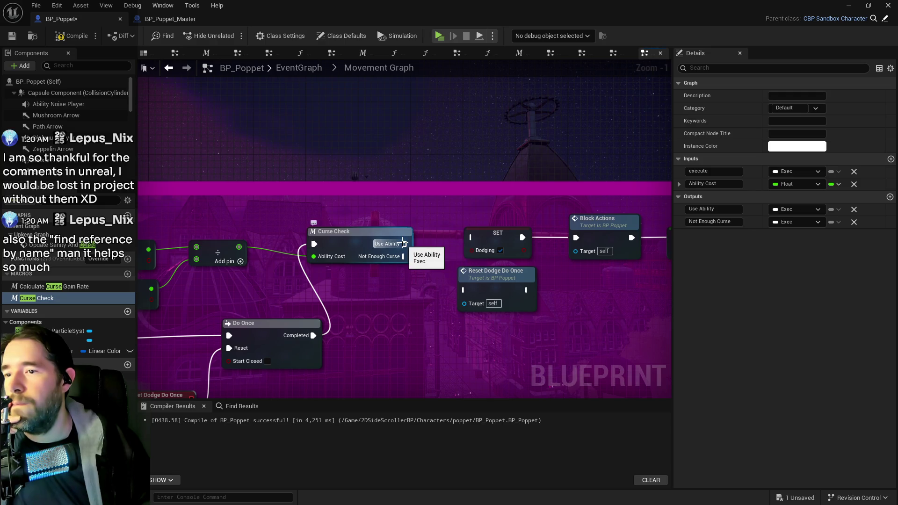
mouse_move(403, 243)
mouse_down()
mouse_move(470, 238)
mouse_move(411, 260)
mouse_move(465, 290)
mouse_up()
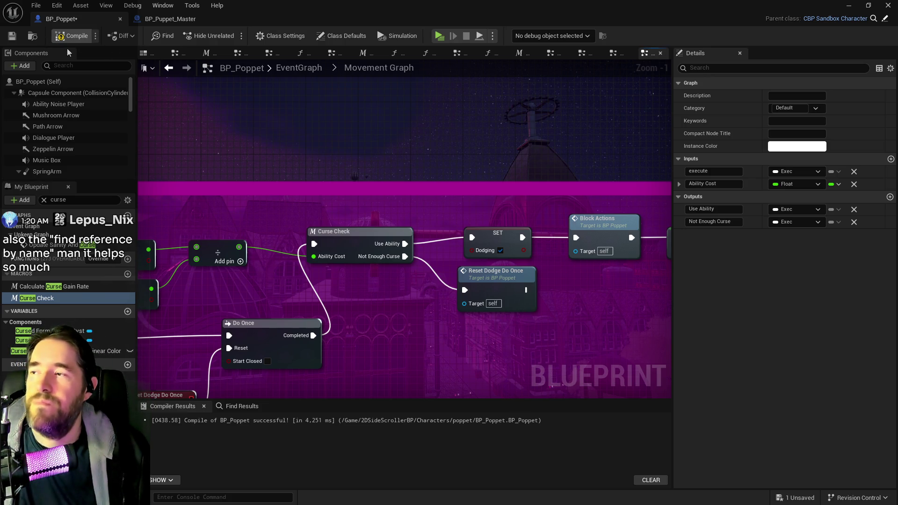
click(12, 36)
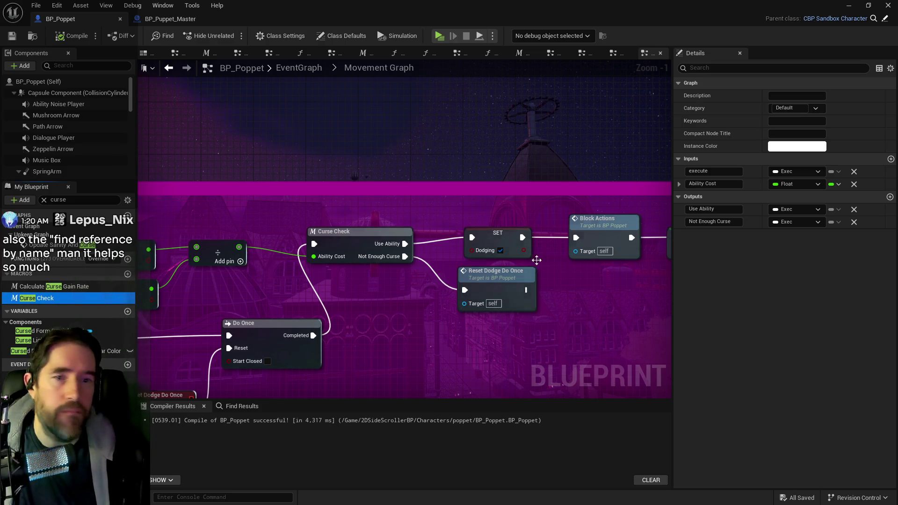
- In BP_Puppet_Master, open the Encounter System Graph and then the Spawn Enemy collapsed graph
click(161, 21)
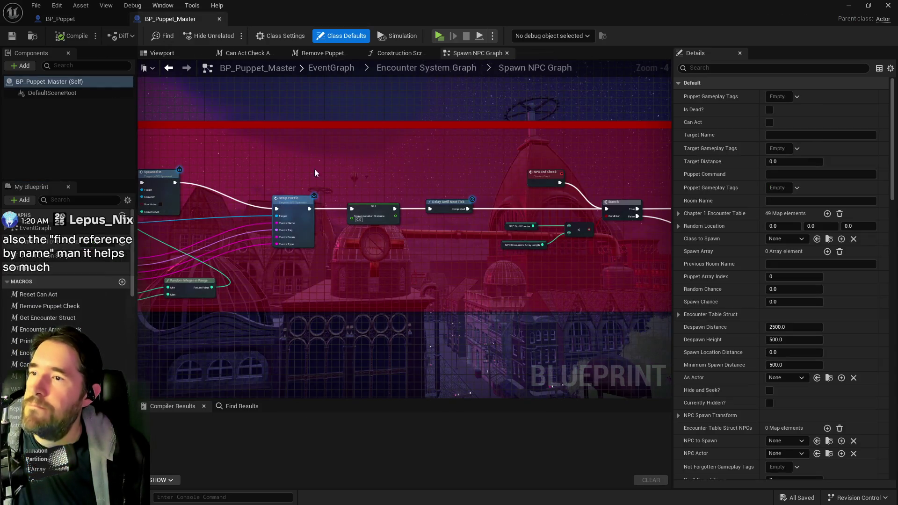
click(447, 69)
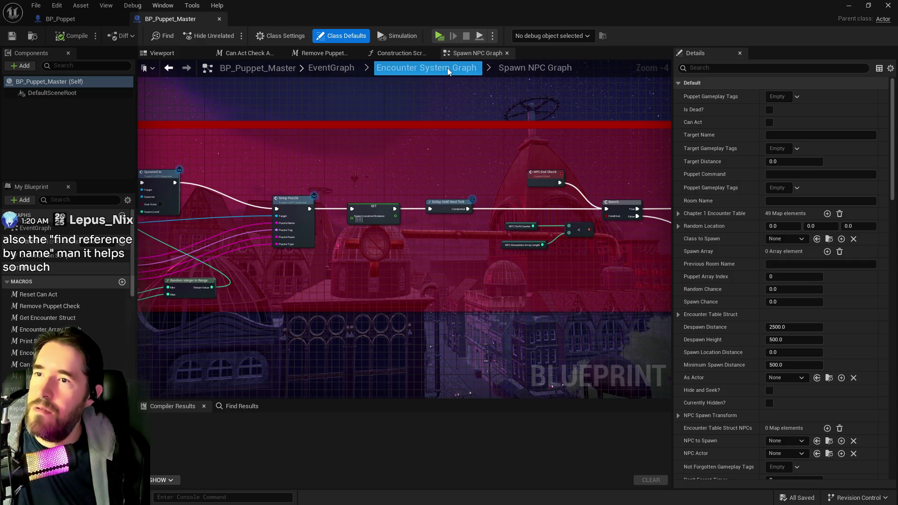
click(447, 68)
drag(513, 121, 532, 187)
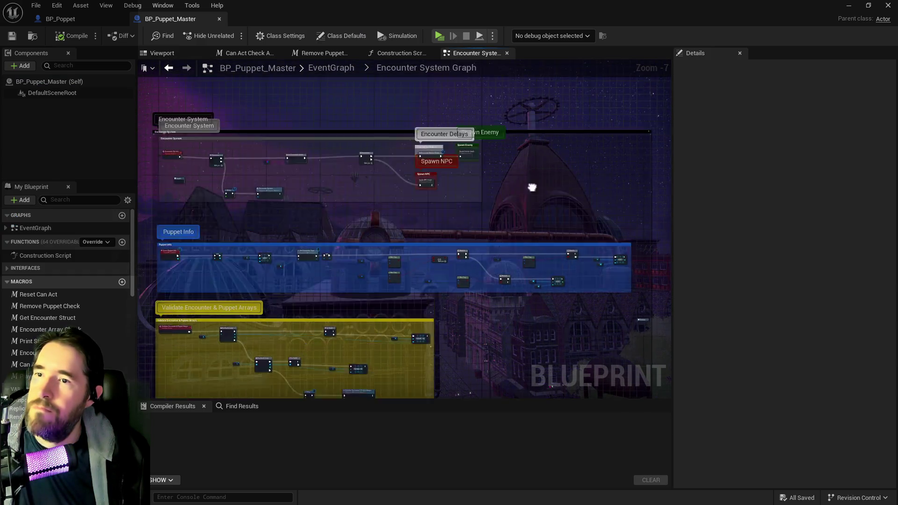
scroll(492, 244, up, 8)
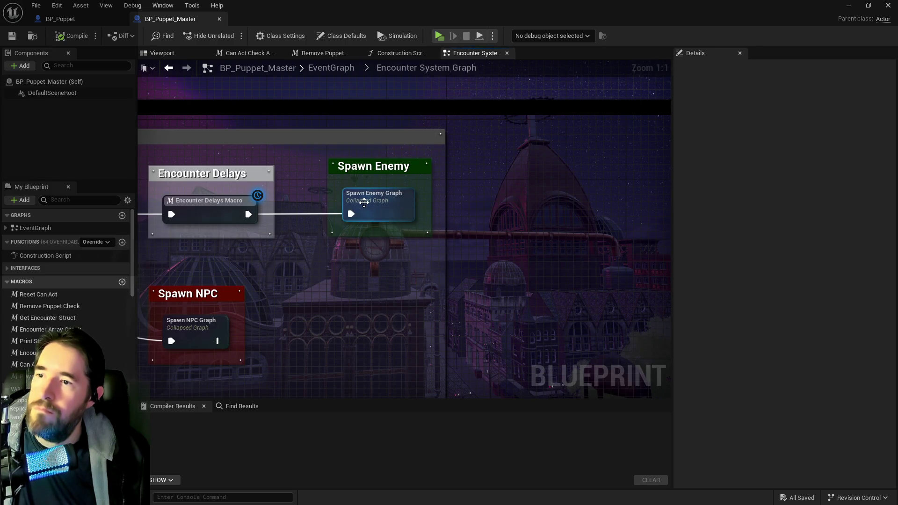
click(363, 202)
double_click(364, 202)
mouse_move(363, 202)
mouse_down()
mouse_move(621, 203)
mouse_move(311, 241)
mouse_up()
scroll(497, 167, up, 5)
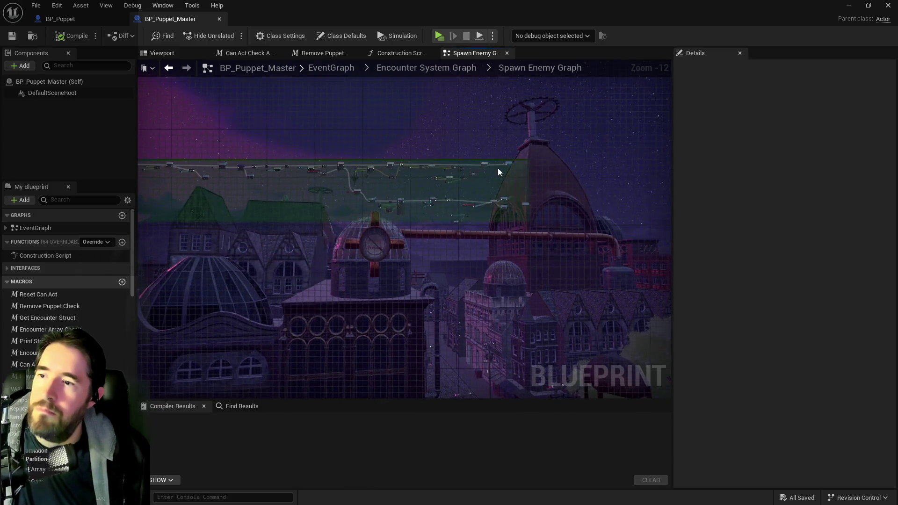
drag(478, 214, 521, 211)
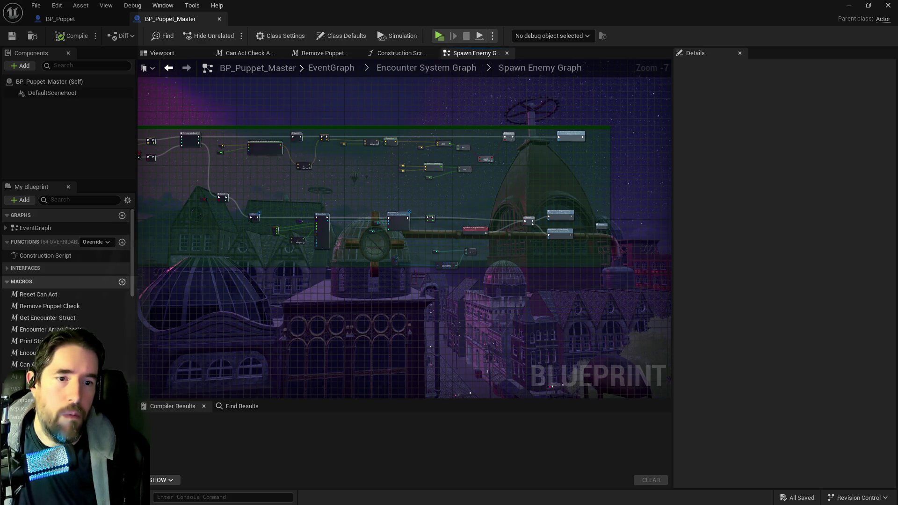
- Open the Encounter Delays Macro from the Encounter System Graph and review its nodes
click(403, 68)
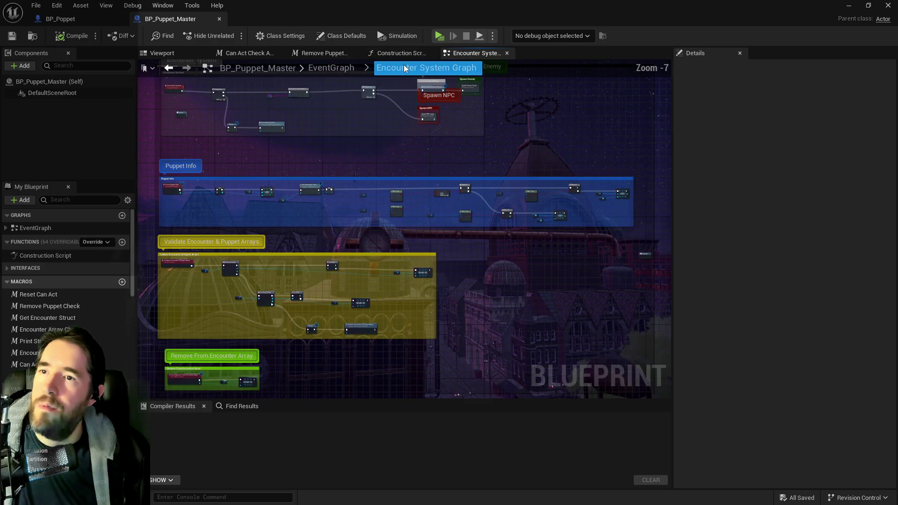
drag(457, 149, 446, 219)
scroll(446, 218, up, 4)
double_click(421, 140)
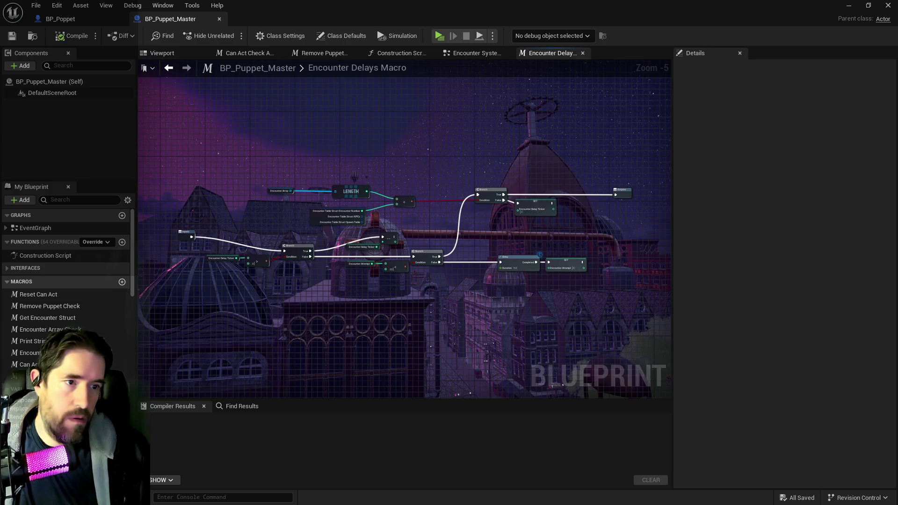
mouse_move(567, 6)
mouse_down()
mouse_move(781, 143)
mouse_move(414, 145)
mouse_up()
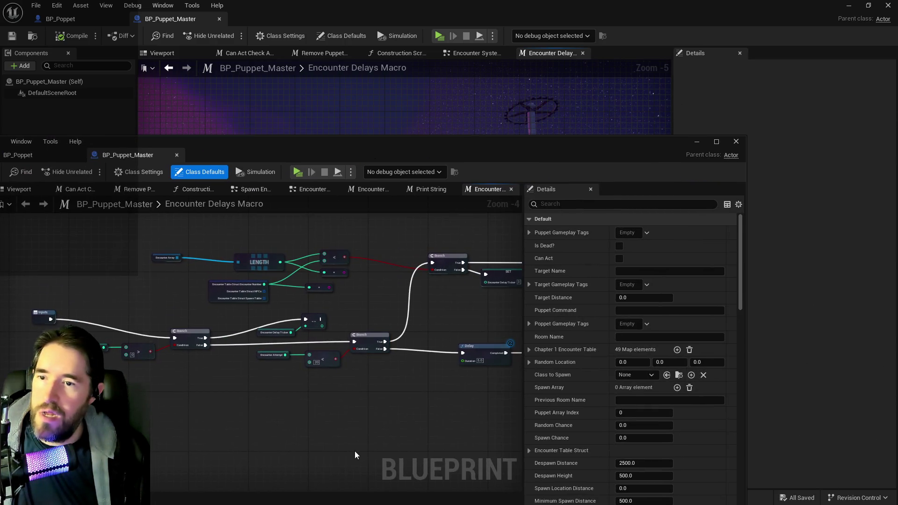
mouse_move(300, 412)
mouse_down()
mouse_move(240, 431)
mouse_move(164, 437)
mouse_move(310, 415)
mouse_move(355, 423)
mouse_up()
click(460, 146)
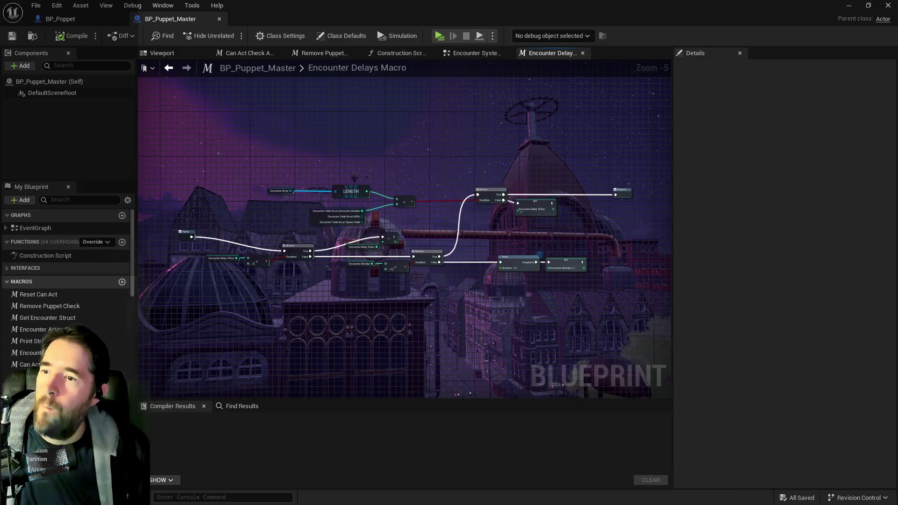
- Review the Spawn Enemy graph and Encounter Array Check macro, then close the Encounter Delays Macro
click(481, 52)
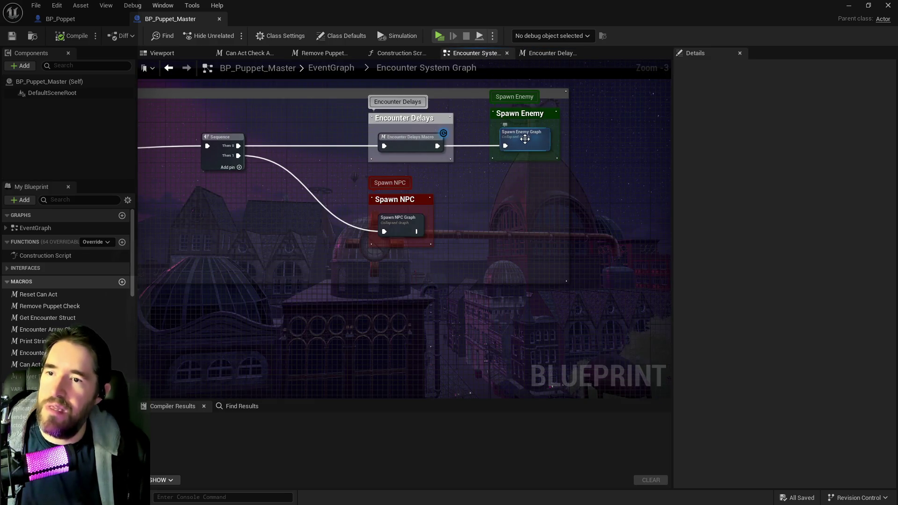
double_click(524, 139)
scroll(307, 217, up, 2)
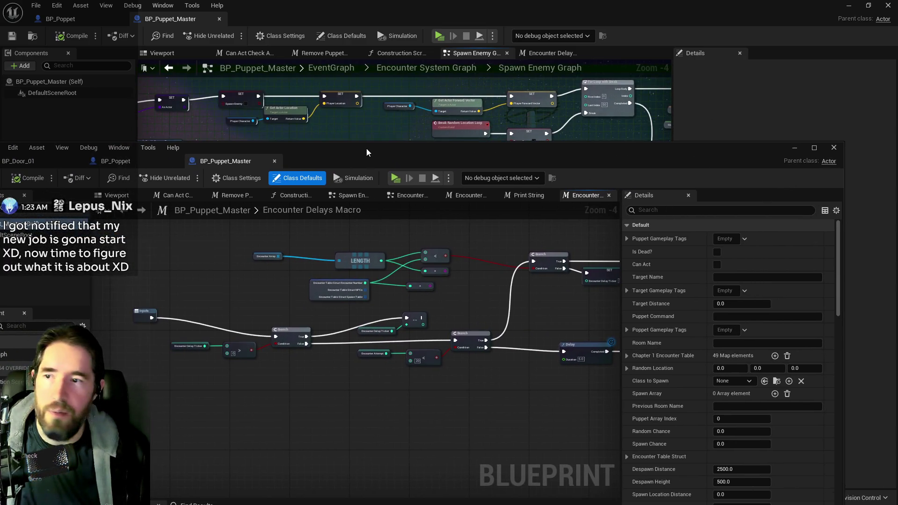
scroll(325, 223, down, 3)
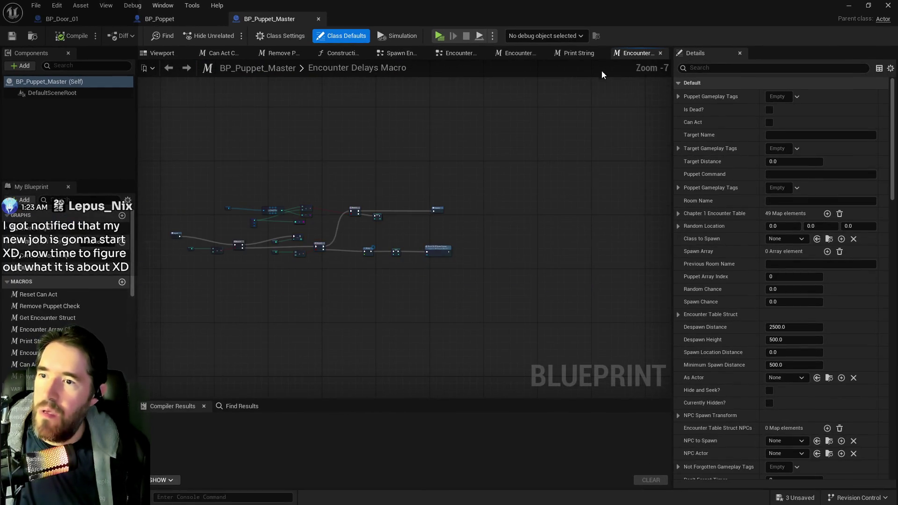
click(522, 58)
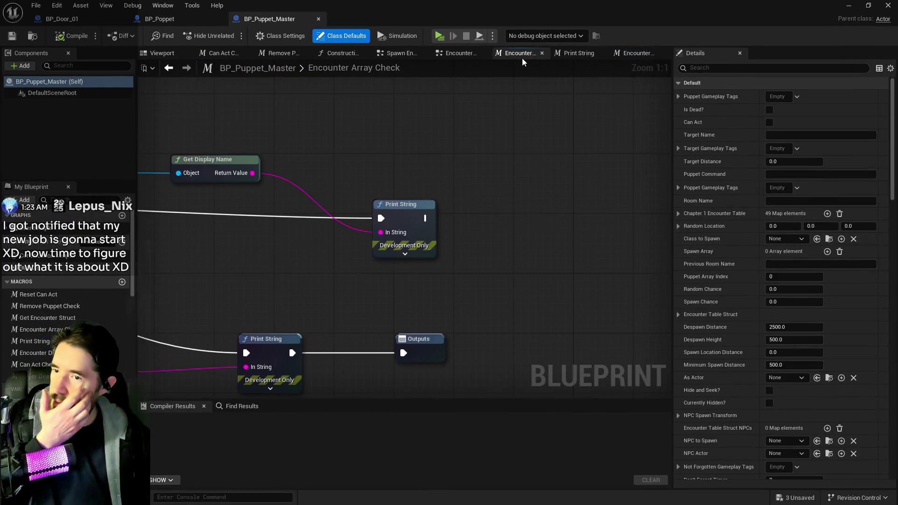
click(628, 54)
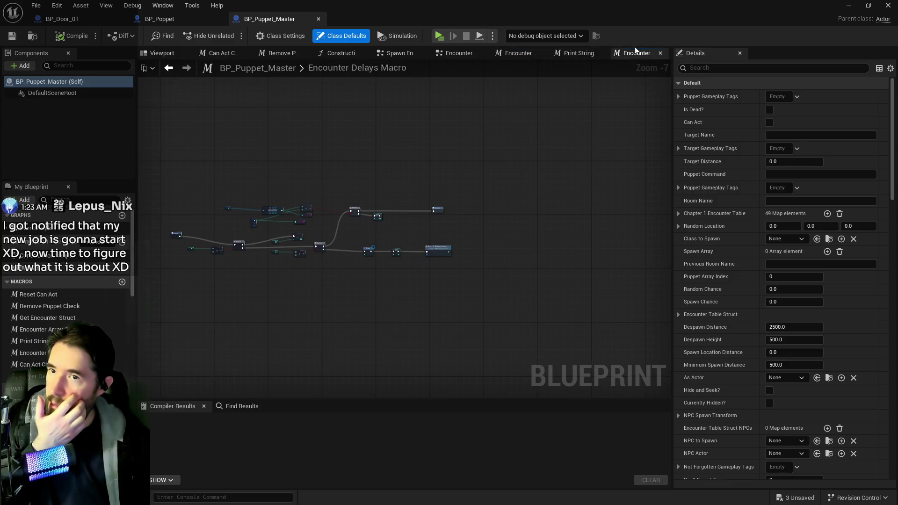
click(660, 53)
- Reopen the Spawn Enemy collapsed graph and frame its nodes
click(490, 57)
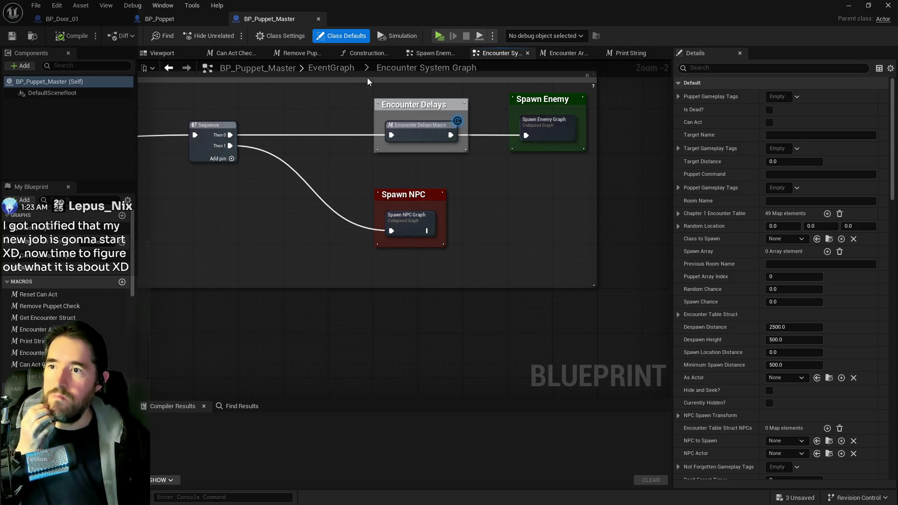
double_click(538, 136)
drag(484, 237, 226, 239)
scroll(225, 239, up, 4)
drag(394, 206, 580, 147)
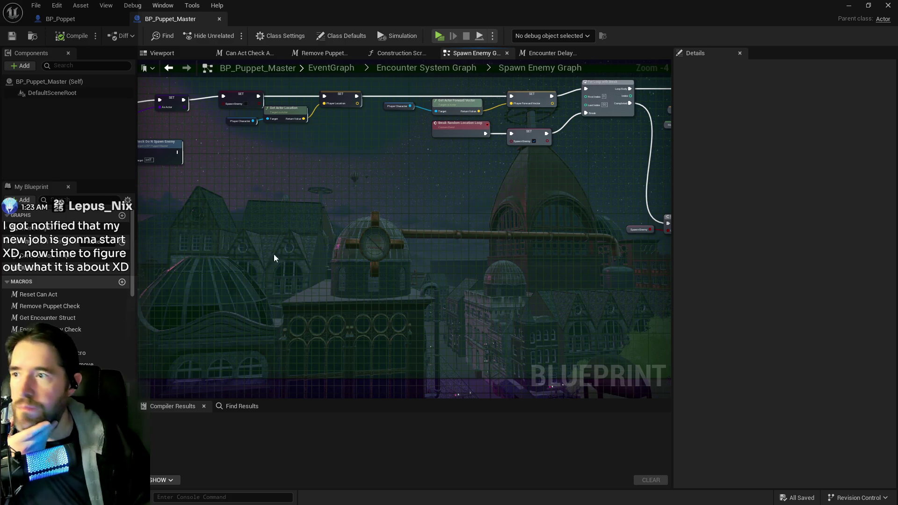
- Replace the Spawn Enemy Graph node with a pasted copy placed inside the Spawn Enemy box
click(457, 71)
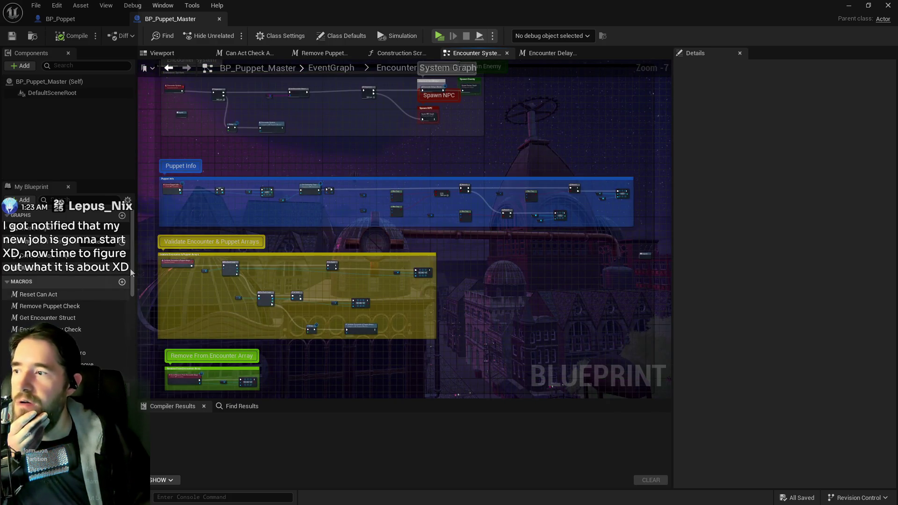
drag(491, 323, 461, 239)
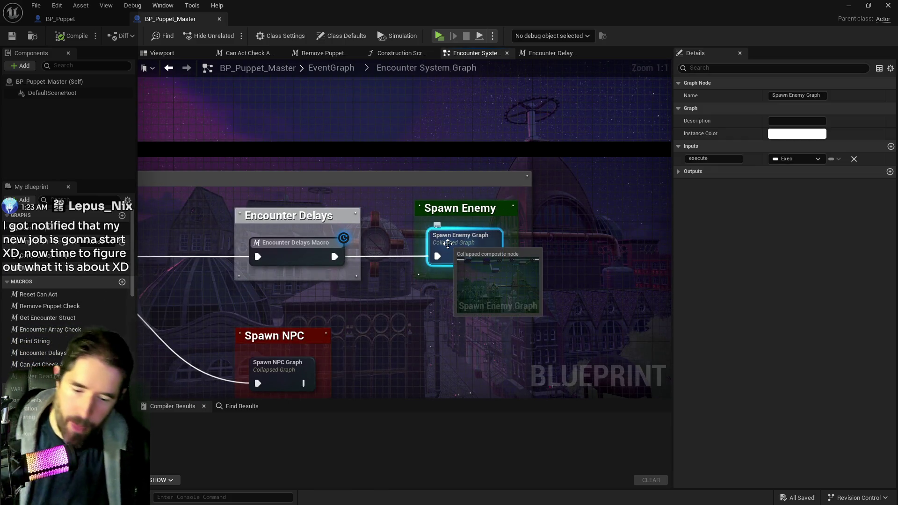
key(Delete)
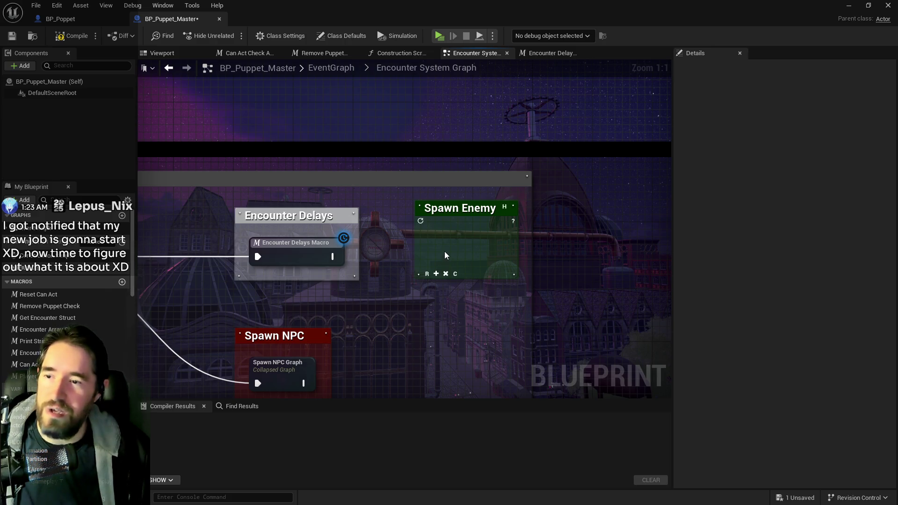
key(ctrl+v)
mouse_move(484, 265)
mouse_down()
mouse_move(471, 246)
mouse_move(446, 247)
mouse_up()
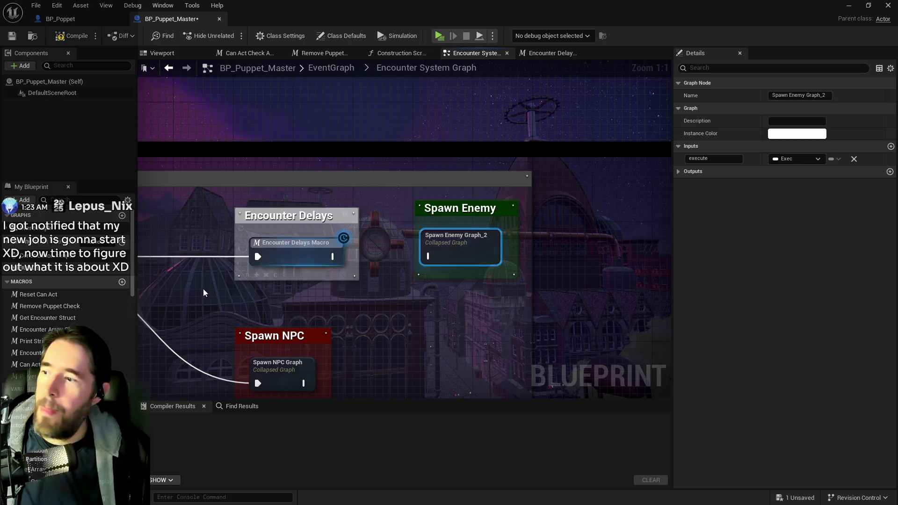
- Rename the copy to Spawn Enemy Graph, wire Encounter Delays into it, and open it
click(828, 96)
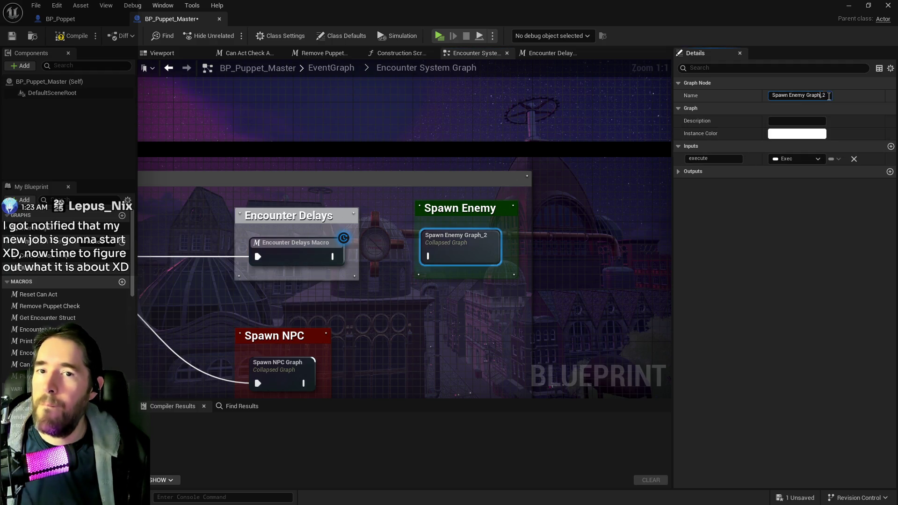
key(BackSpace)
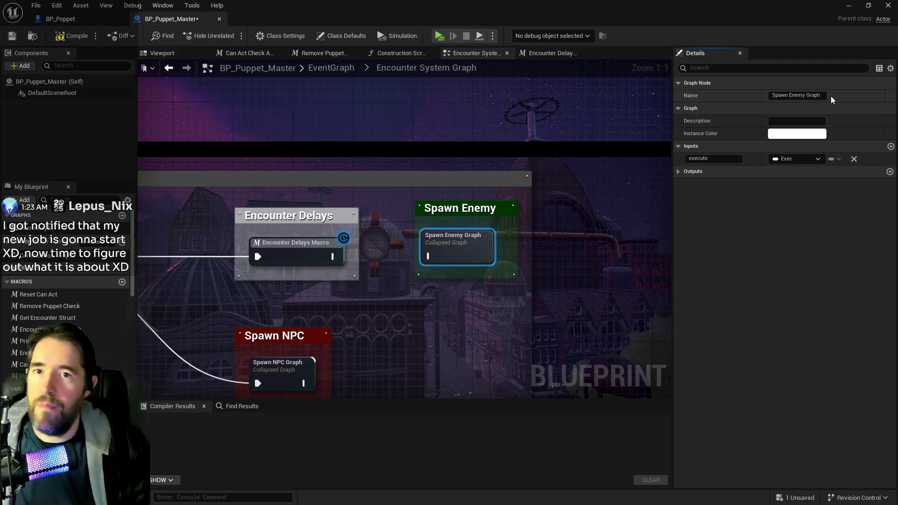
click(304, 250)
drag(332, 257, 427, 255)
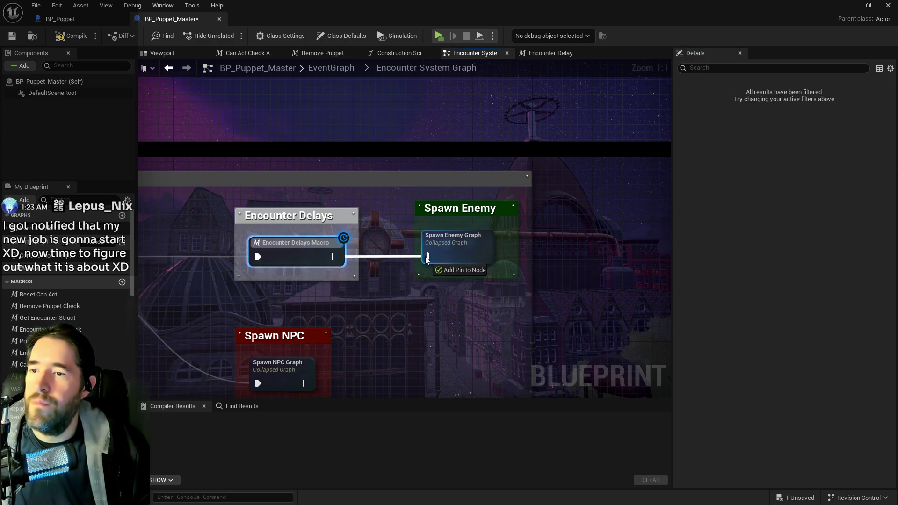
double_click(454, 247)
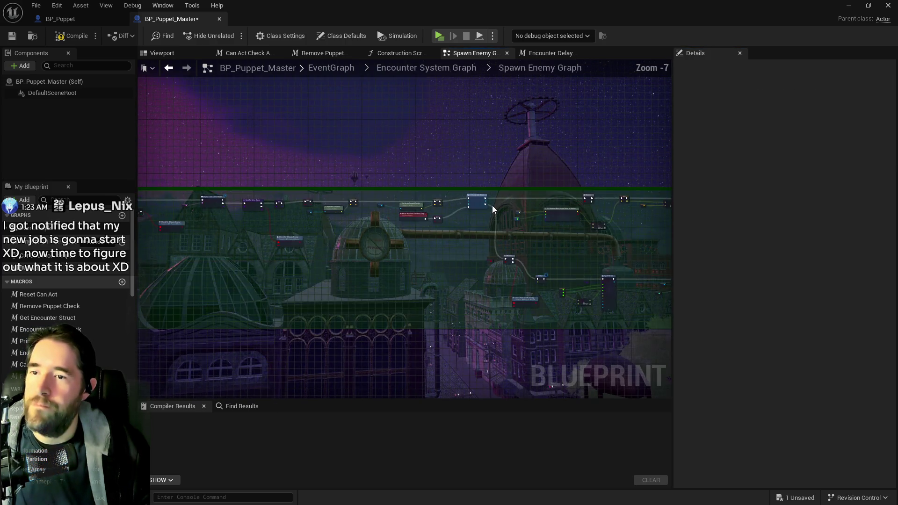
- Refresh the Check Do N Spawn Enemy node
scroll(492, 206, up, 10)
mouse_move(454, 233)
mouse_down()
mouse_move(316, 253)
mouse_move(273, 211)
mouse_move(364, 286)
mouse_move(328, 234)
mouse_move(359, 181)
mouse_up()
mouse_move(561, 262)
mouse_down()
mouse_move(555, 300)
mouse_move(594, 317)
mouse_move(559, 251)
mouse_move(576, 284)
mouse_up()
right_click(540, 284)
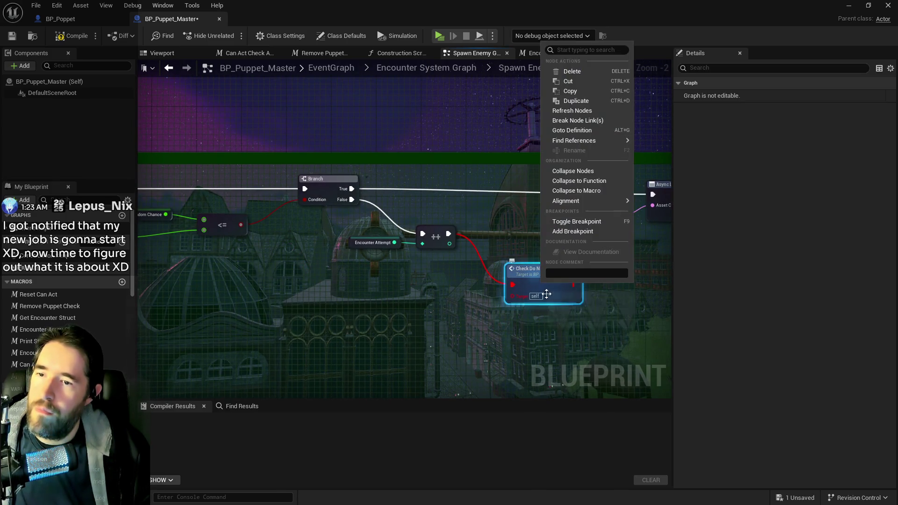
click(564, 112)
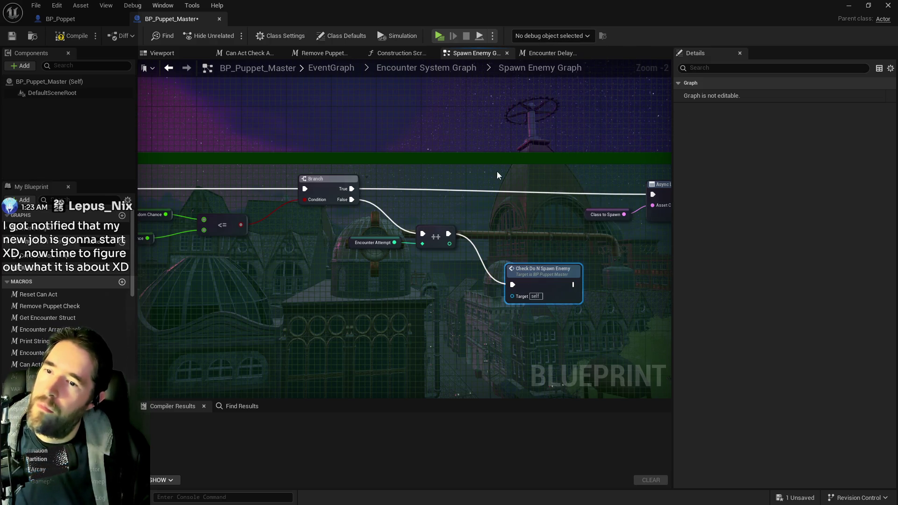
scroll(349, 280, down, 4)
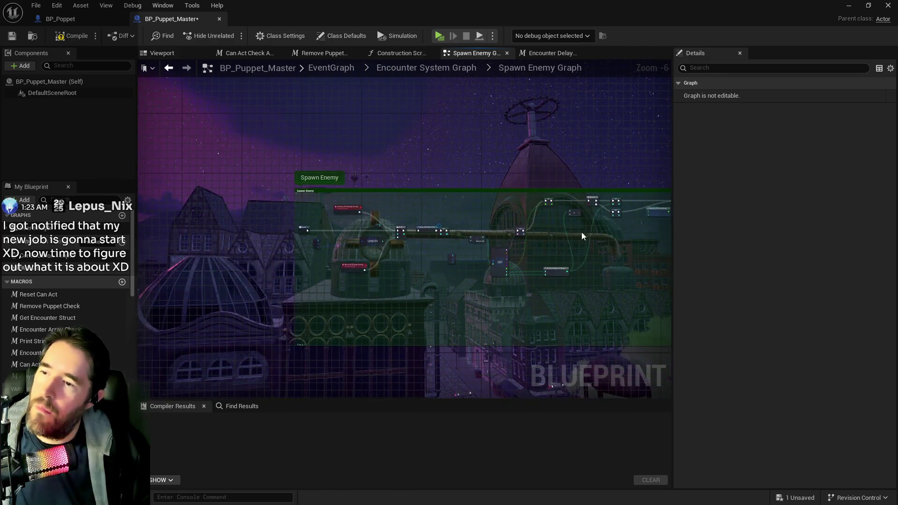
scroll(537, 234, up, 5)
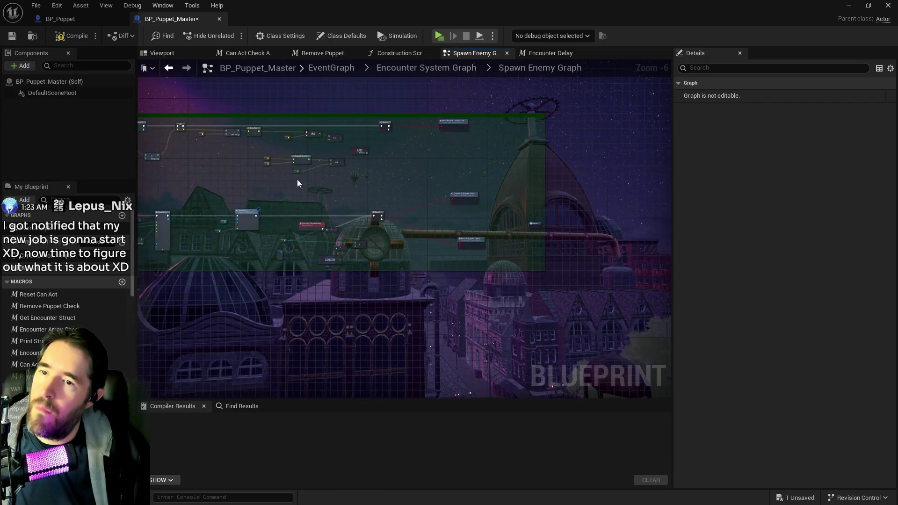
- Refresh all nodes from the File menu, then compile and save BP_Puppet_Master
right_click(636, 213)
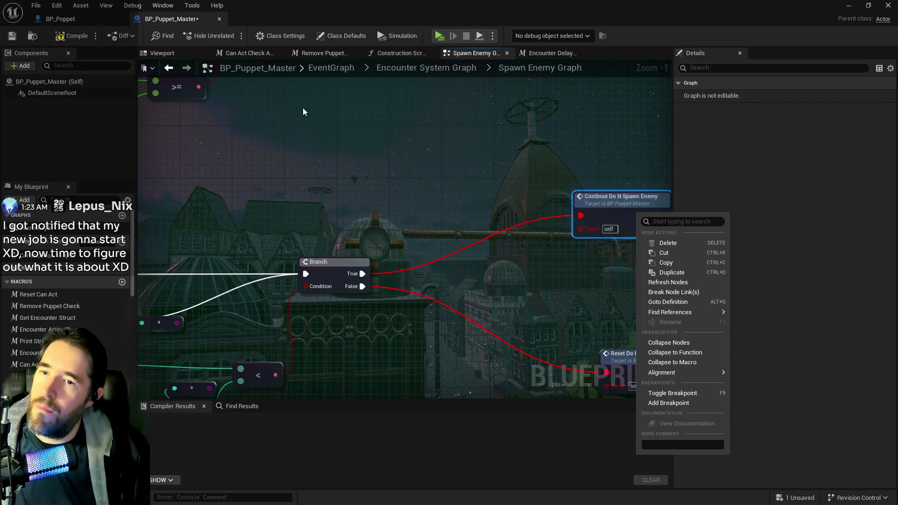
click(64, 8)
mouse_move(45, 4)
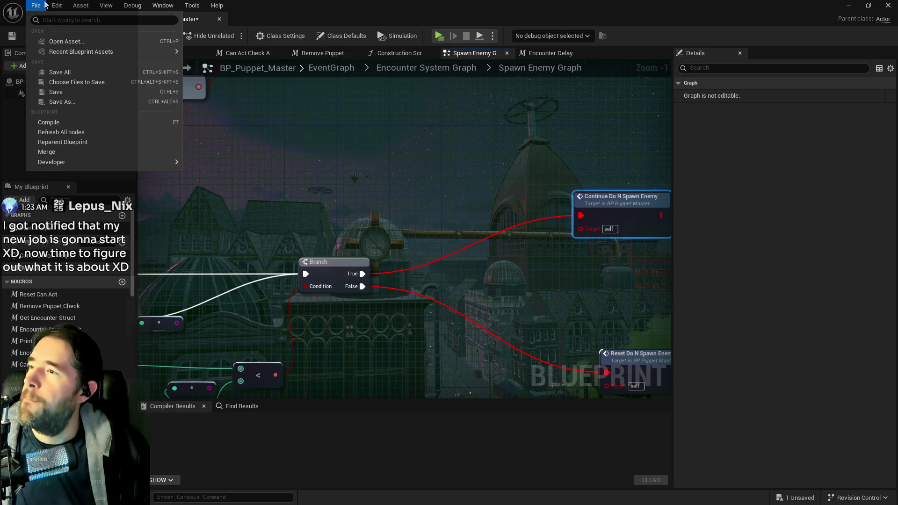
click(60, 132)
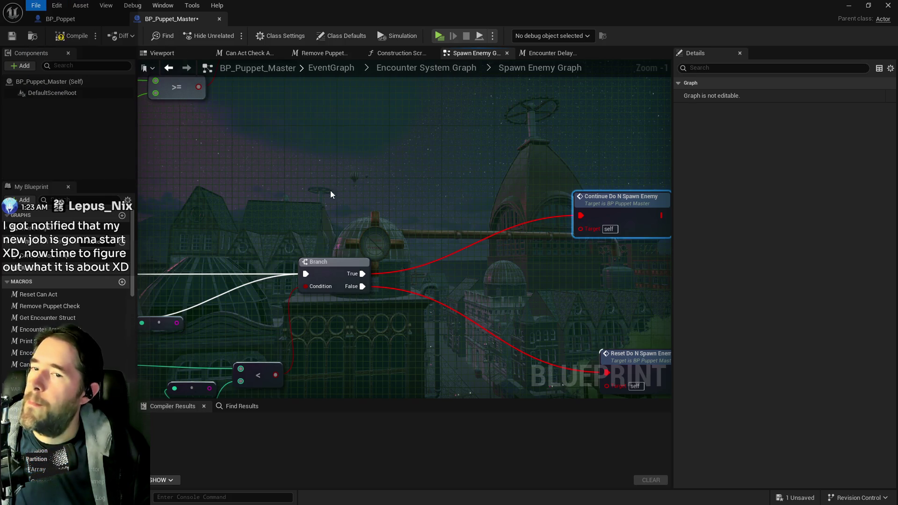
drag(536, 291, 481, 256)
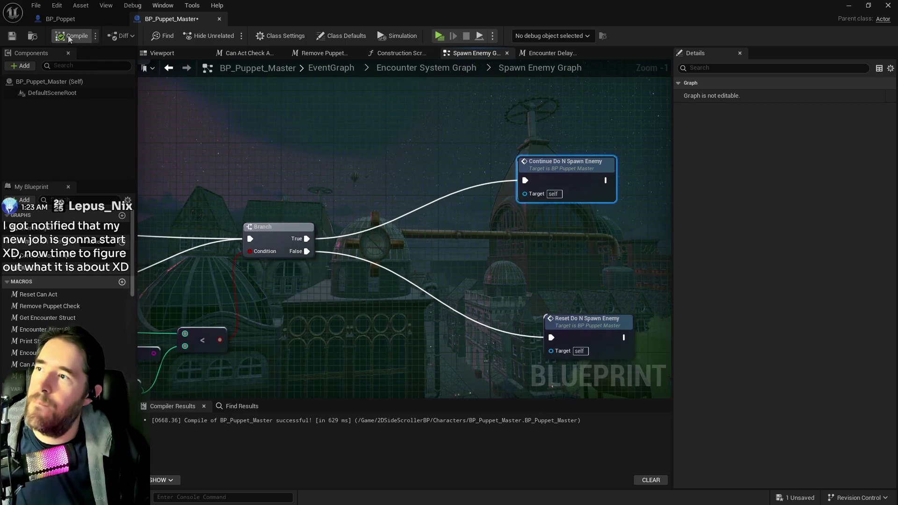
click(14, 36)
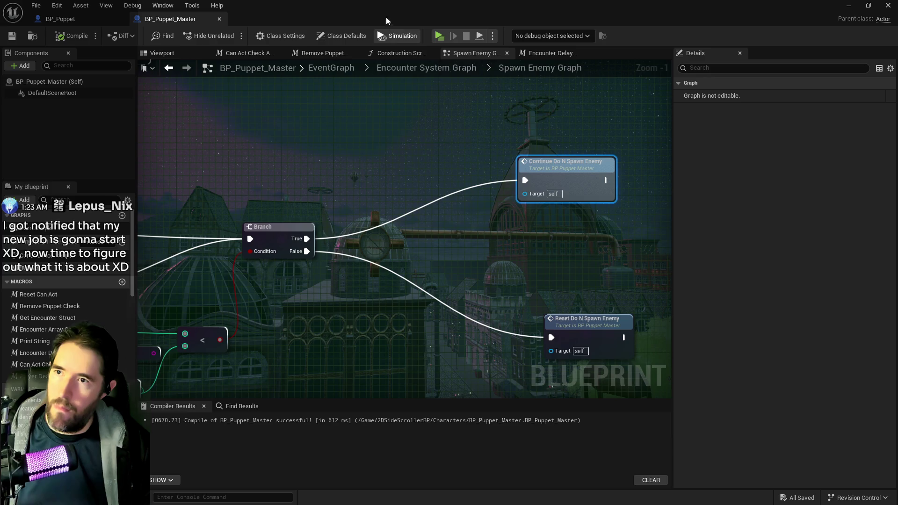
- Return to the level editor and fly through the toy maze and brick corridor
key(ctrl+b)
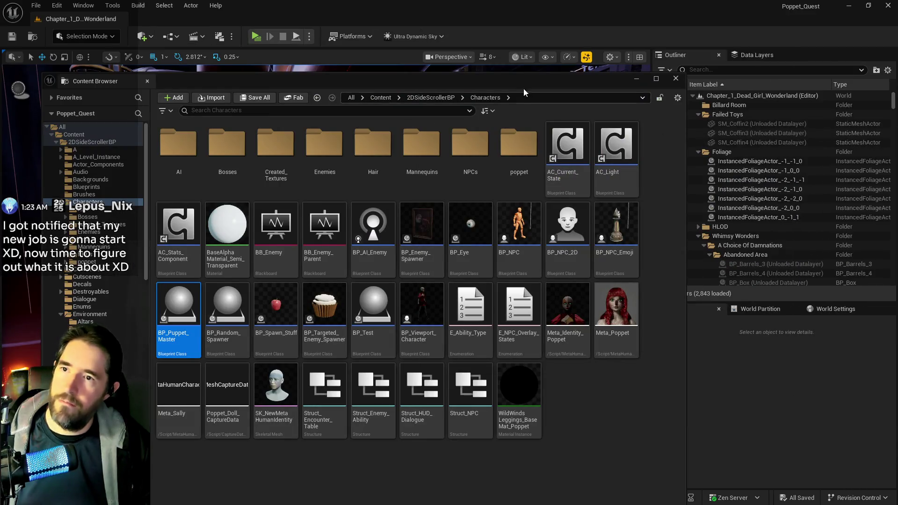
key(w)
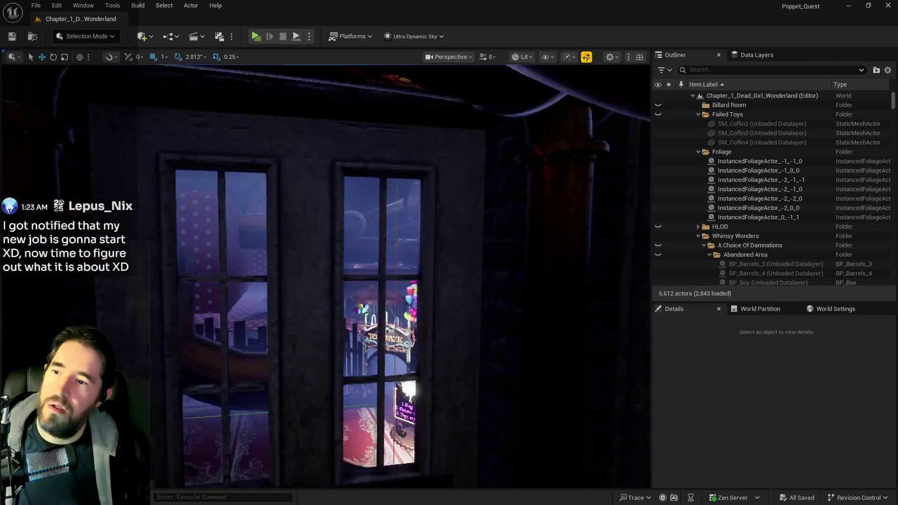
key(w)
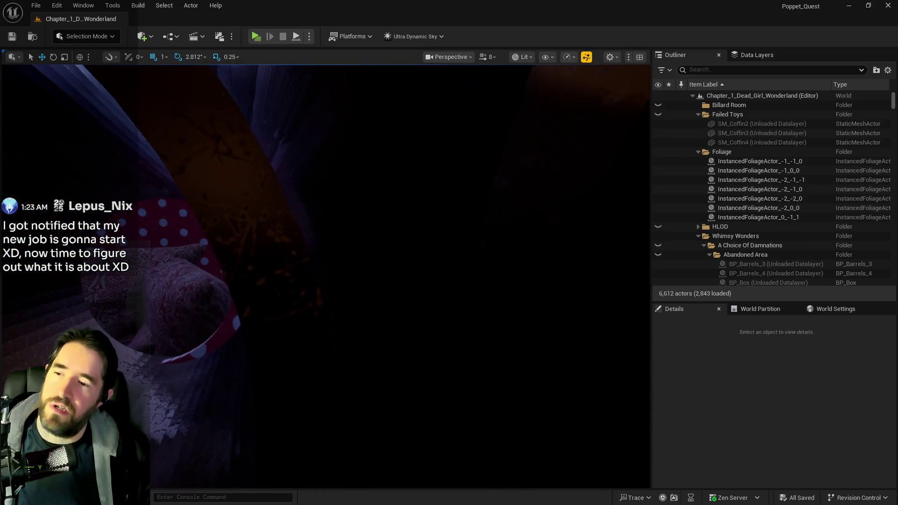
key(w)
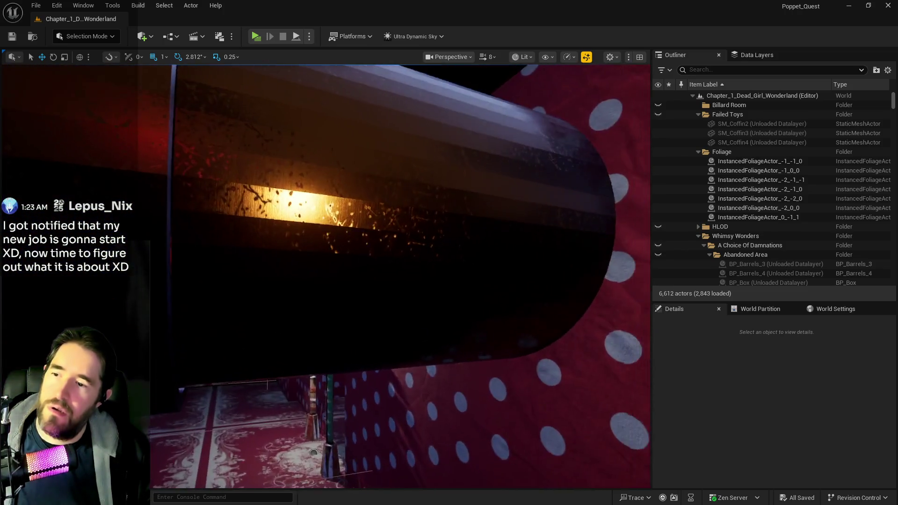
key(w)
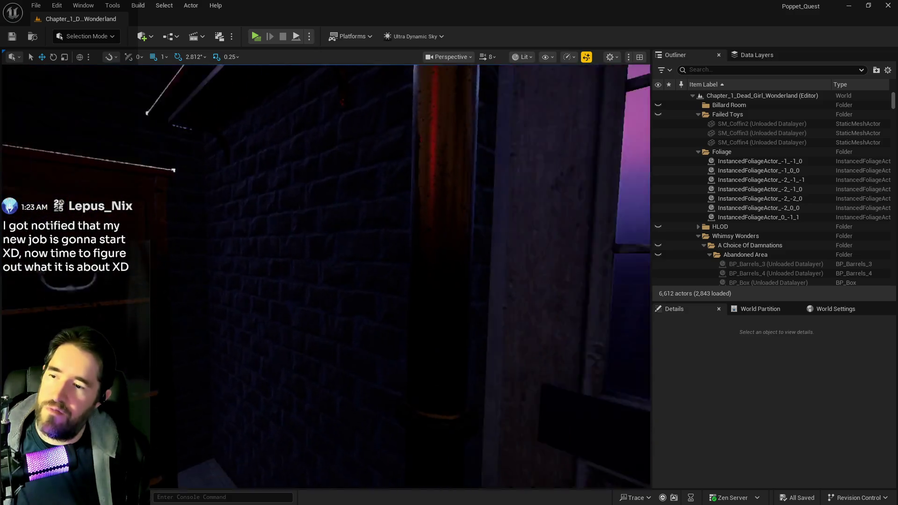
- Fly on past the mushroom canopy and Fort Patrick gate, then bring in the second editor window
key(w)
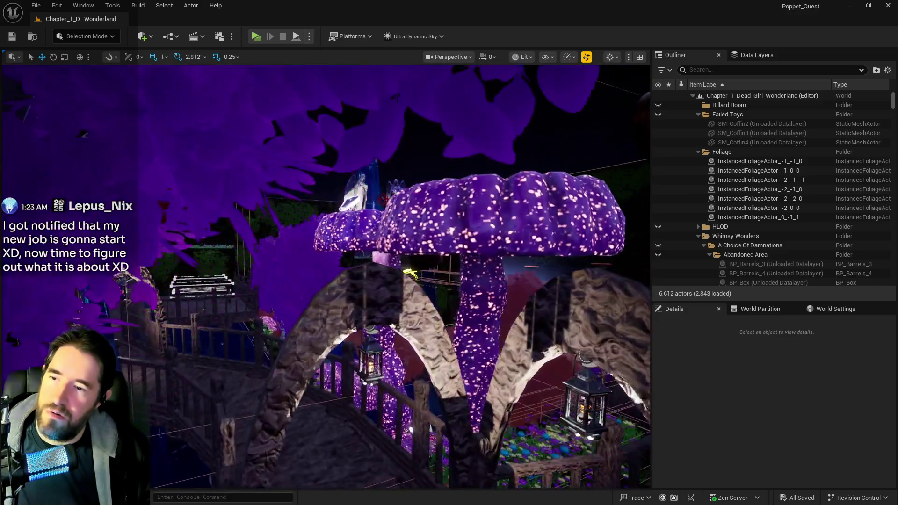
key(w)
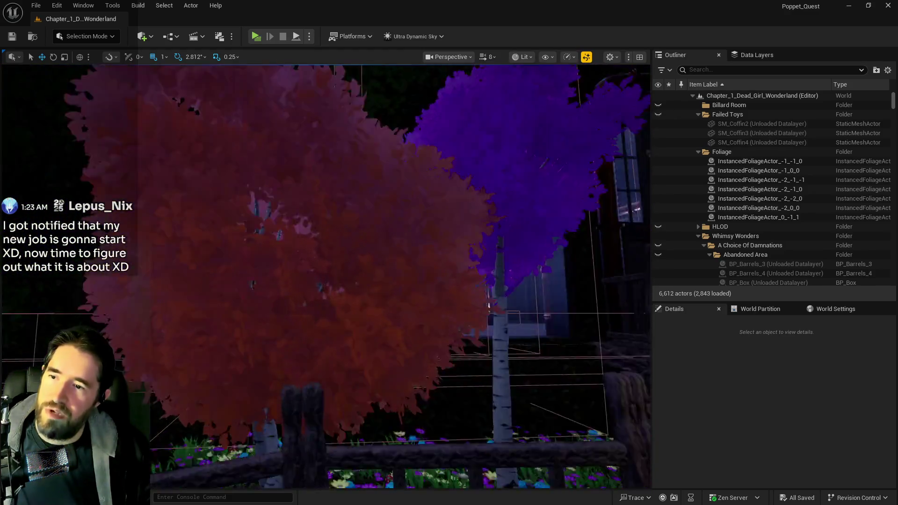
key(w)
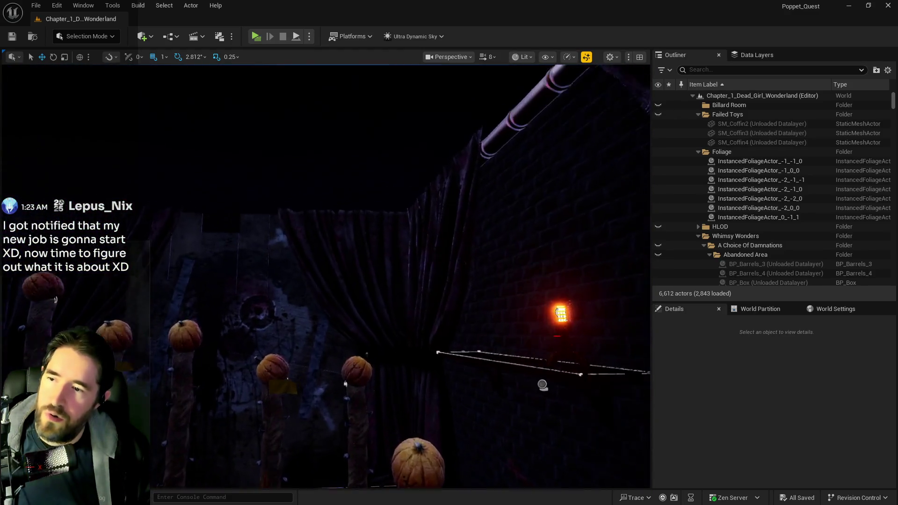
key(w)
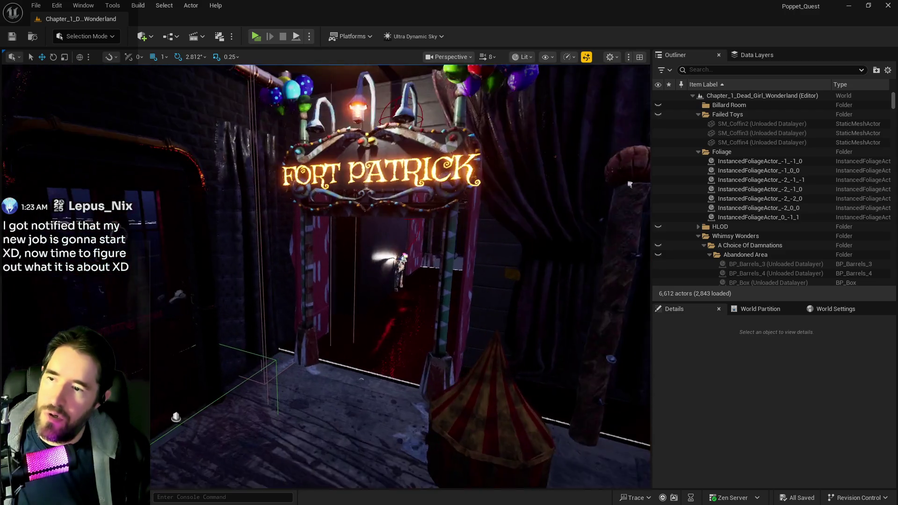
key(w)
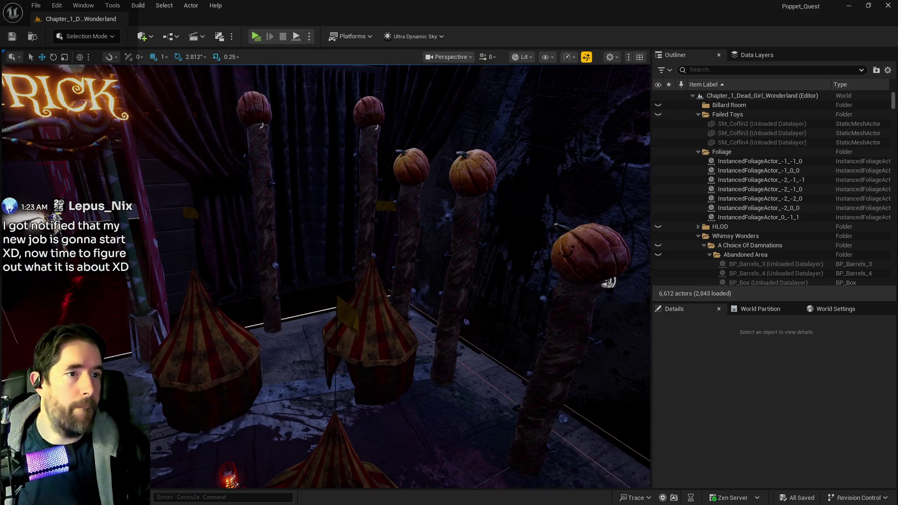
drag(897, 63, 449, 60)
- Search the data layers for 'patri' and load DL_C1_Patricks_Room
click(666, 91)
click(635, 109)
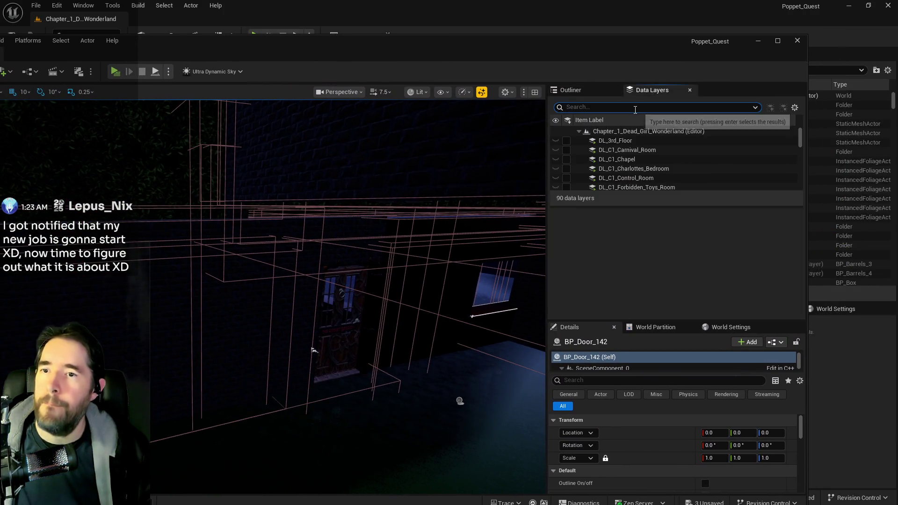
text(patri)
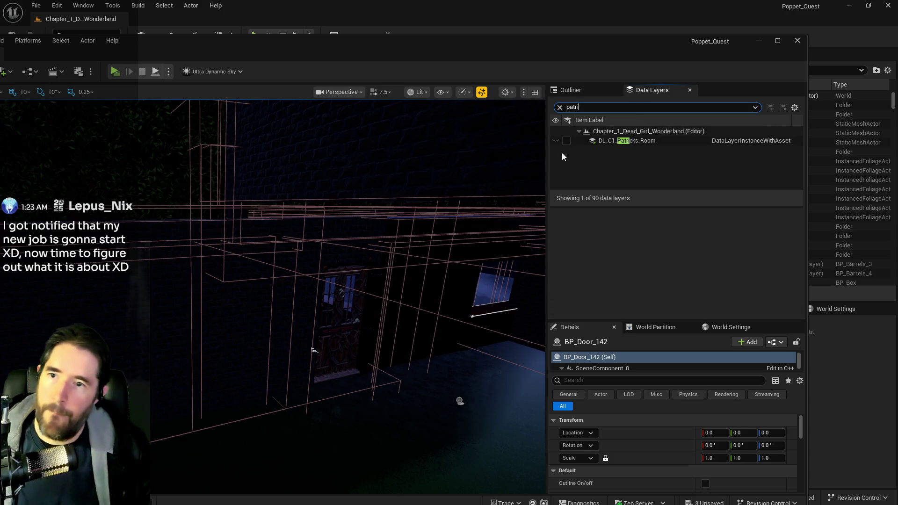
click(567, 141)
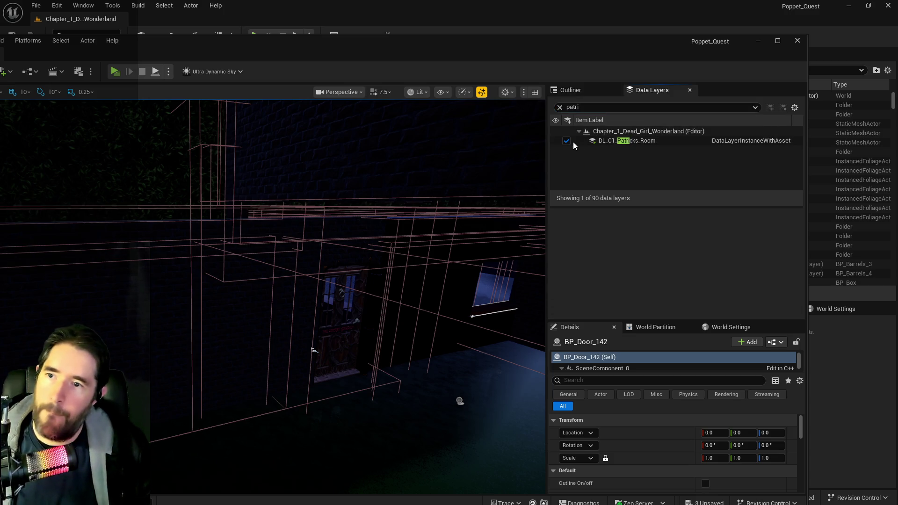
- Select every actor in DL_C1_Patricks_Room and frame them in the viewport
click(603, 144)
double_click(604, 142)
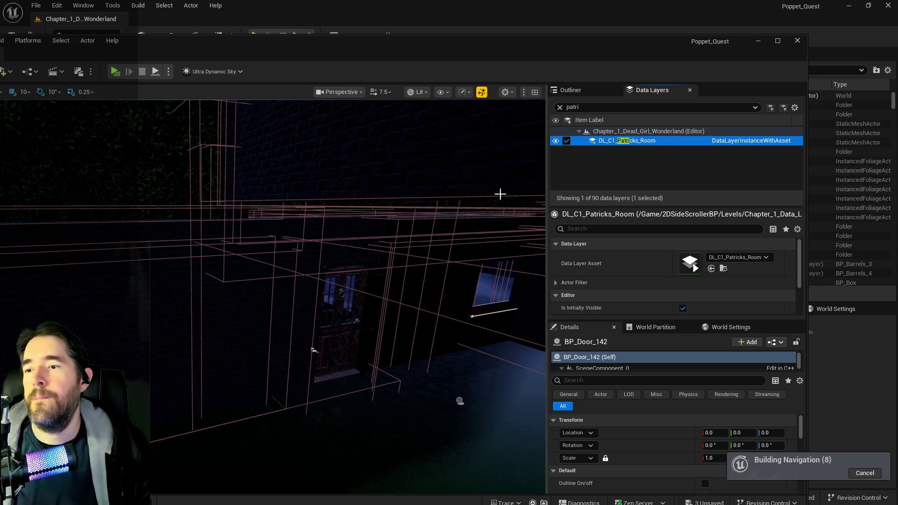
right_click(605, 142)
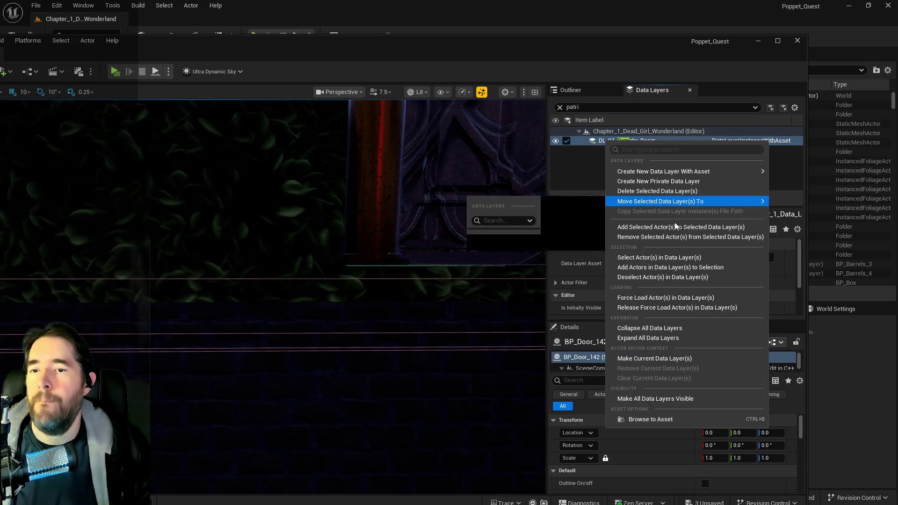
mouse_move(662, 200)
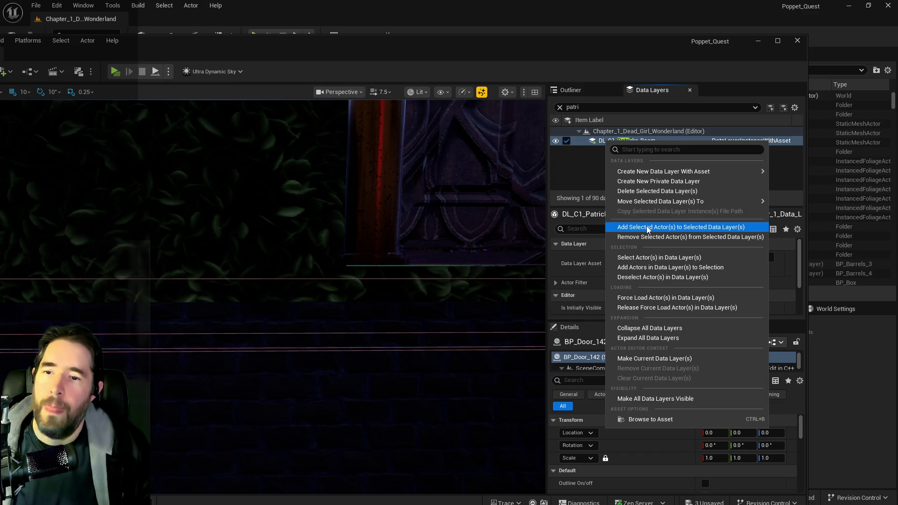
click(639, 257)
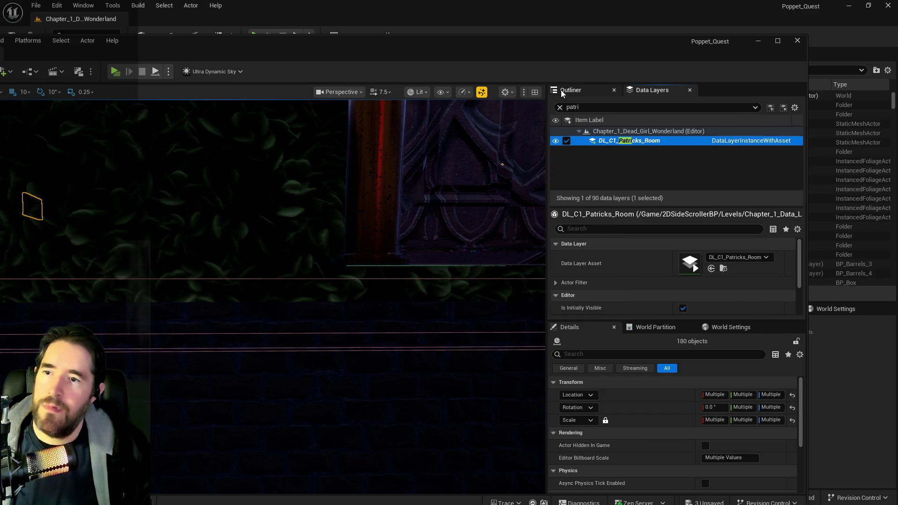
click(570, 90)
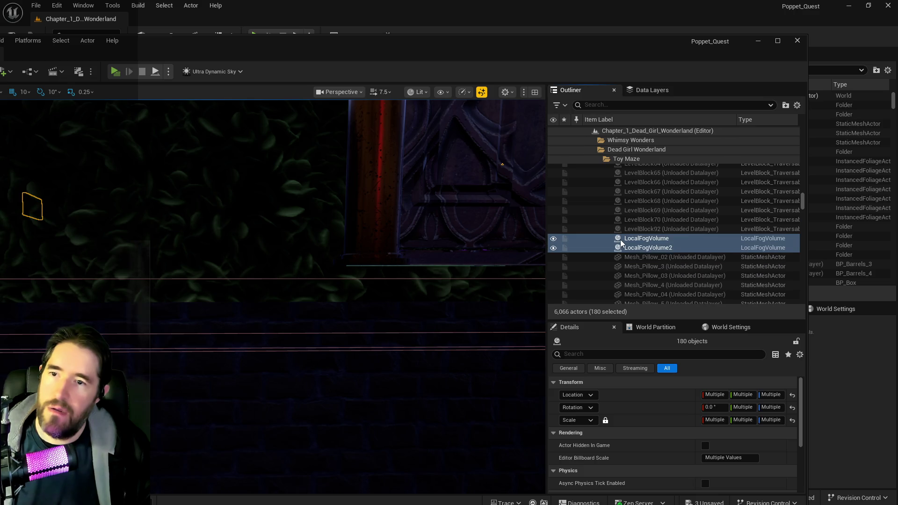
scroll(621, 248, down, 10)
key(f)
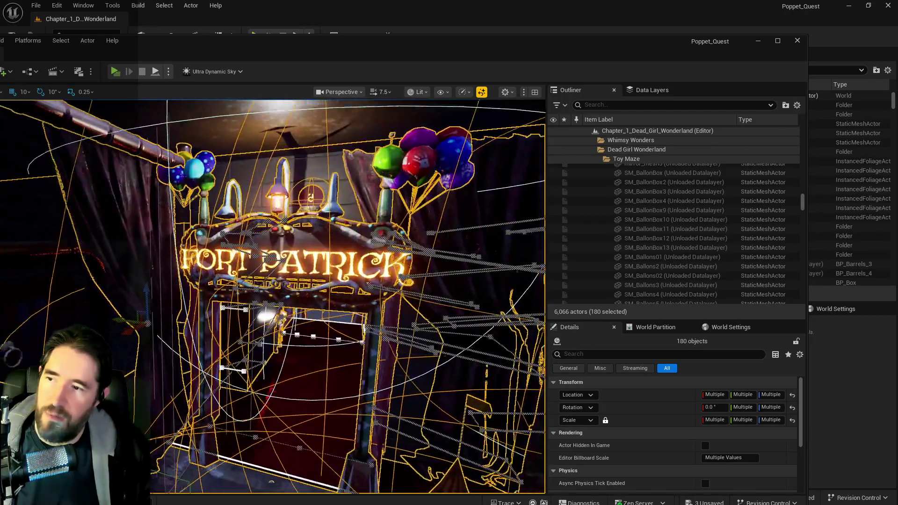
- Select the six curtains around the Fort Patrick sign, including curtain_r2, curtain_l2 and cloth_tall_a
click(129, 209)
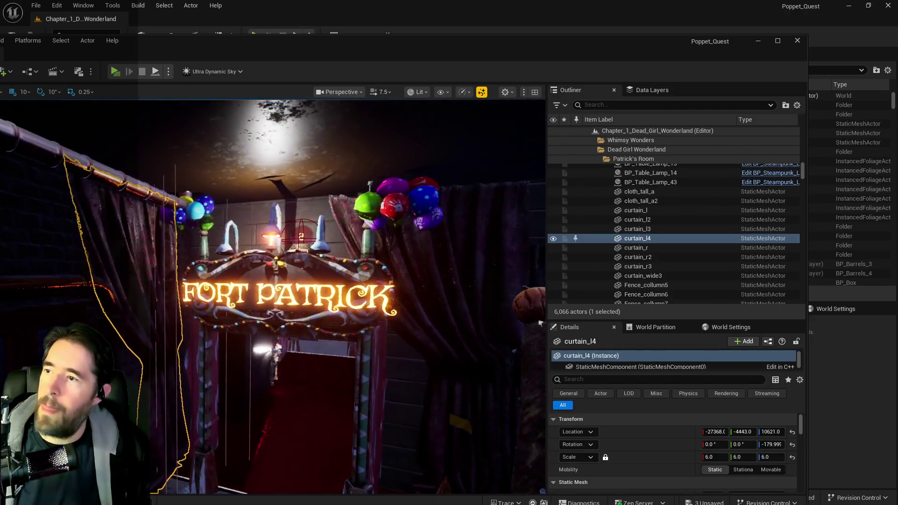
ctrl+click(115, 216)
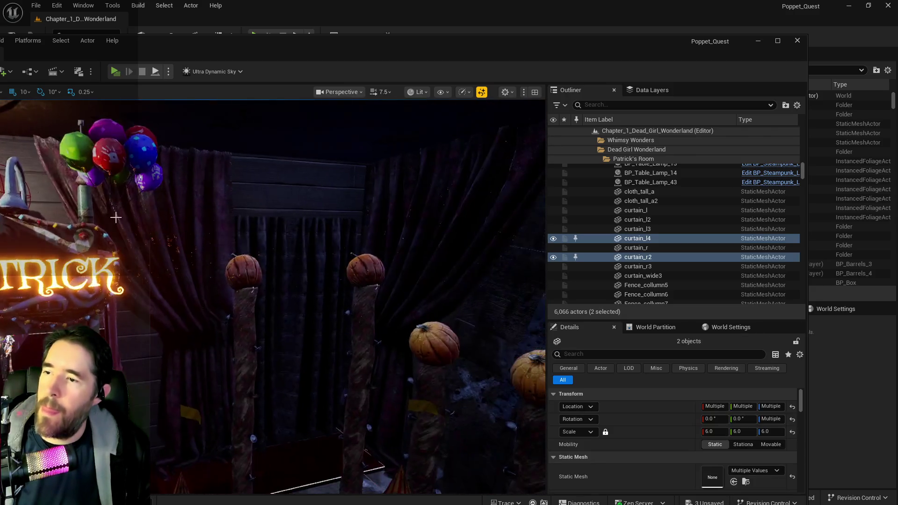
ctrl+click(198, 233)
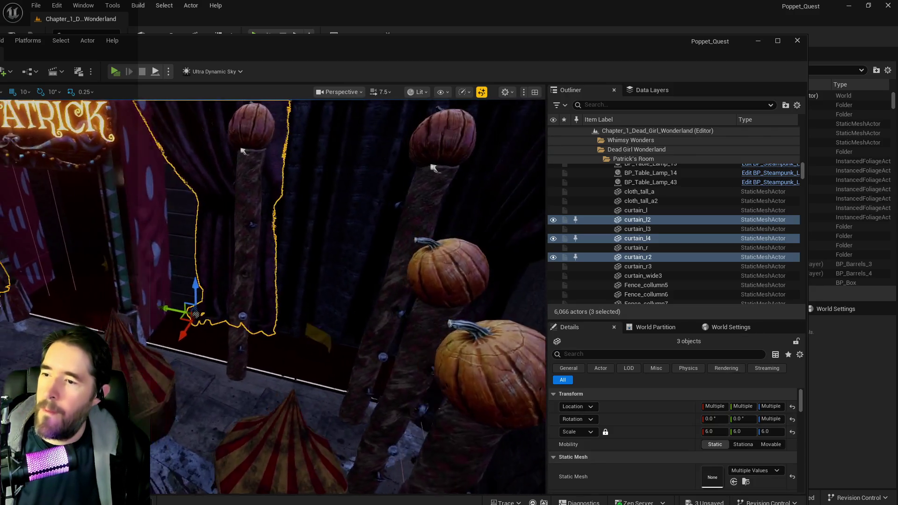
drag(299, 290, 252, 290)
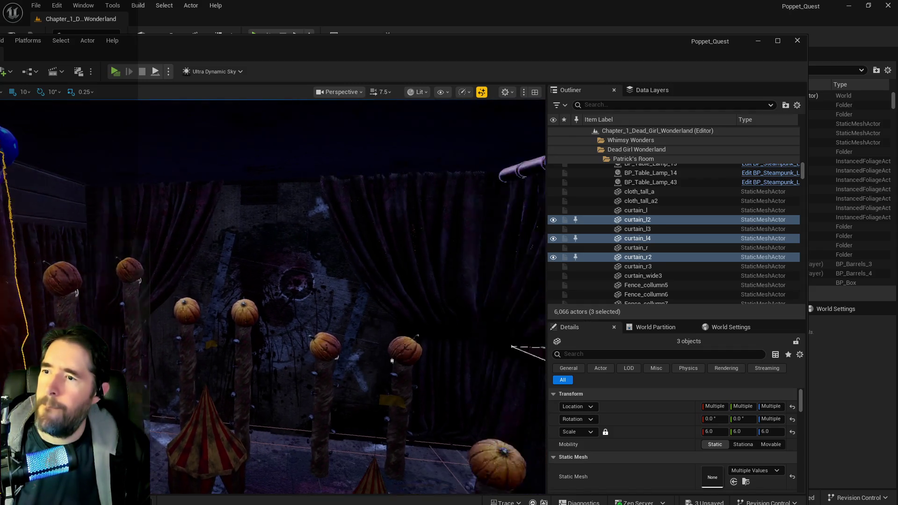
ctrl+click(227, 182)
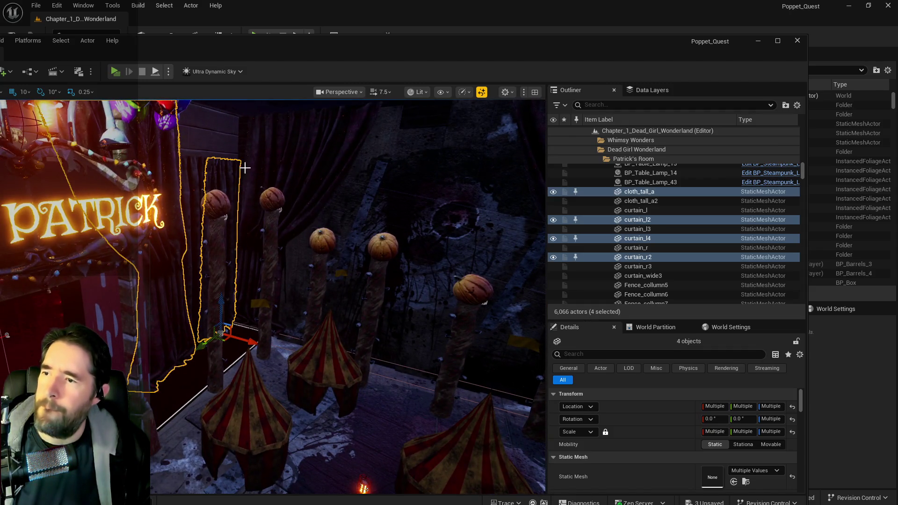
ctrl+click(262, 162)
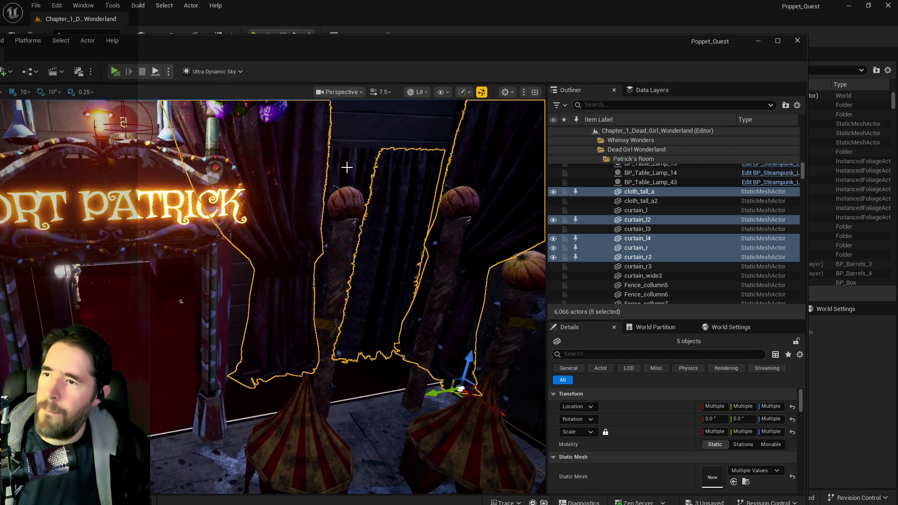
ctrl+click(347, 167)
- Frame the selected curtains and maximize the level editor window
mouse_move(347, 167)
mouse_down()
mouse_move(309, 140)
mouse_move(322, 197)
mouse_up()
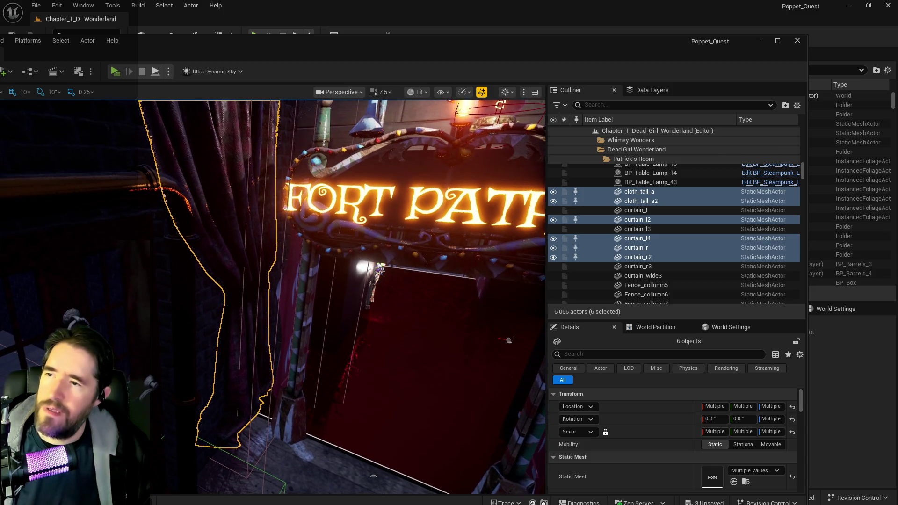
key(f)
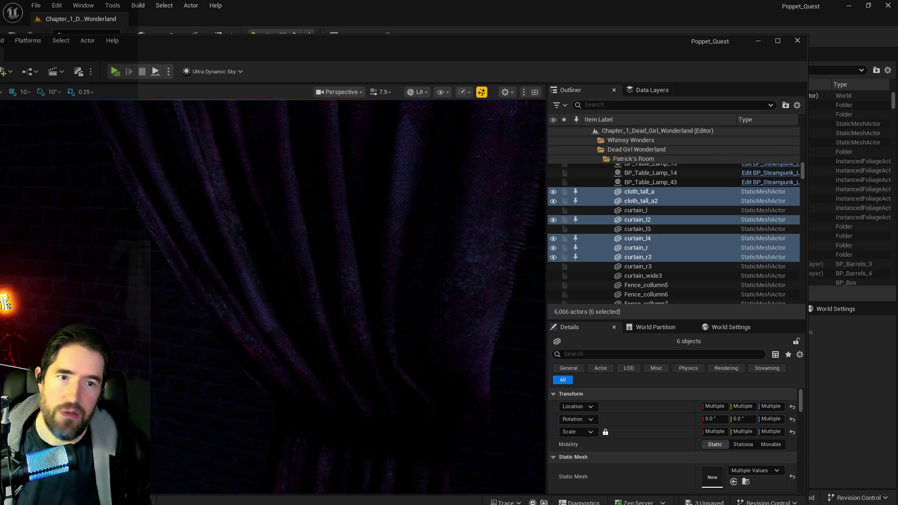
double_click(574, 48)
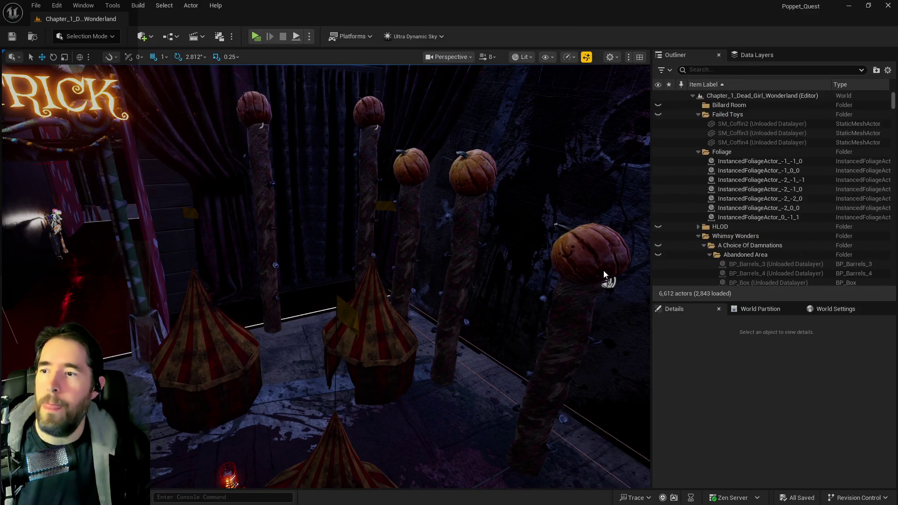
- Filter the Outliner by 'ultra' and set Ultra_Dynamic_Sky's Time Of Day to 960
mouse_move(327, 276)
mouse_down()
mouse_move(365, 266)
mouse_move(299, 280)
mouse_move(295, 299)
mouse_move(304, 304)
mouse_move(522, 168)
mouse_up()
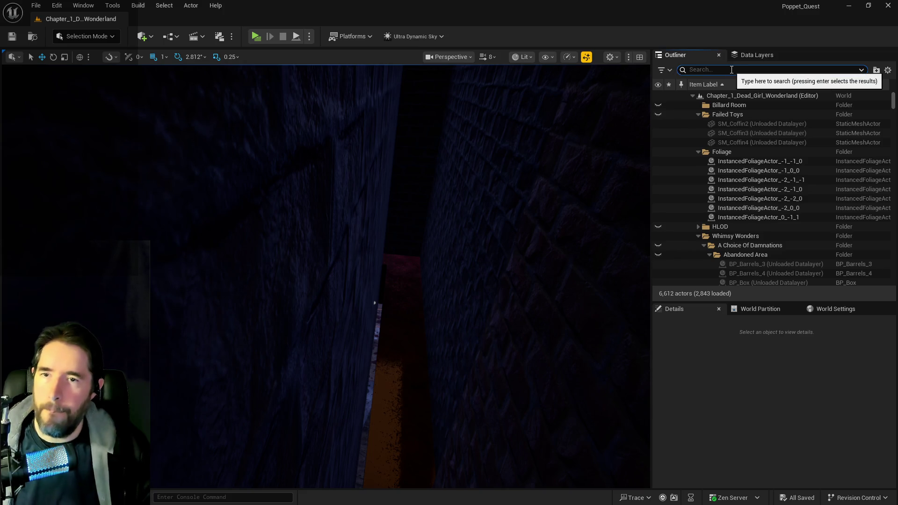
text(ultra)
click(741, 114)
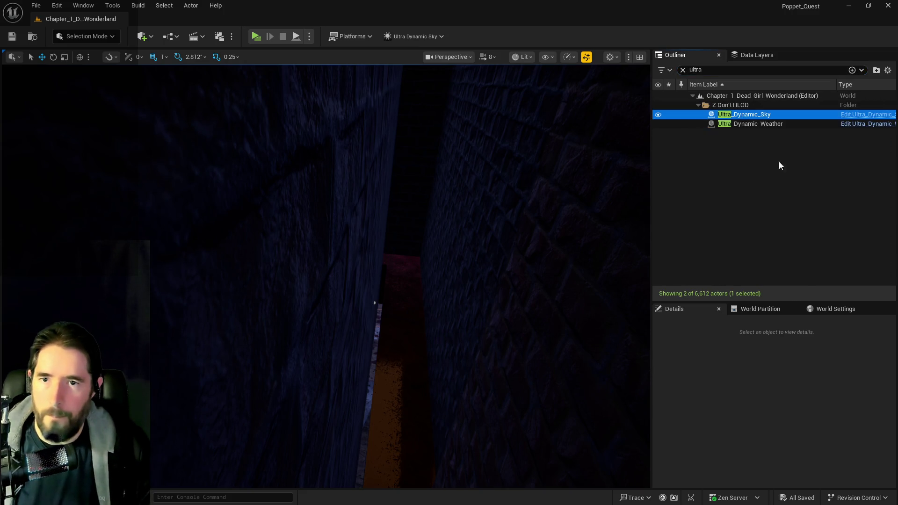
drag(837, 481, 811, 480)
- Set camera speed to 1 and select the red shelf BP_Shelf12
mouse_move(326, 276)
mouse_down()
mouse_move(346, 255)
mouse_move(355, 267)
mouse_move(334, 271)
mouse_up()
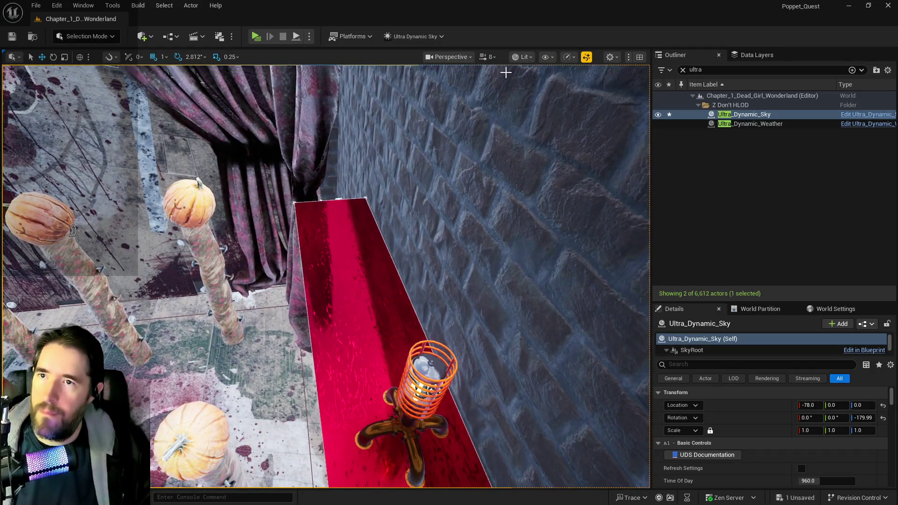
click(489, 57)
key(Escape)
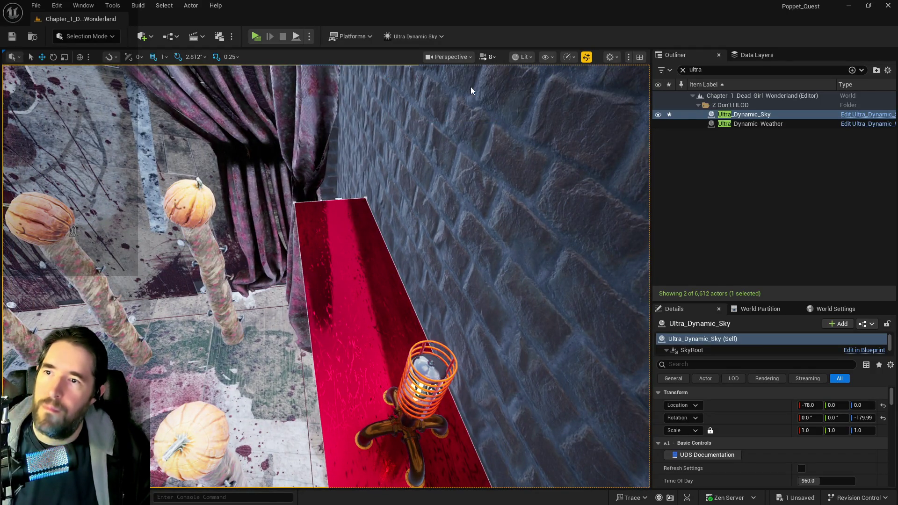
click(490, 58)
drag(459, 153, 459, 154)
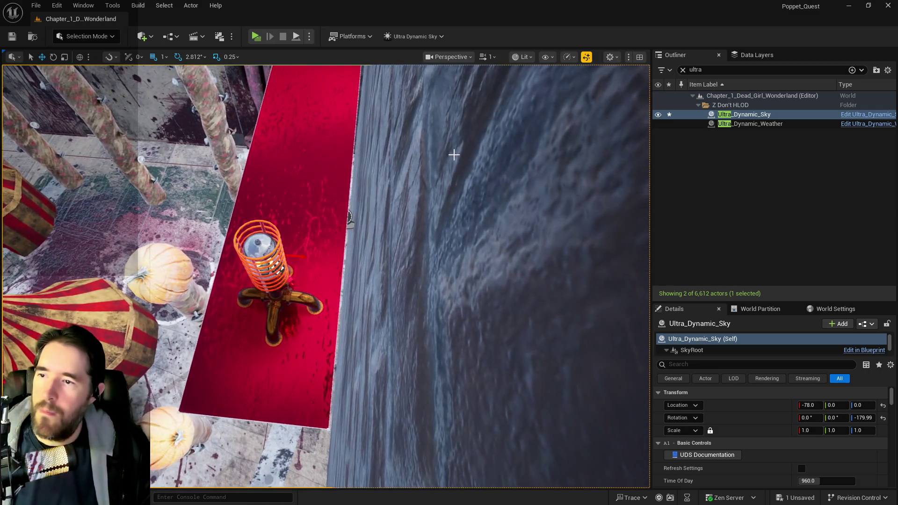
click(331, 216)
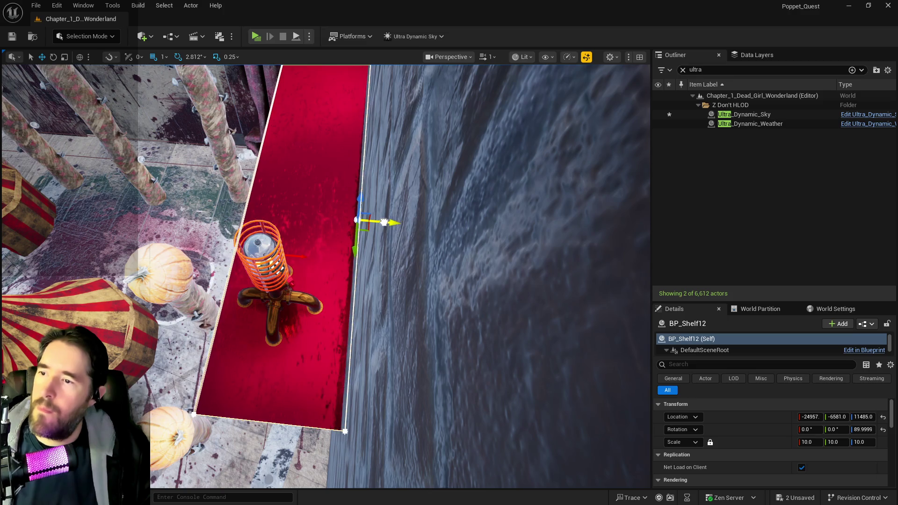
- Slide curtain_r3 sideways along X
drag(381, 221, 353, 280)
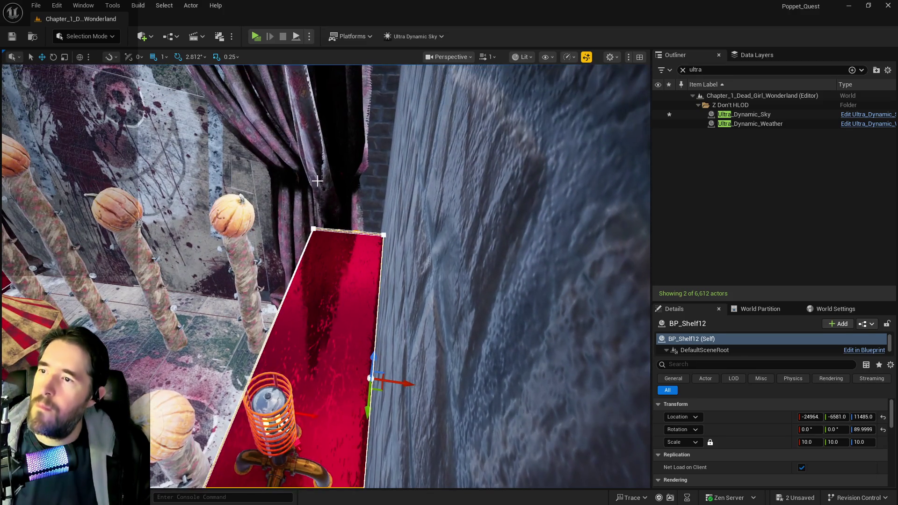
click(353, 280)
drag(386, 346, 386, 346)
drag(335, 418, 370, 418)
- Clear the Outliner filter and cut the red shelf block LevelBlock_Traversable63
click(403, 179)
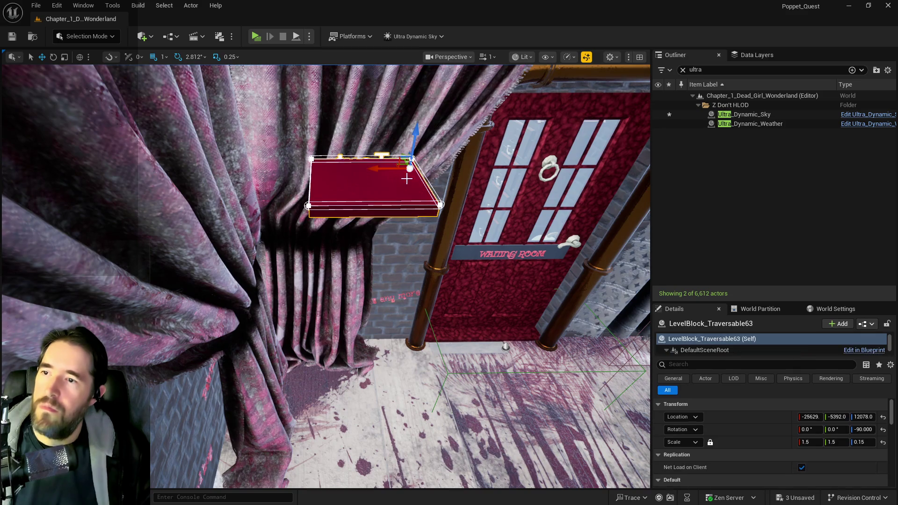
click(683, 70)
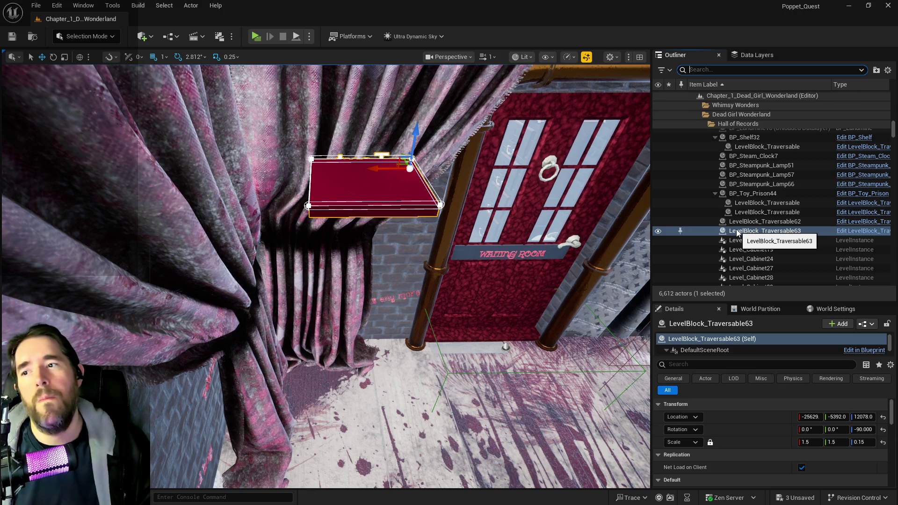
drag(548, 242, 467, 222)
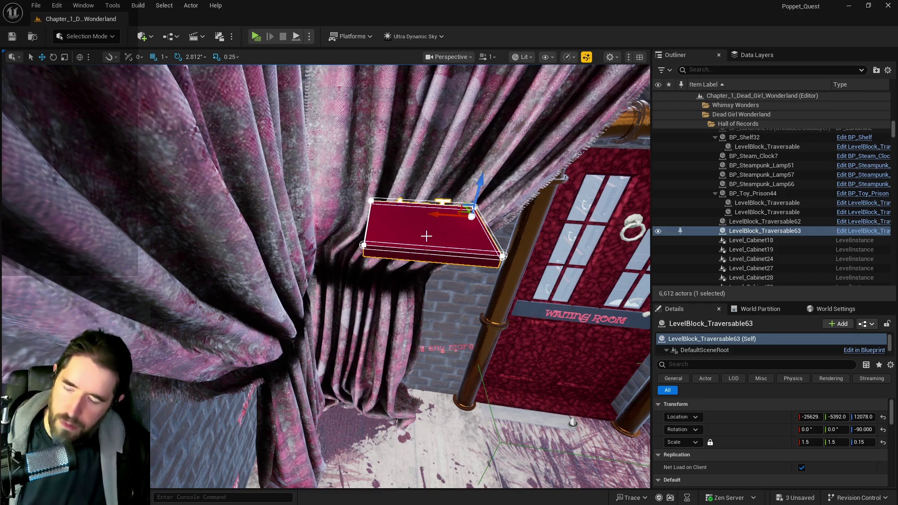
key(Delete)
drag(429, 255, 481, 295)
- Raise camera speed to 8 and paste the shelf block onto the Chapel archway
click(489, 57)
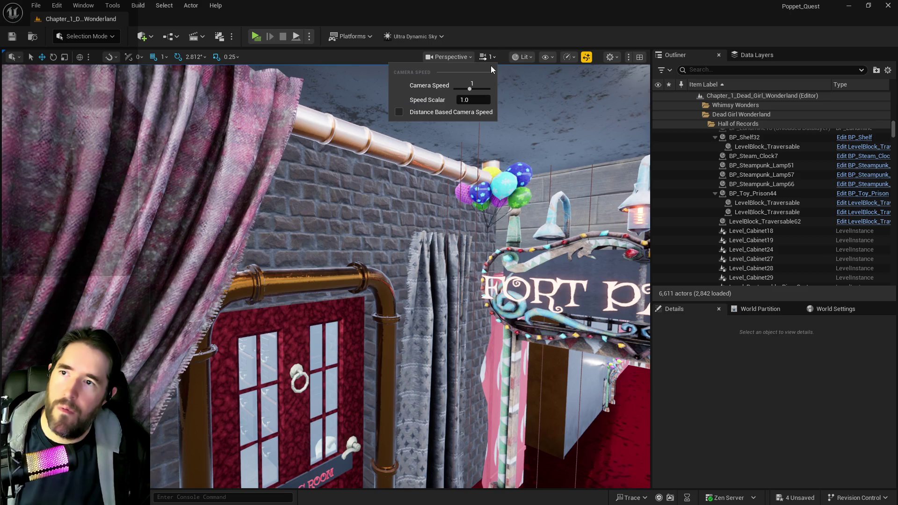
drag(471, 88, 482, 91)
mouse_move(467, 187)
mouse_down()
mouse_move(463, 157)
mouse_move(472, 138)
mouse_move(392, 160)
mouse_move(398, 196)
mouse_move(388, 187)
mouse_up()
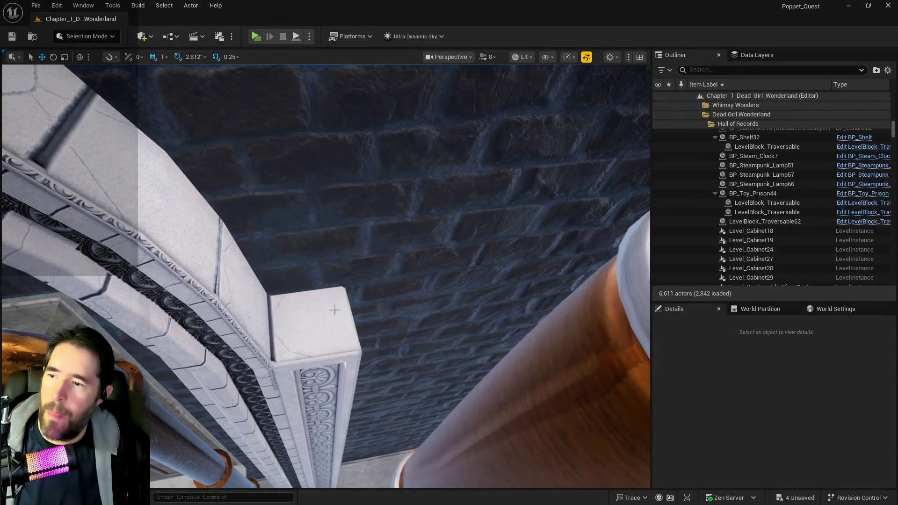
right_click(321, 320)
mouse_move(393, 347)
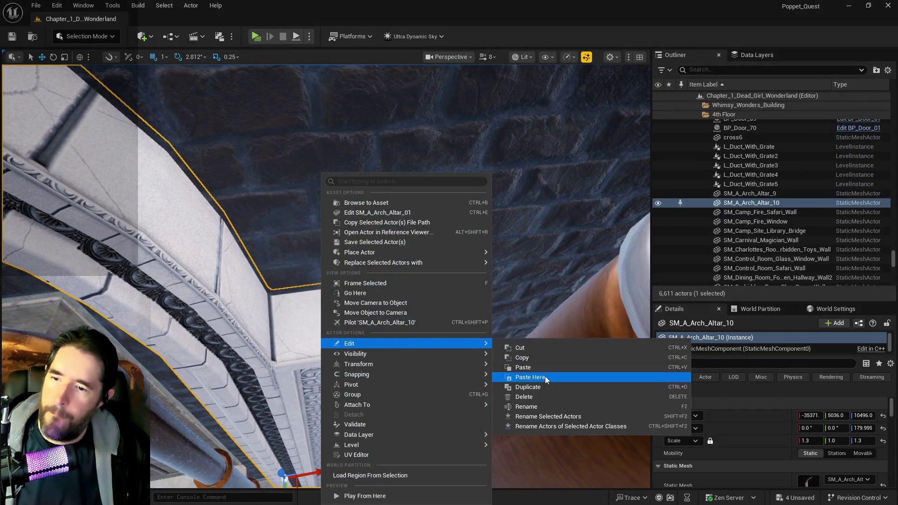
click(545, 377)
- Position the shelf block beside the Chapel door at scale 1.75 and save the level
mouse_move(330, 346)
mouse_down()
mouse_move(358, 385)
mouse_move(318, 361)
mouse_up()
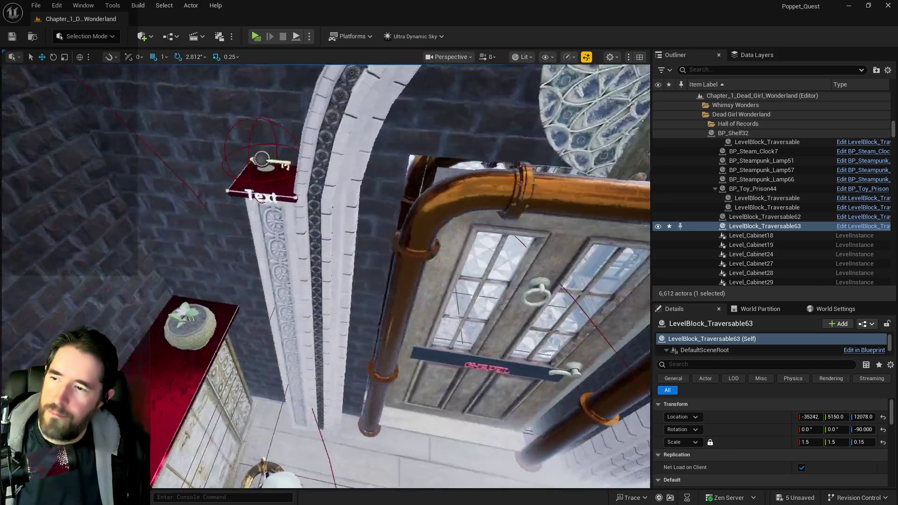
drag(326, 276, 264, 281)
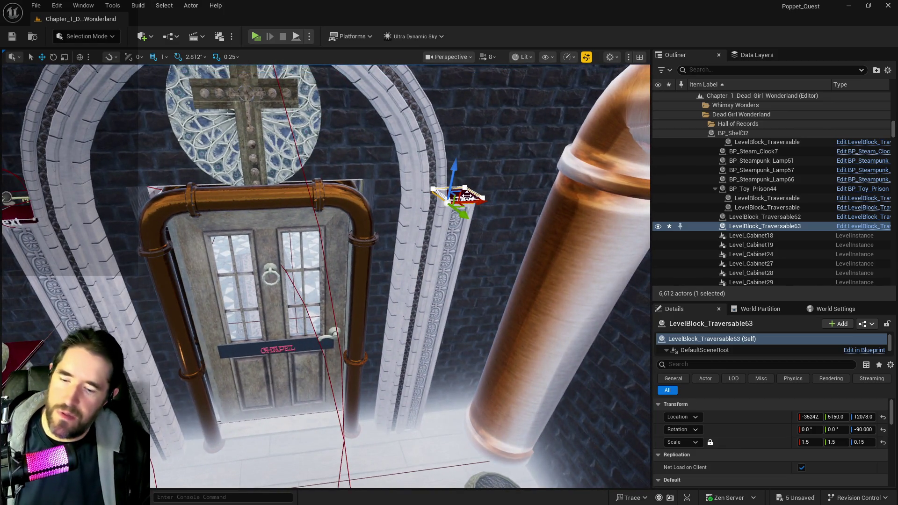
key(Delete)
click(20, 211)
mouse_move(20, 211)
mouse_down()
mouse_move(130, 212)
mouse_move(149, 225)
mouse_move(357, 262)
mouse_move(588, 280)
mouse_up()
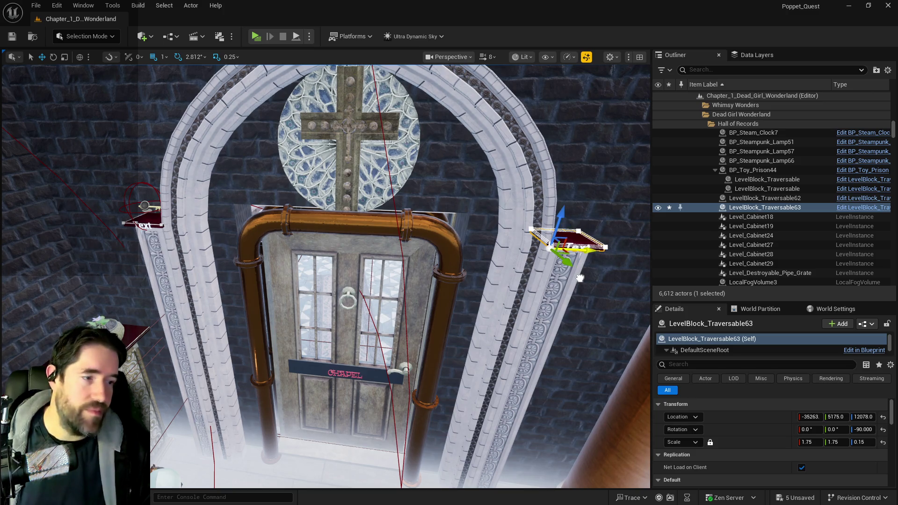
key(f)
key(ctrl+s)
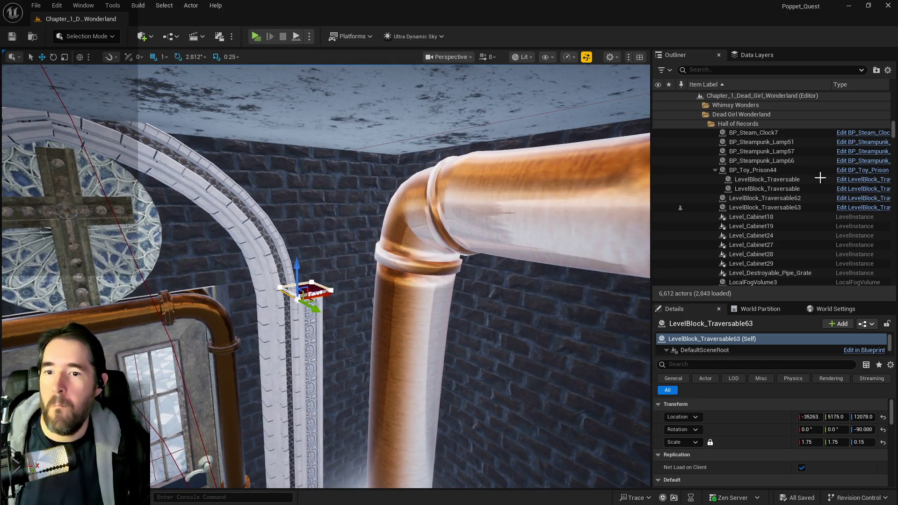
- Add the two small pieces beside the Chapel door to the DL_C1_The_Waiting_Room layer
click(757, 56)
scroll(731, 128, down, 5)
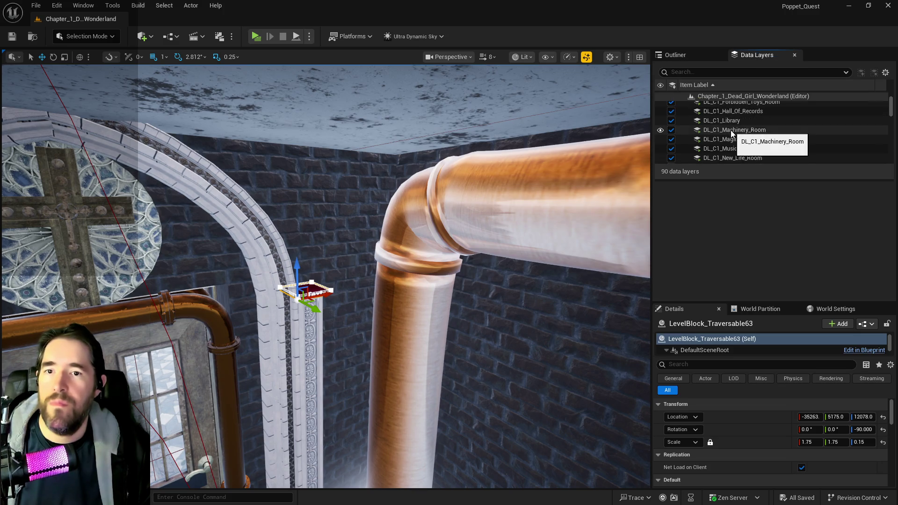
scroll(733, 153, up, 3)
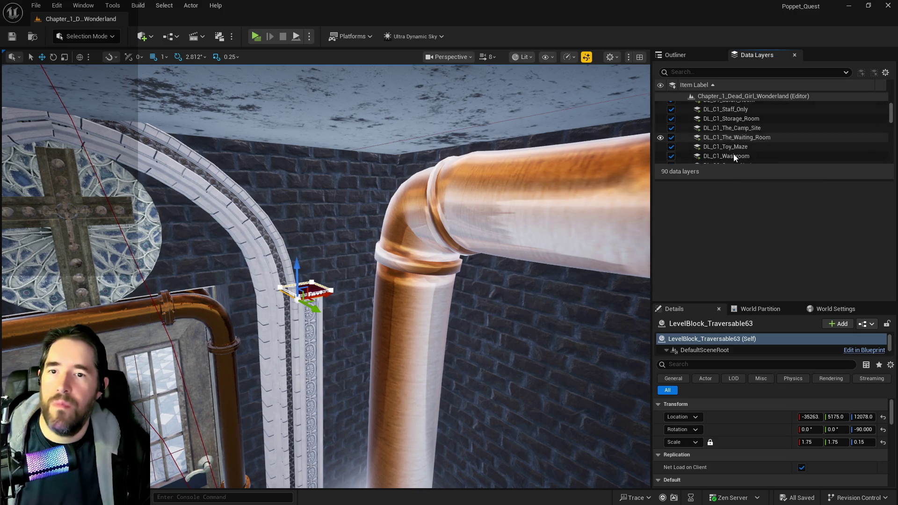
scroll(733, 153, up, 3)
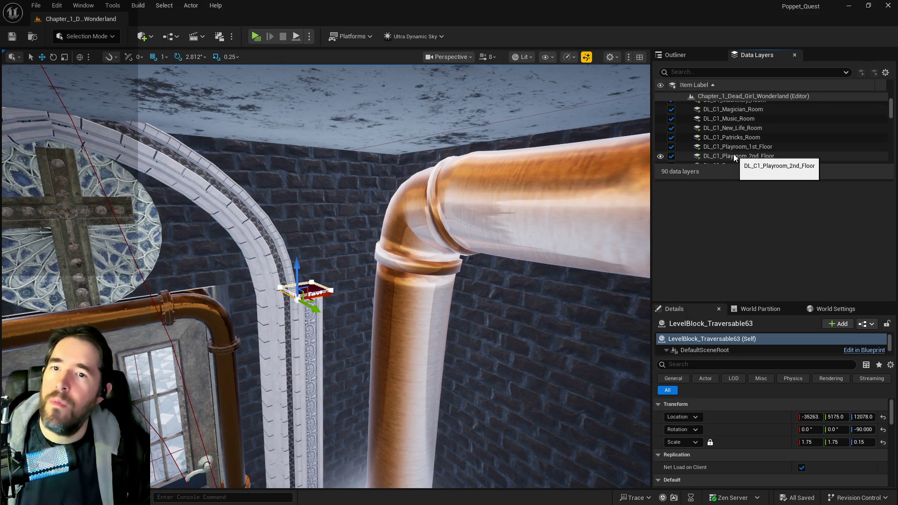
scroll(733, 153, down, 6)
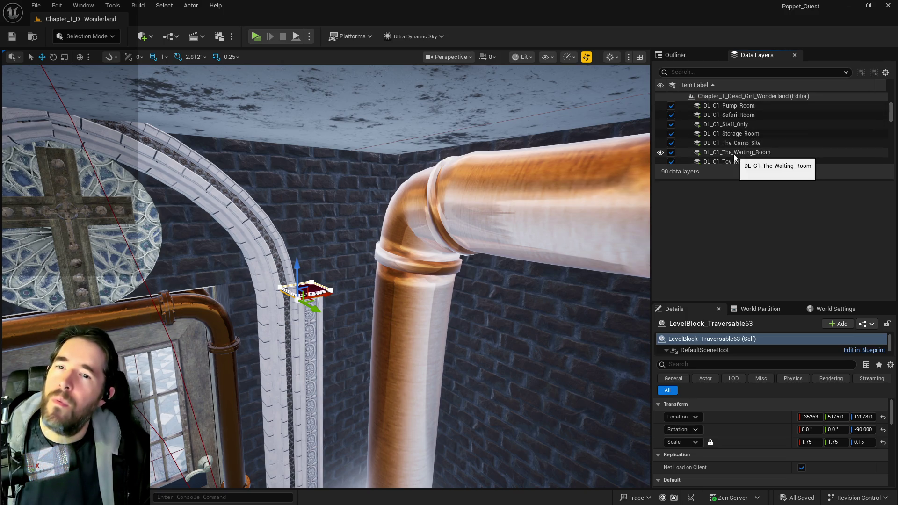
click(733, 153)
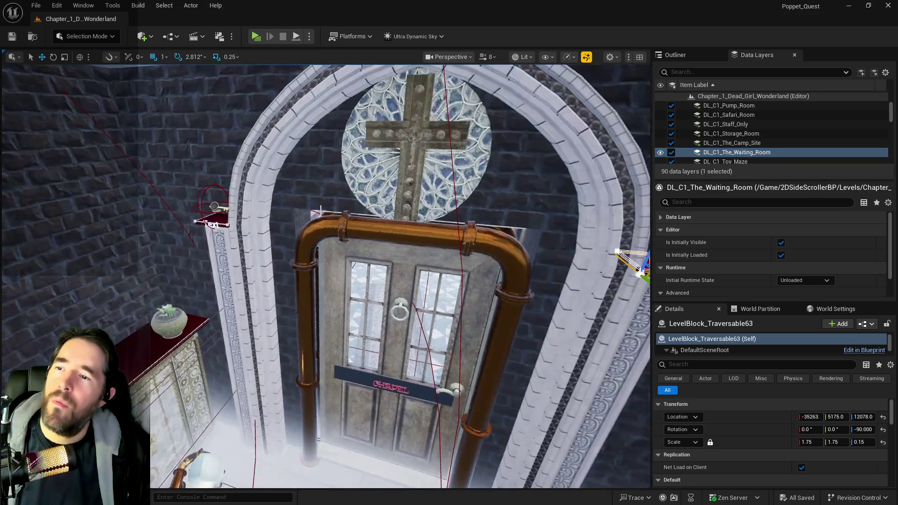
ctrl+click(215, 215)
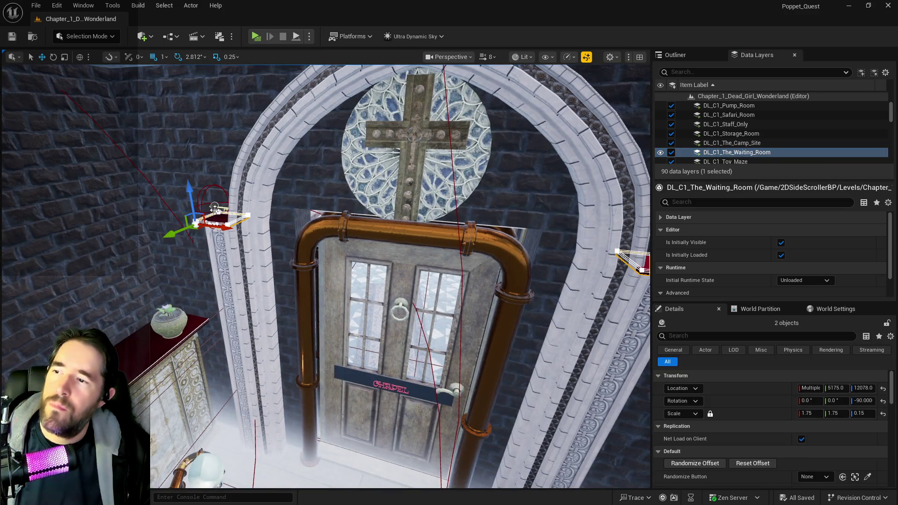
ctrl+click(215, 205)
right_click(706, 146)
right_click(711, 155)
right_click(710, 156)
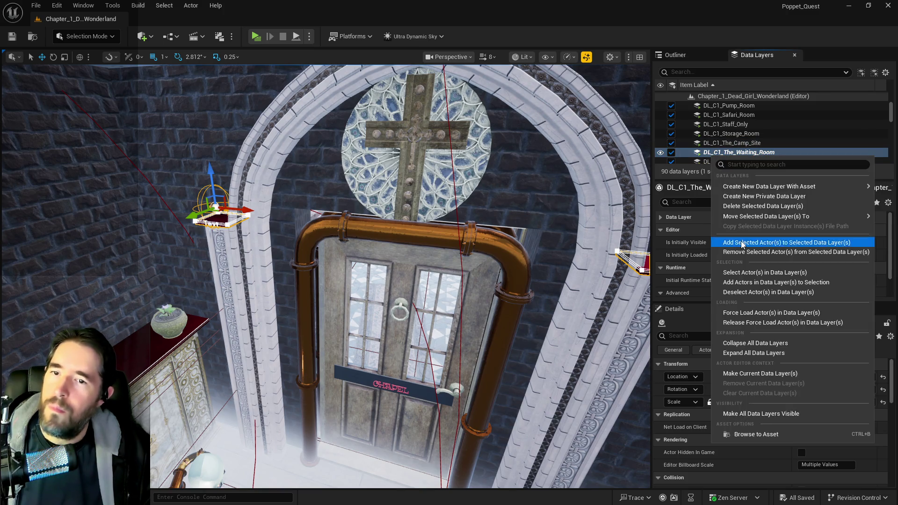
click(741, 242)
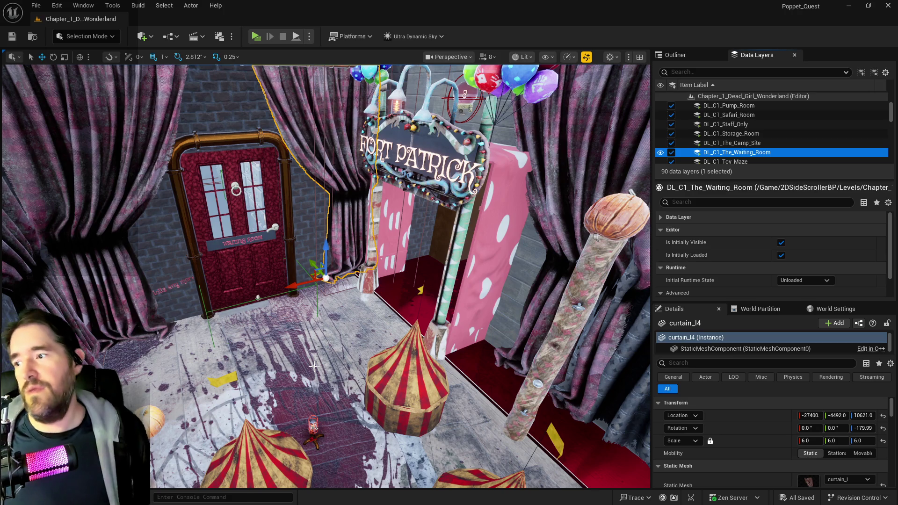
- Move curtain_l3 along X and curtain_r2 along Y beside the Waiting Room door
mouse_move(250, 398)
mouse_down()
mouse_move(333, 346)
mouse_move(320, 346)
mouse_up()
click(360, 390)
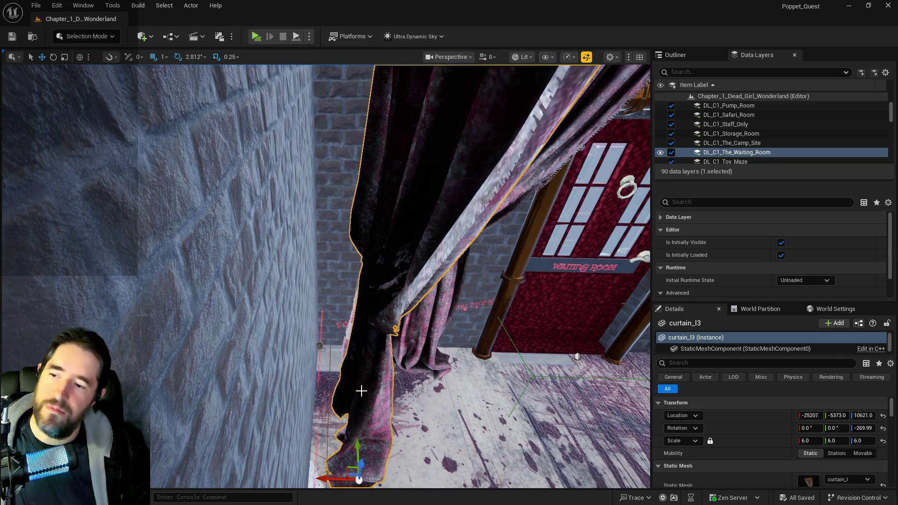
mouse_move(330, 480)
mouse_down()
mouse_move(276, 481)
mouse_move(290, 475)
mouse_up()
drag(379, 427, 378, 407)
mouse_move(381, 358)
mouse_down()
mouse_move(382, 336)
mouse_move(364, 337)
mouse_move(382, 357)
mouse_up()
click(382, 358)
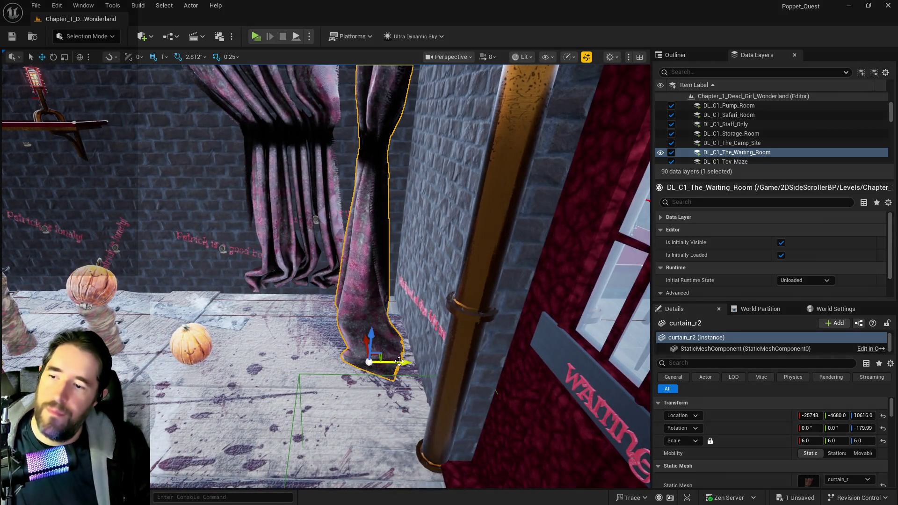
mouse_move(433, 362)
mouse_down()
mouse_move(446, 363)
mouse_move(439, 318)
mouse_up()
- Raise and shift the two tall cloth curtains behind the pumpkin pillars
key(w)
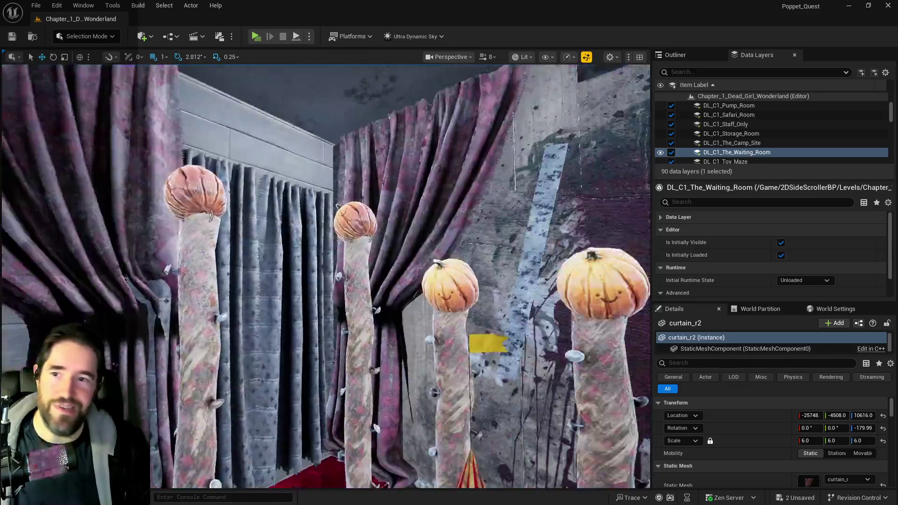
key(w)
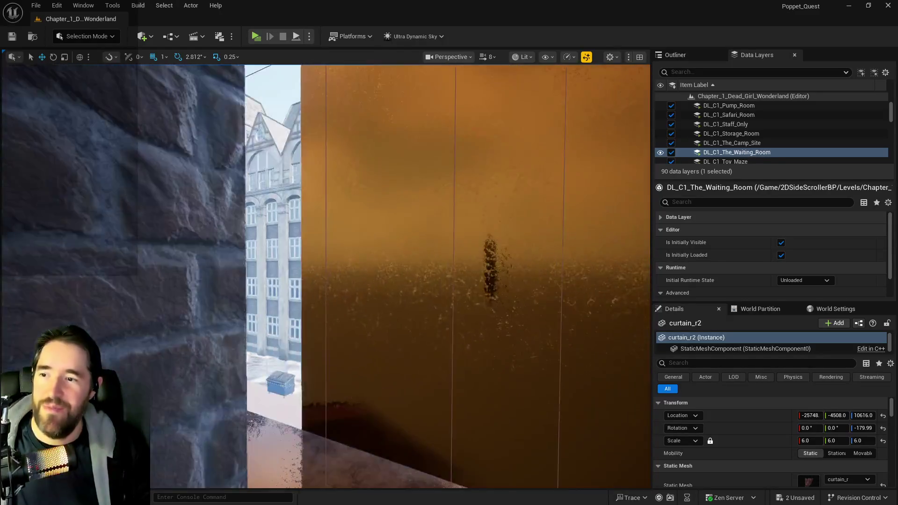
key(w)
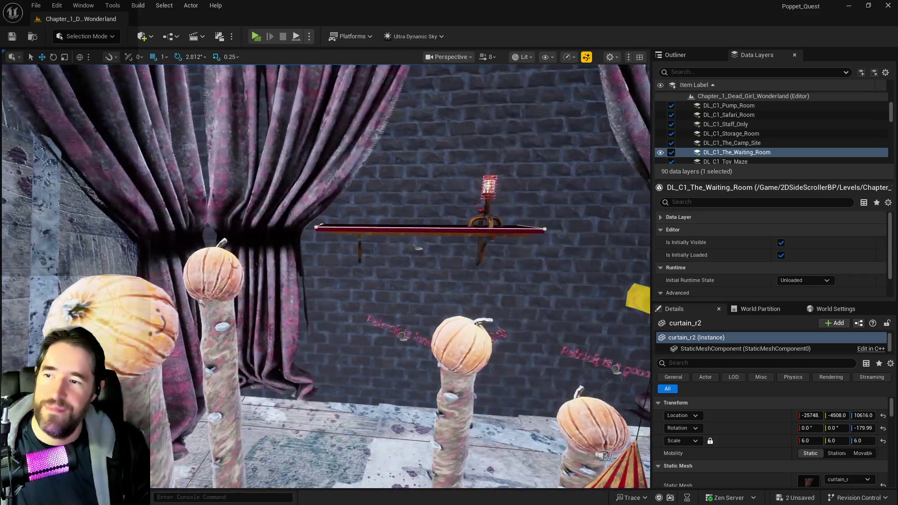
key(w)
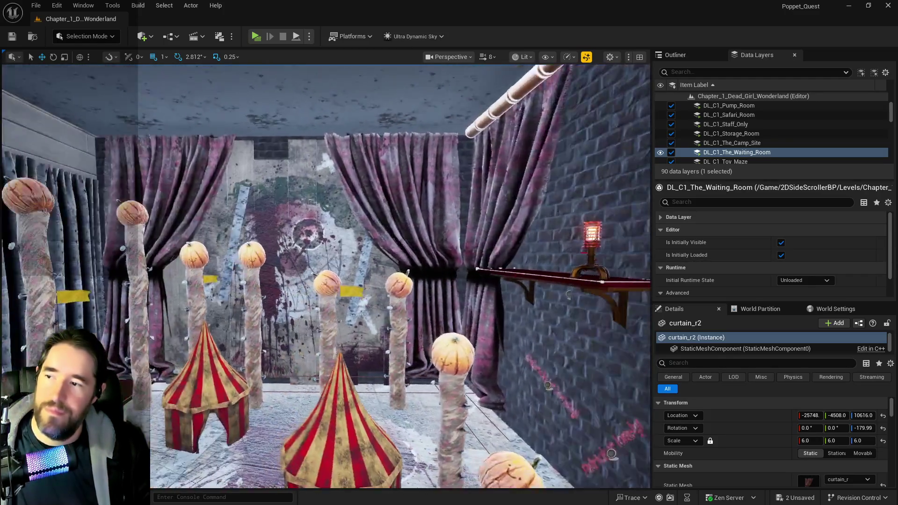
key(w)
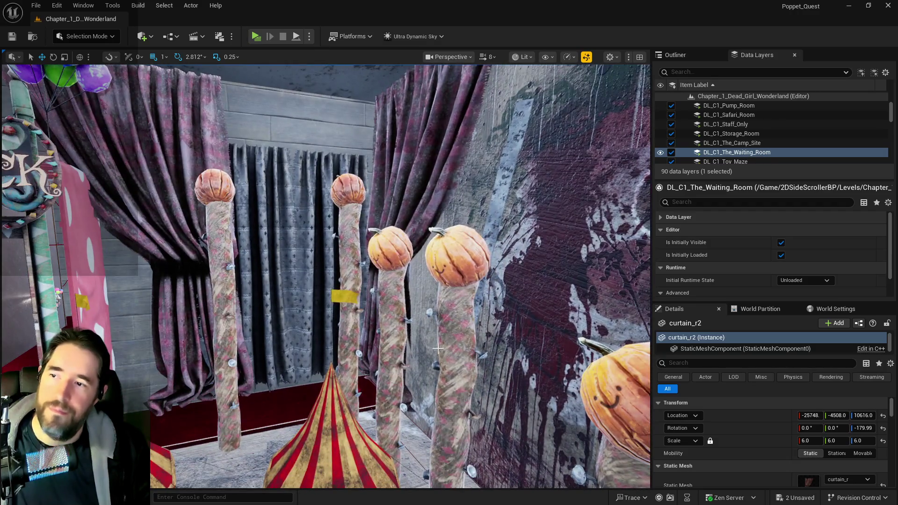
key(w)
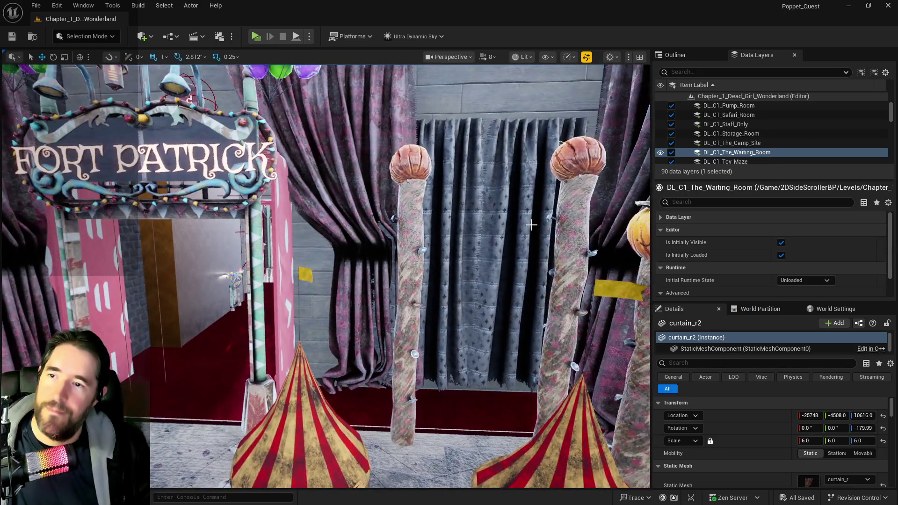
click(450, 279)
ctrl+click(477, 321)
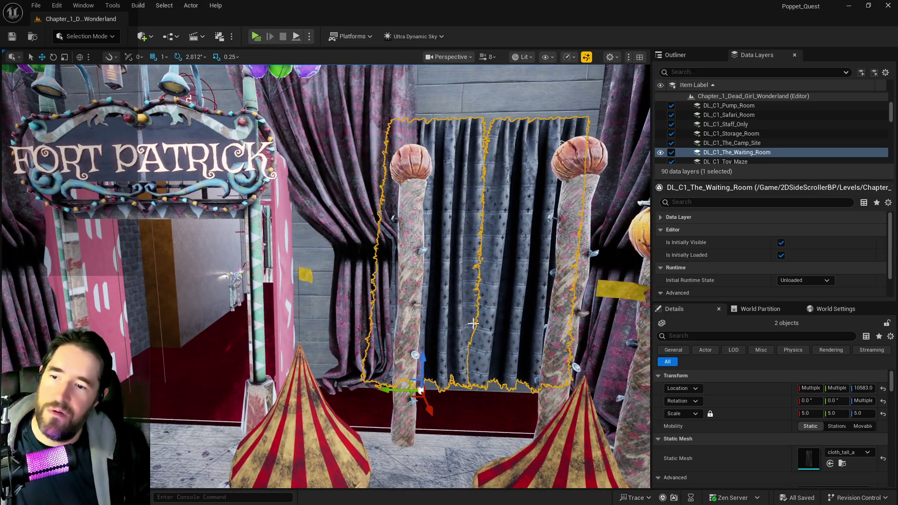
drag(421, 360, 408, 384)
mouse_move(354, 435)
mouse_down()
mouse_move(364, 436)
mouse_move(337, 166)
mouse_move(336, 204)
mouse_up()
- Save the level and bring the view back to the curtains at the Fort Patrick sign
key(ctrl+s)
drag(472, 266, 444, 294)
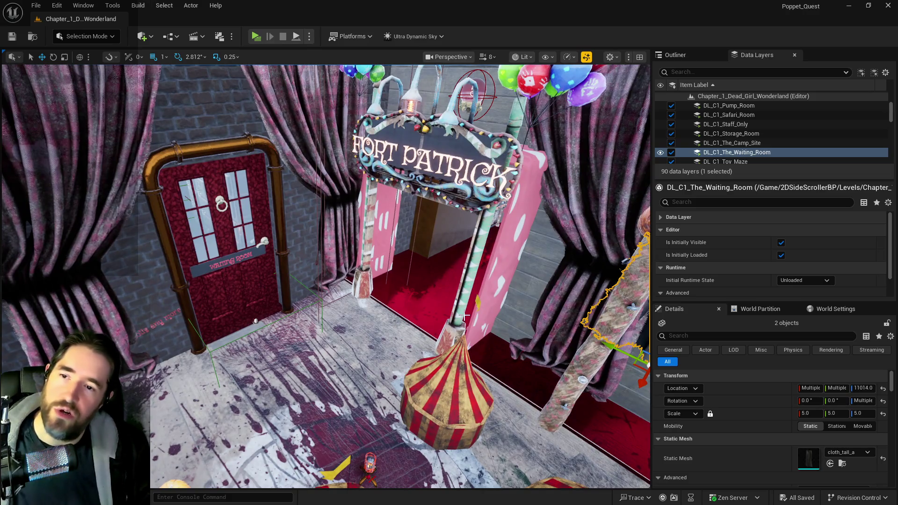
mouse_move(327, 281)
mouse_down()
mouse_move(328, 243)
mouse_move(328, 262)
mouse_move(318, 248)
mouse_up()
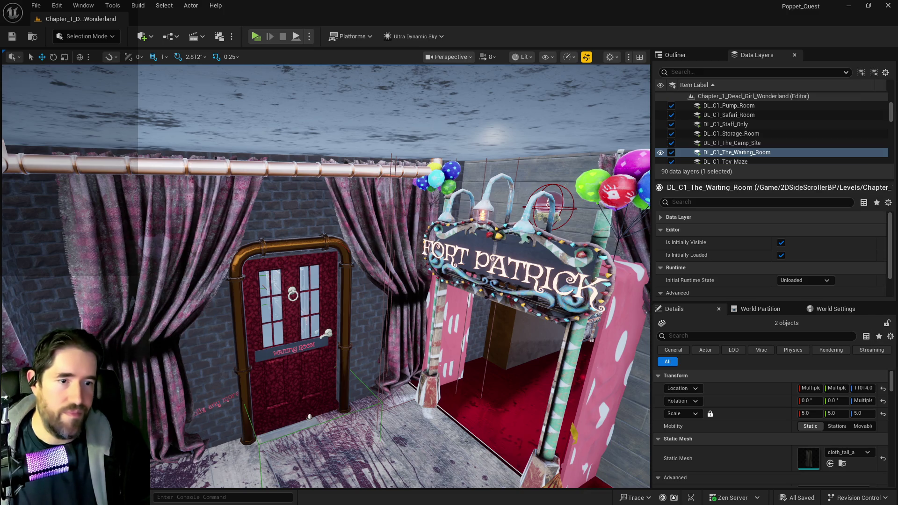
key(Right)
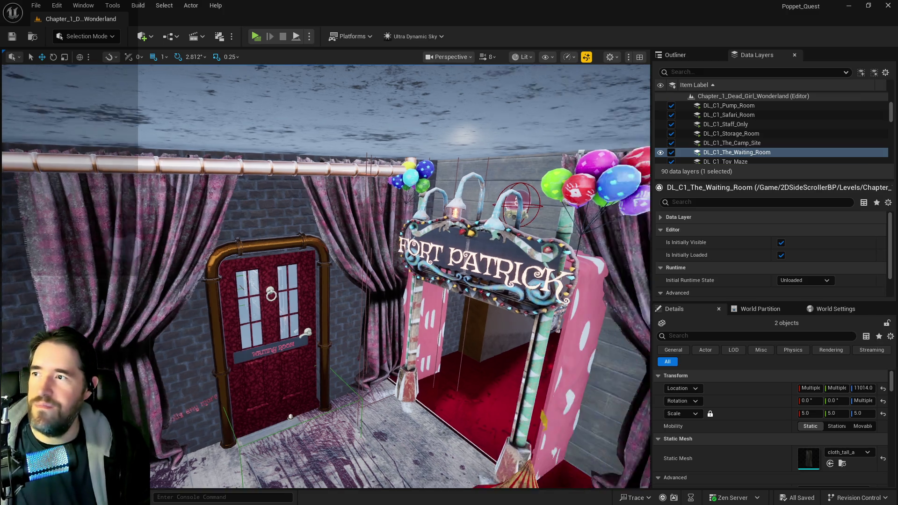
- Fly through the Fort Patrick archway to the Magician Room doors
key(Up)
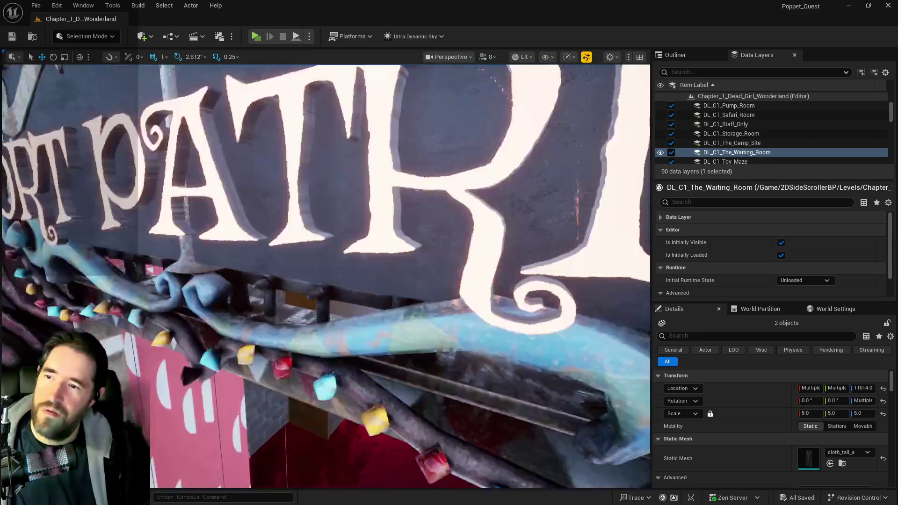
key(Up)
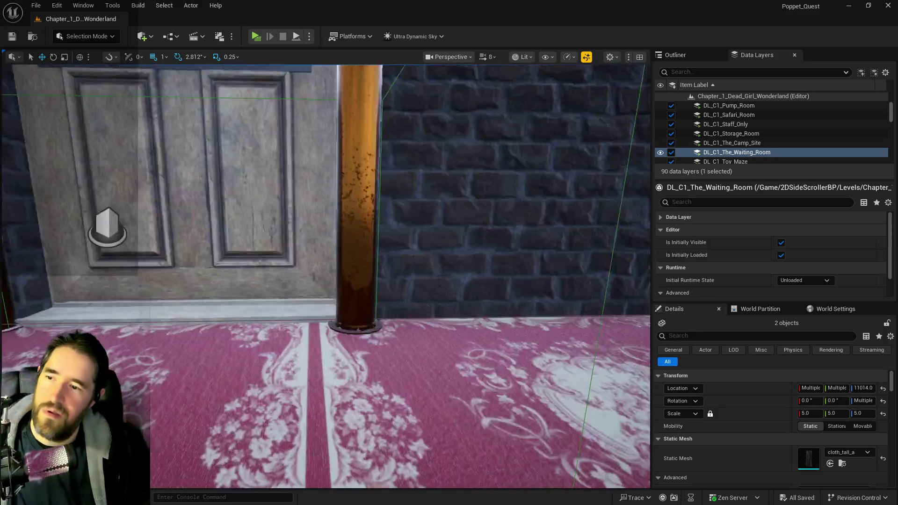
key(Up)
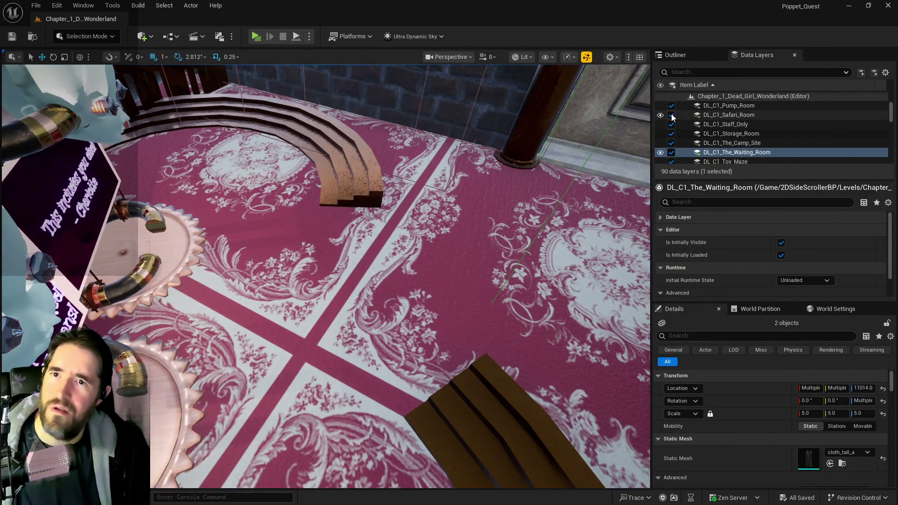
- Select the 22 DL_C1 data layers from Carnival Room through Washroom
click(673, 107)
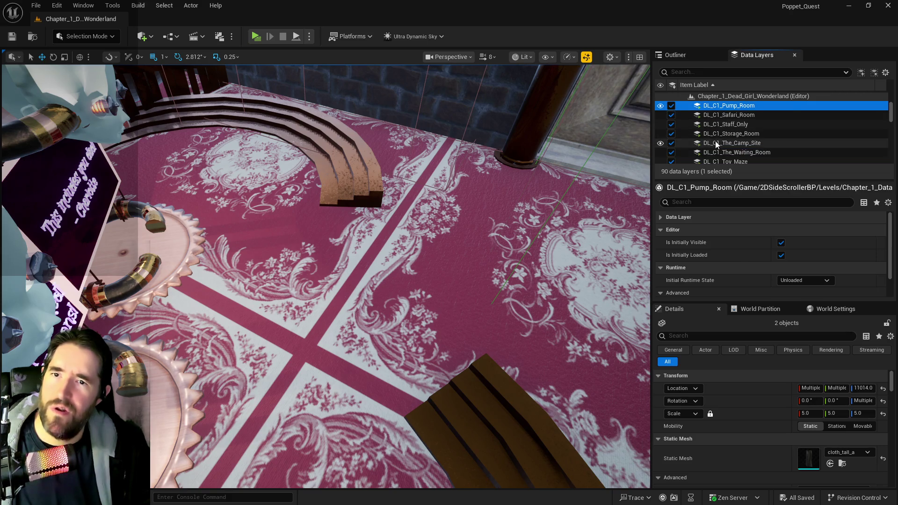
scroll(714, 142, down, 3)
shift+click(706, 127)
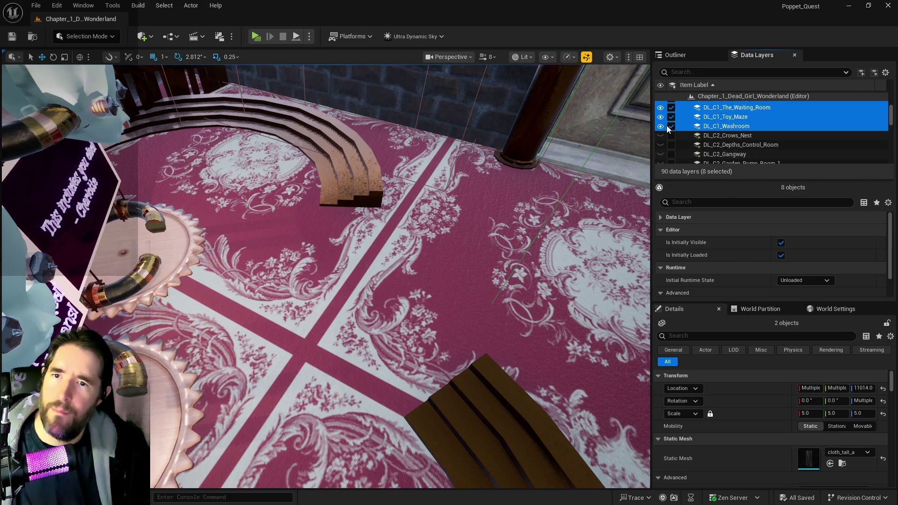
click(706, 127)
scroll(709, 140, up, 3)
scroll(701, 135, up, 5)
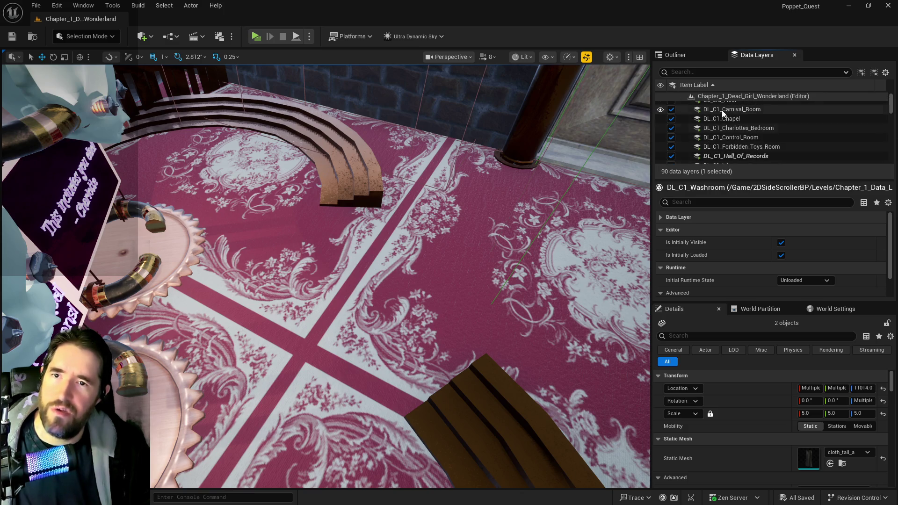
shift+click(670, 116)
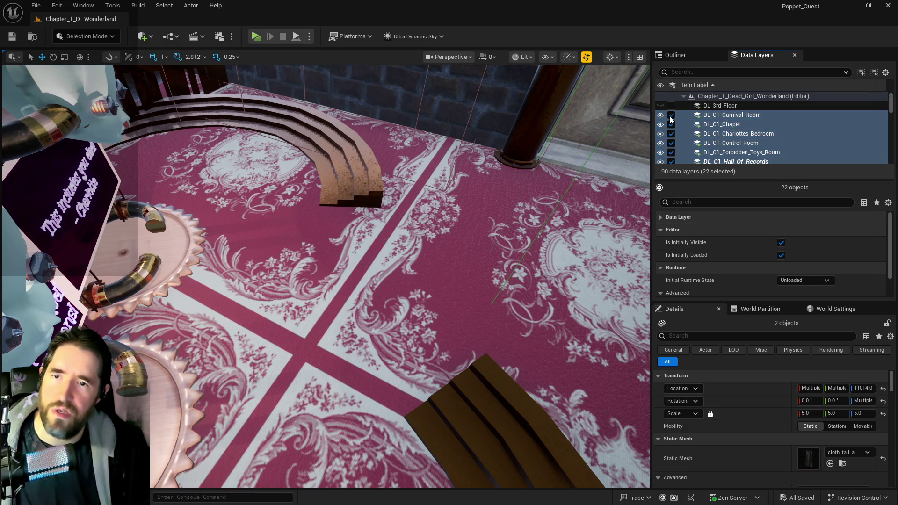
- Unload all 22 Chapter 1 data layers
click(670, 118)
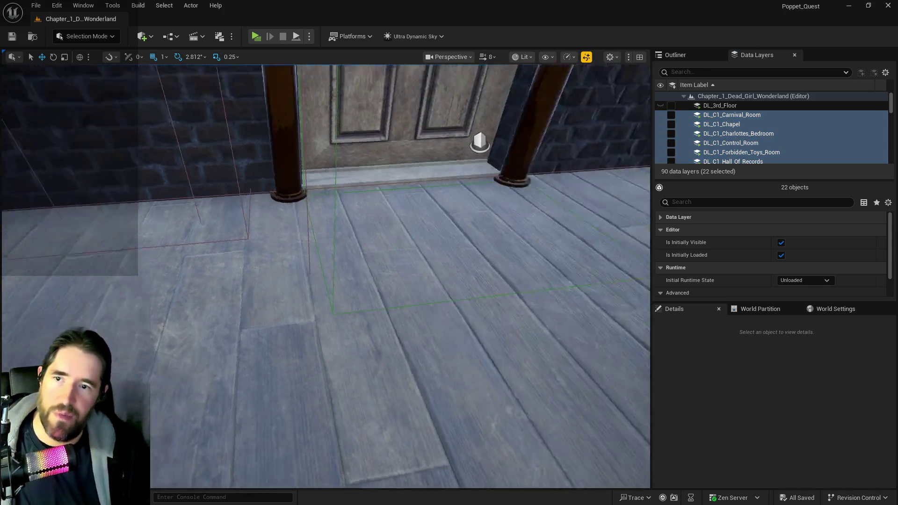
drag(405, 264, 412, 271)
drag(452, 227, 453, 227)
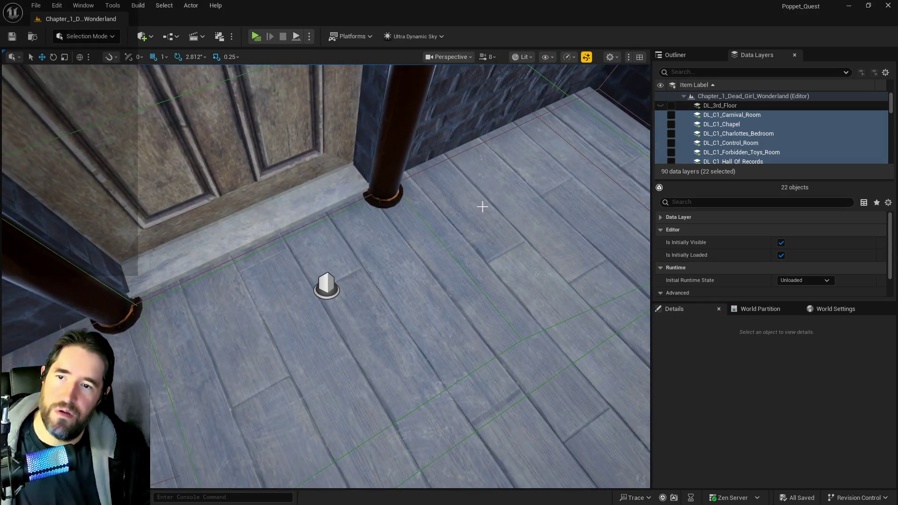
scroll(743, 126, down, 5)
scroll(740, 133, down, 8)
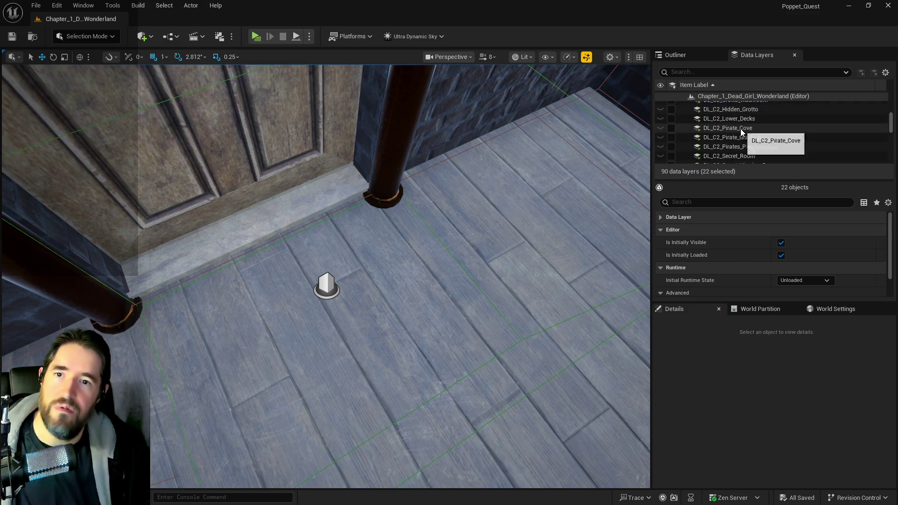
- Select the DL_C3 layers from Fortune Tellers Room through Train Station and load them
click(736, 110)
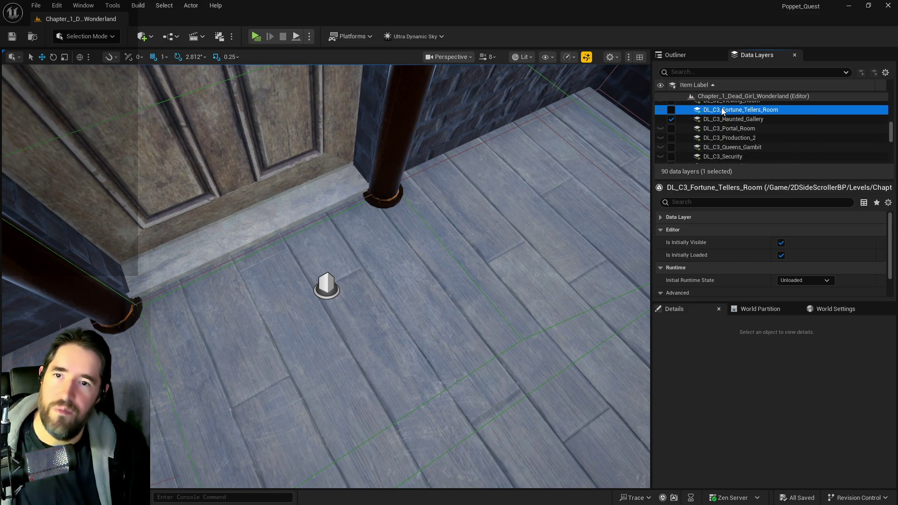
scroll(722, 140, down, 3)
scroll(722, 141, down, 5)
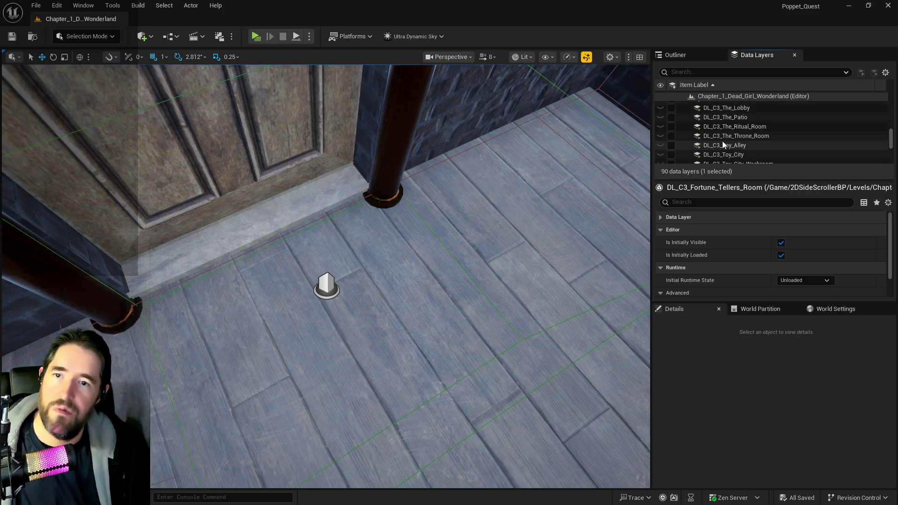
shift+click(719, 123)
scroll(672, 123, up, 3)
click(671, 127)
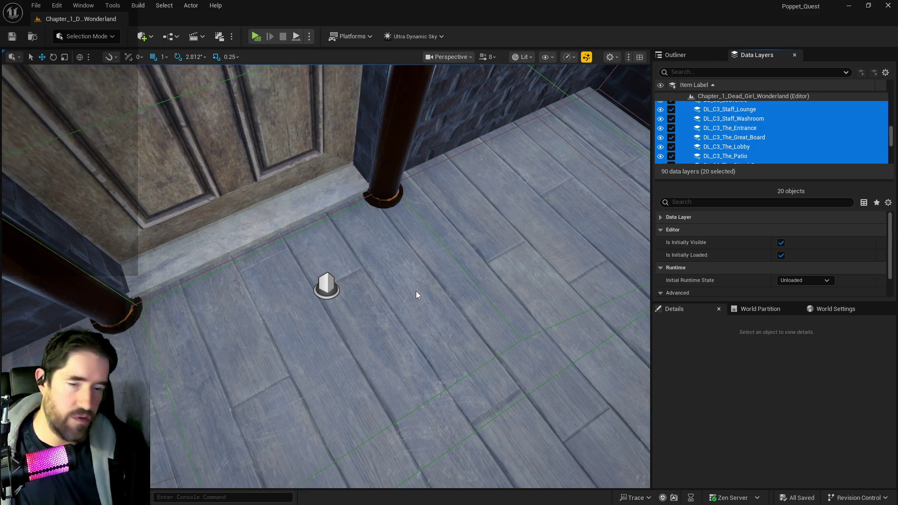
drag(470, 314, 470, 290)
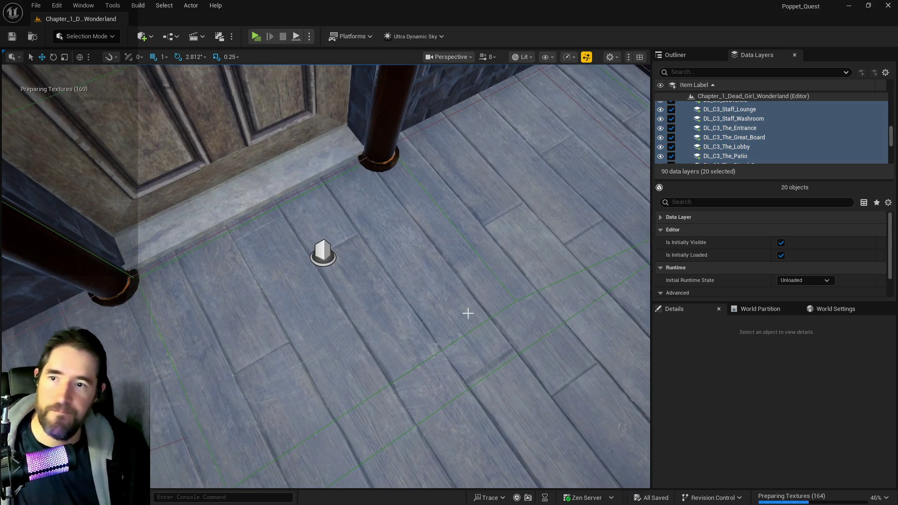
- Select both grandfather clocks flanking the WELCOME arch
mouse_move(256, 290)
mouse_down()
mouse_move(256, 280)
mouse_move(240, 294)
mouse_move(240, 313)
mouse_move(290, 273)
mouse_up()
mouse_move(407, 275)
mouse_down()
mouse_move(436, 374)
mouse_move(338, 289)
mouse_move(351, 223)
mouse_up()
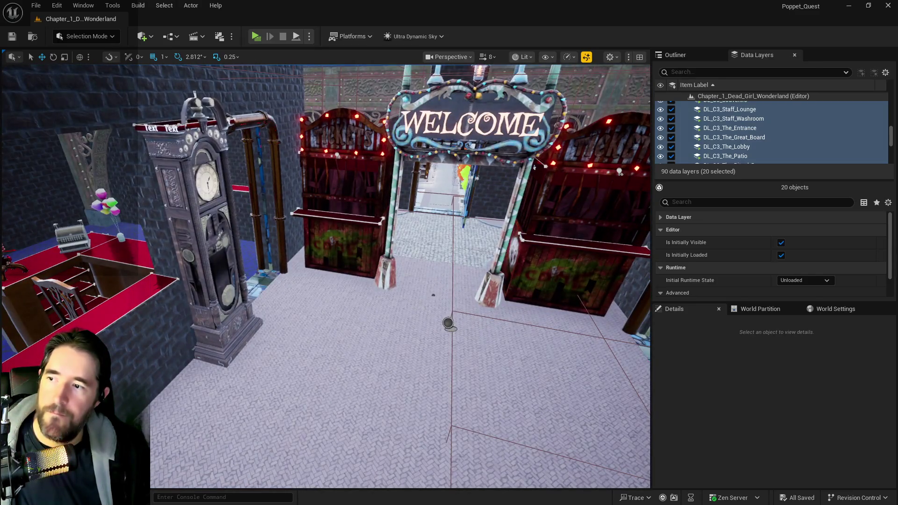
click(208, 225)
key(f)
ctrl+click(362, 252)
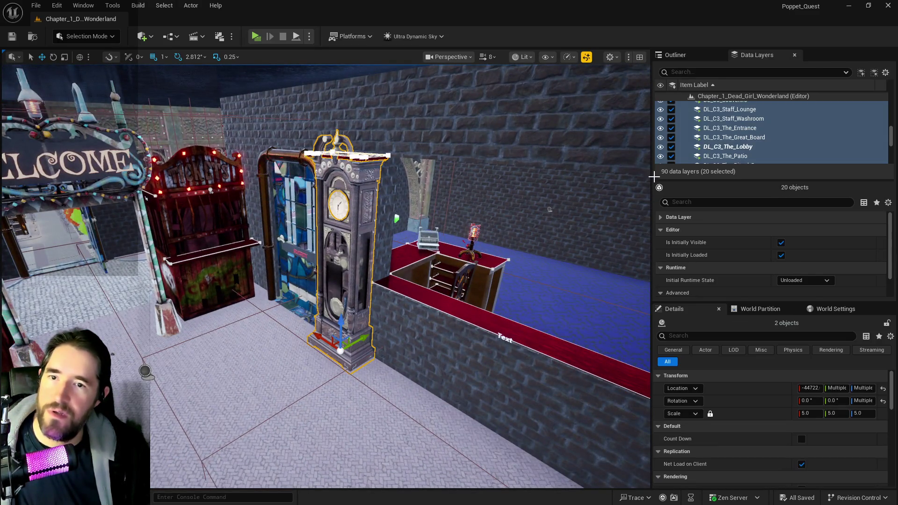
- Add both clocks to the DL_C1_Toy_Maze data layer
scroll(706, 148, up, 8)
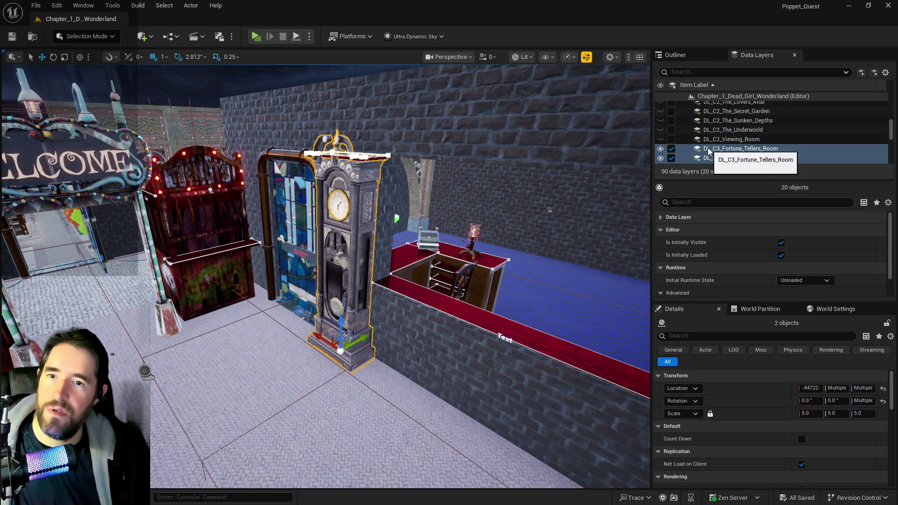
scroll(708, 148, down, 10)
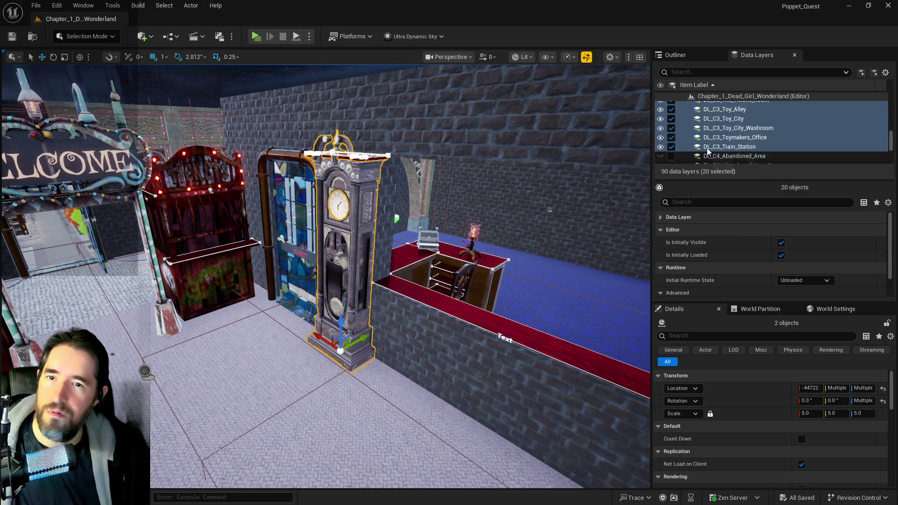
scroll(705, 147, up, 5)
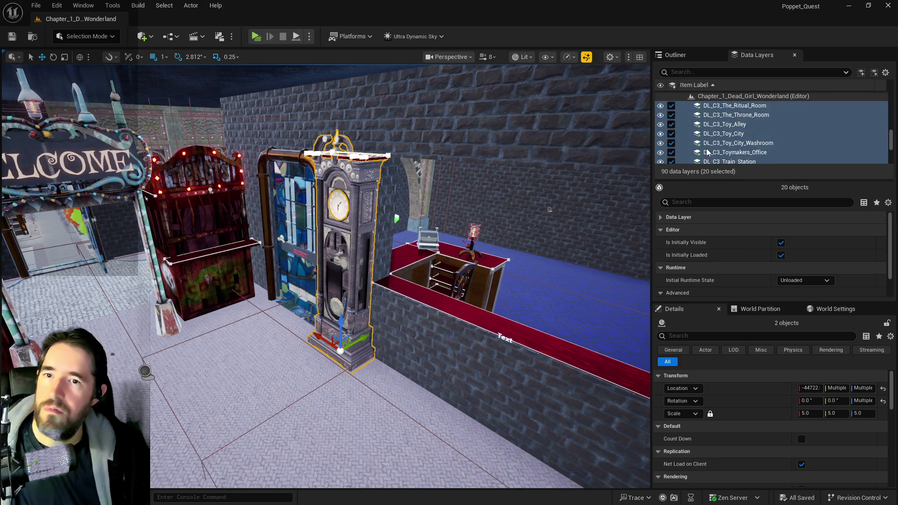
scroll(706, 148, up, 5)
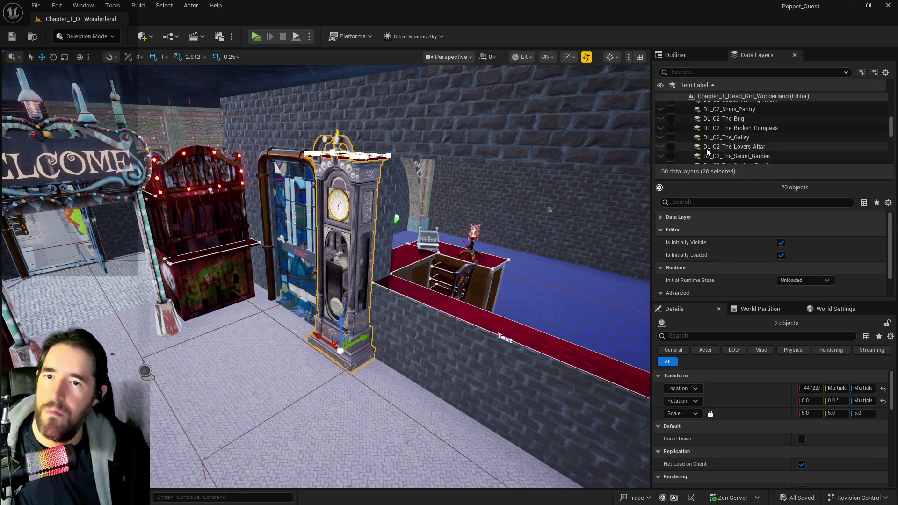
scroll(706, 147, up, 5)
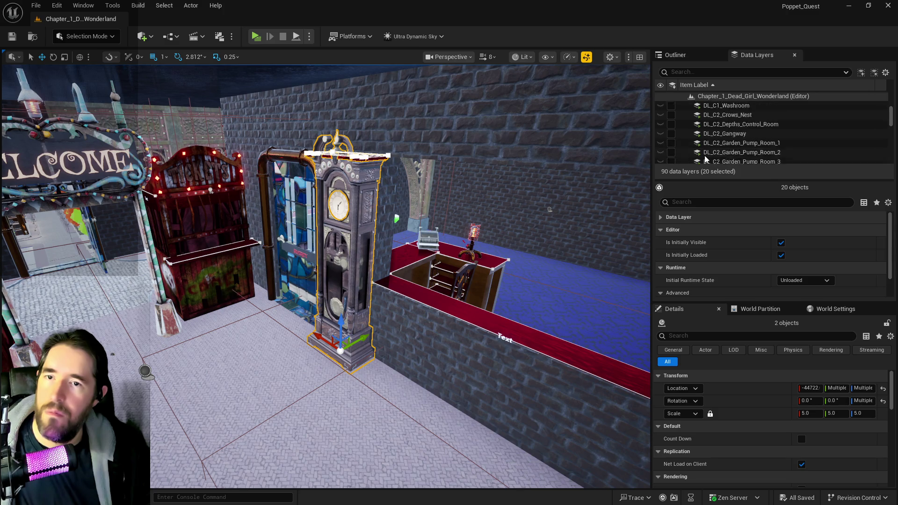
scroll(706, 158, up, 2)
click(730, 155)
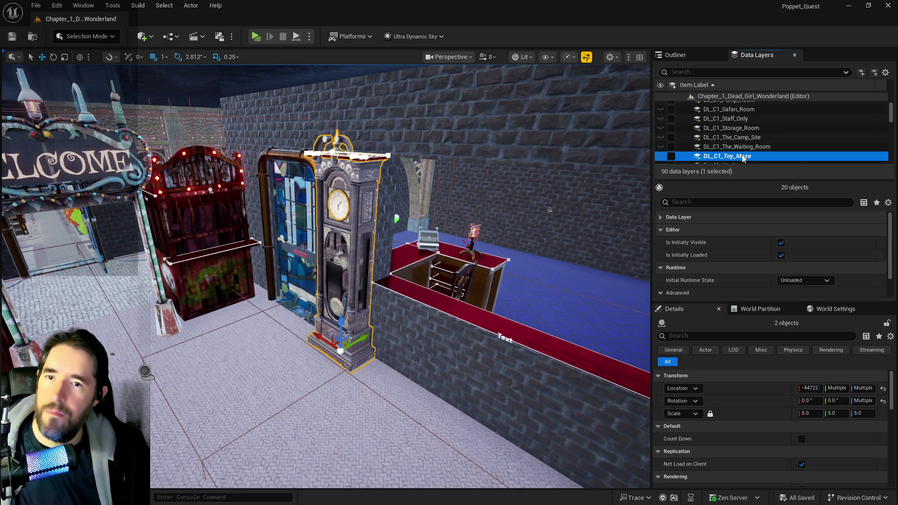
right_click(741, 157)
click(795, 241)
- Add both clocks to DL_C1_Magician_Room and DL_C1_Chapel, then save the level
scroll(747, 144, up, 3)
scroll(747, 140, up, 1)
click(732, 118)
right_click(732, 120)
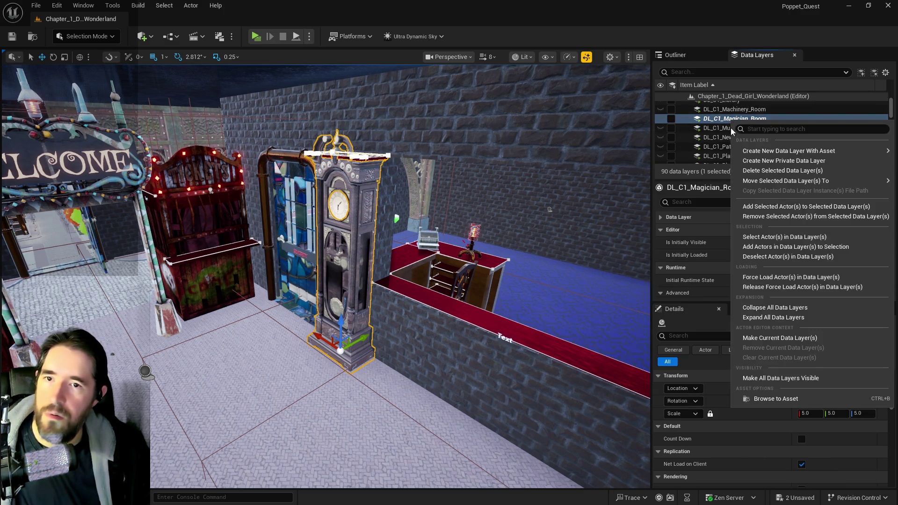
click(761, 208)
scroll(748, 138, up, 3)
click(732, 117)
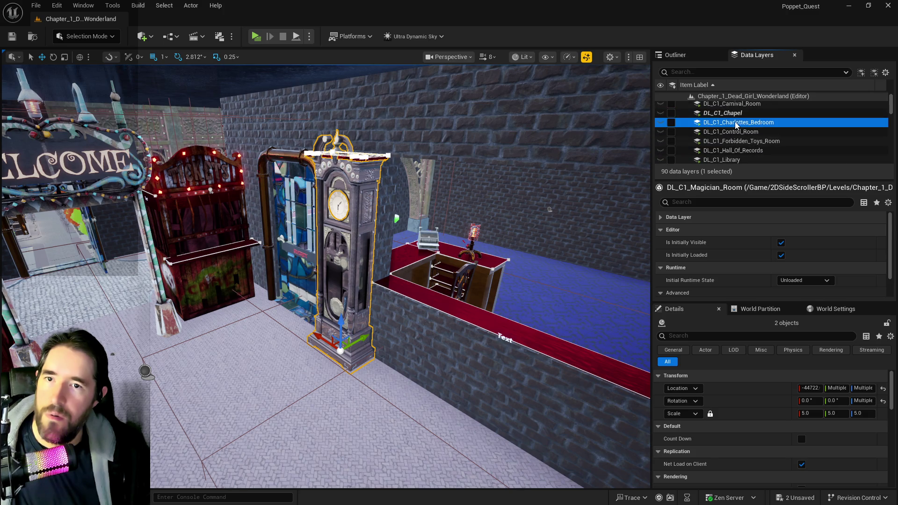
right_click(733, 121)
click(759, 212)
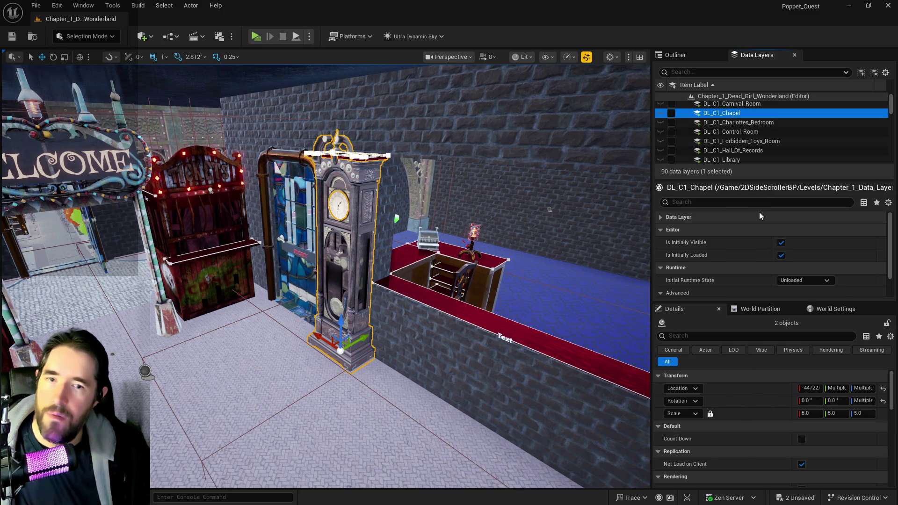
key(ctrl+s)
- Frame the two clocks and fly through the WELCOME arch into the blue-carpeted room
key(f)
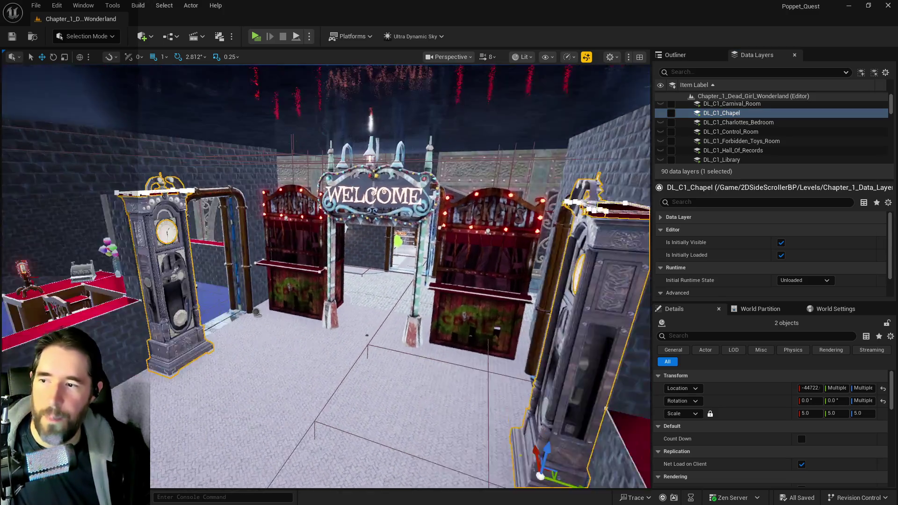
key(w)
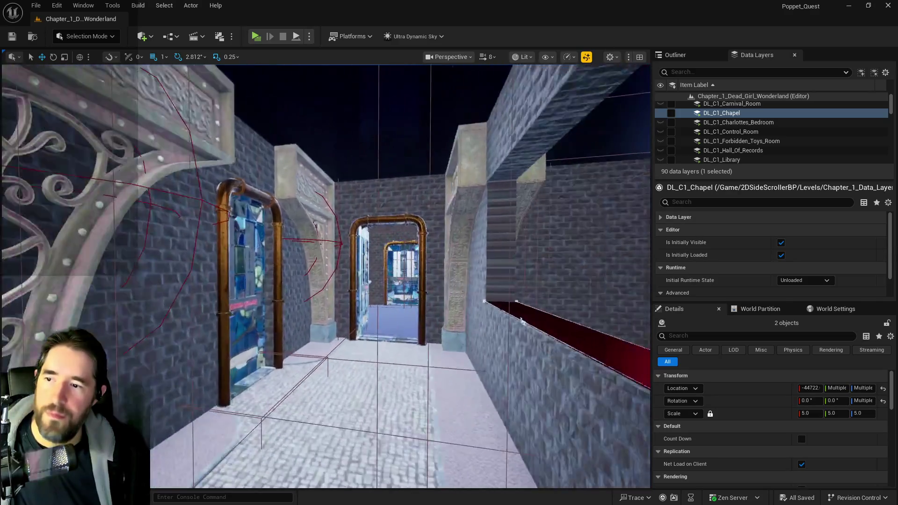
key(w)
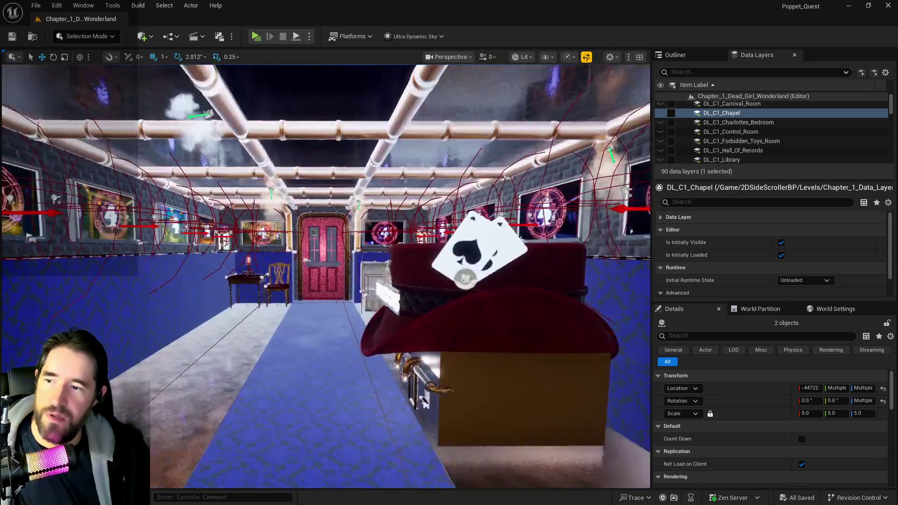
key(w)
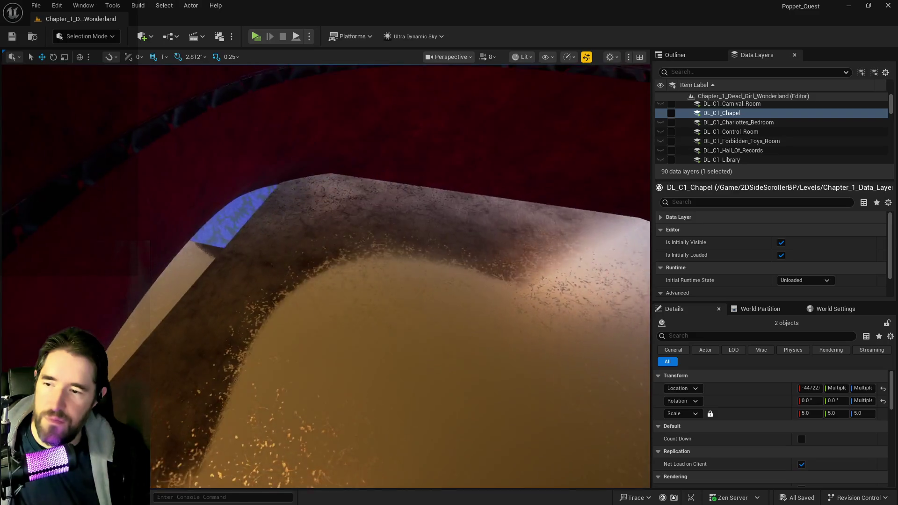
key(s)
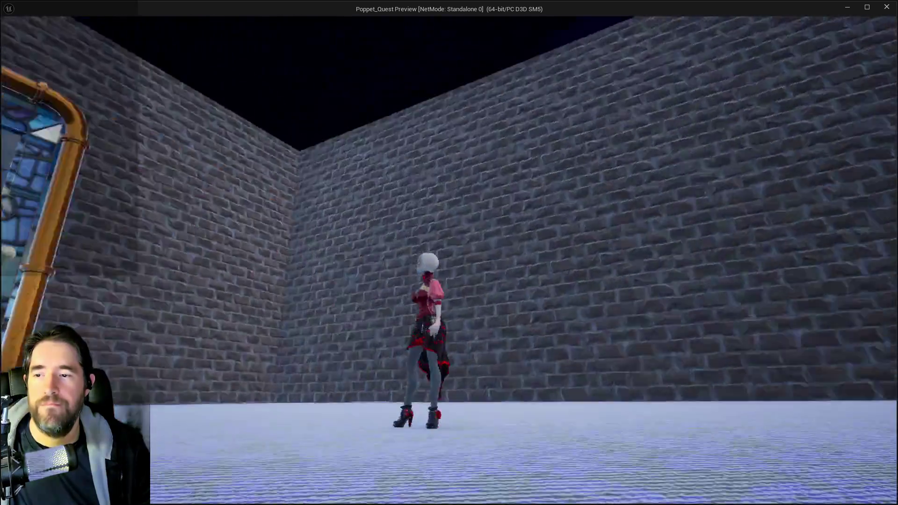
- Run the character forward in the standalone preview, then switch back to the editor
key(w)
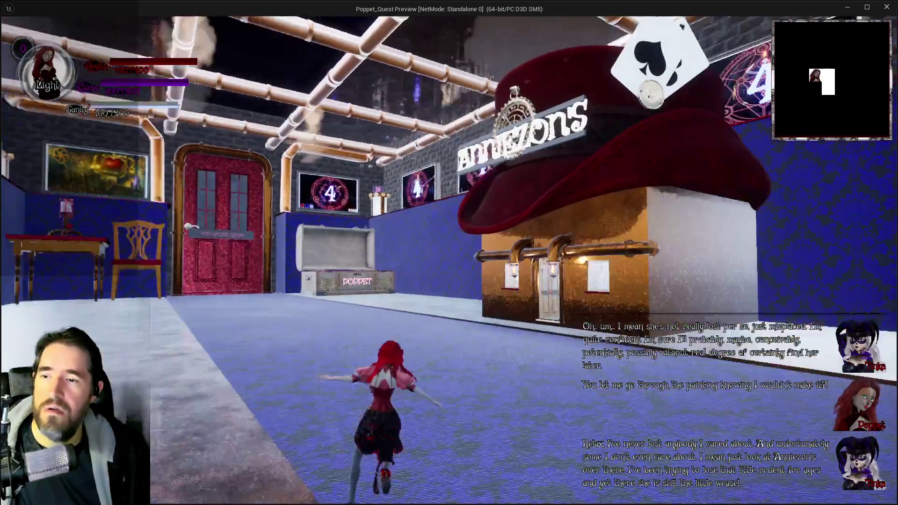
key(alt+Tab)
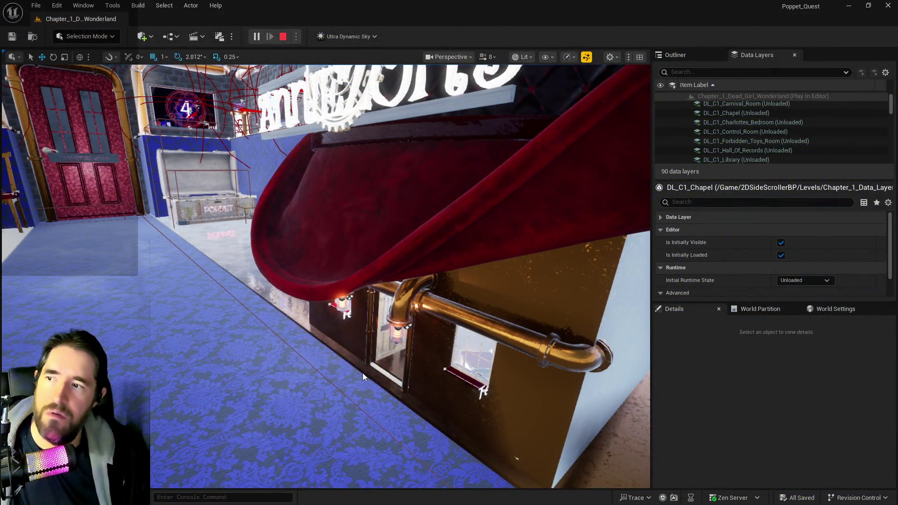
- Stop the play session and load the DL_C4_Engine_Room data layer into the level
key(Escape)
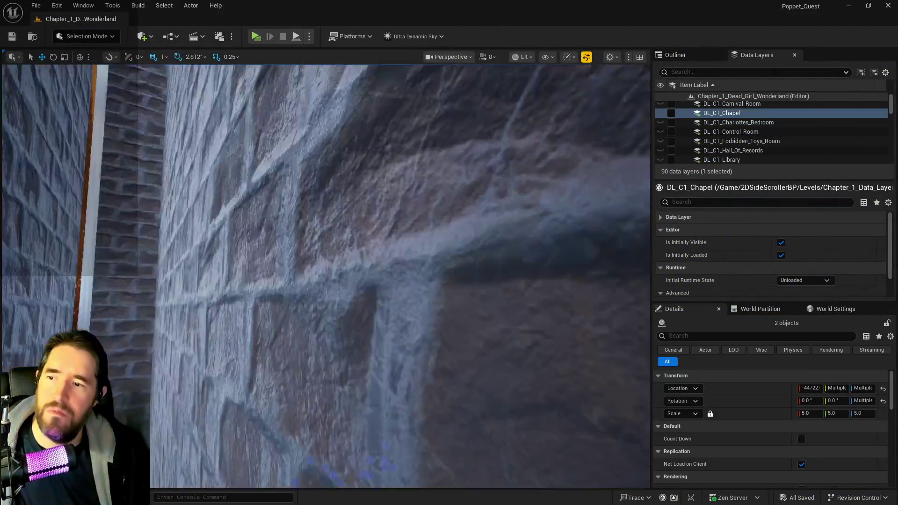
key(f)
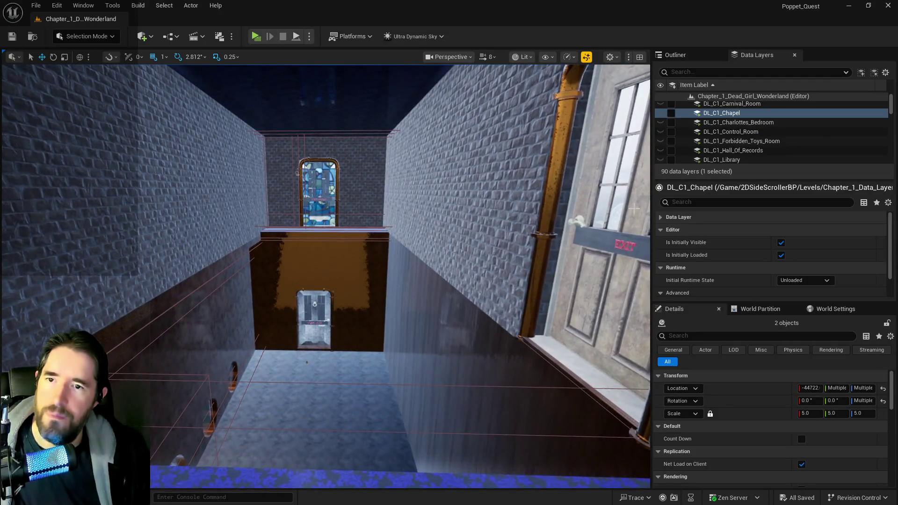
scroll(711, 134, down, 10)
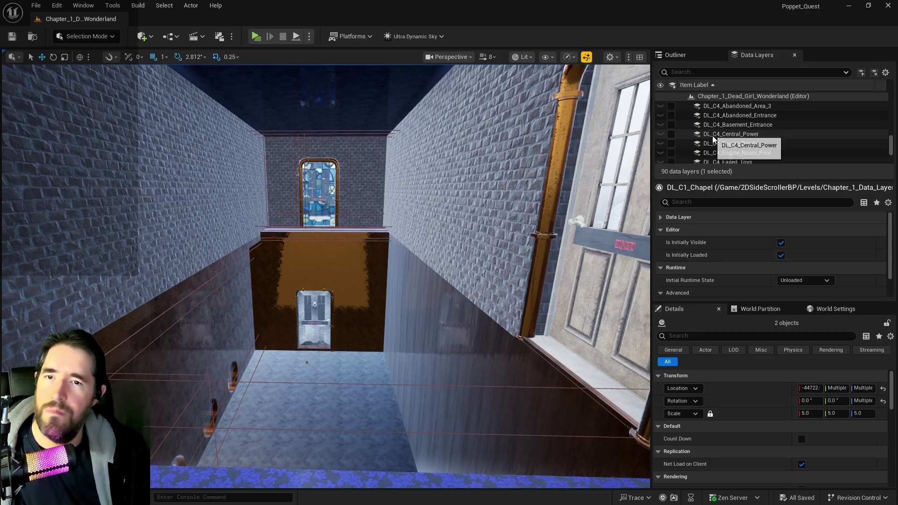
click(745, 144)
click(671, 144)
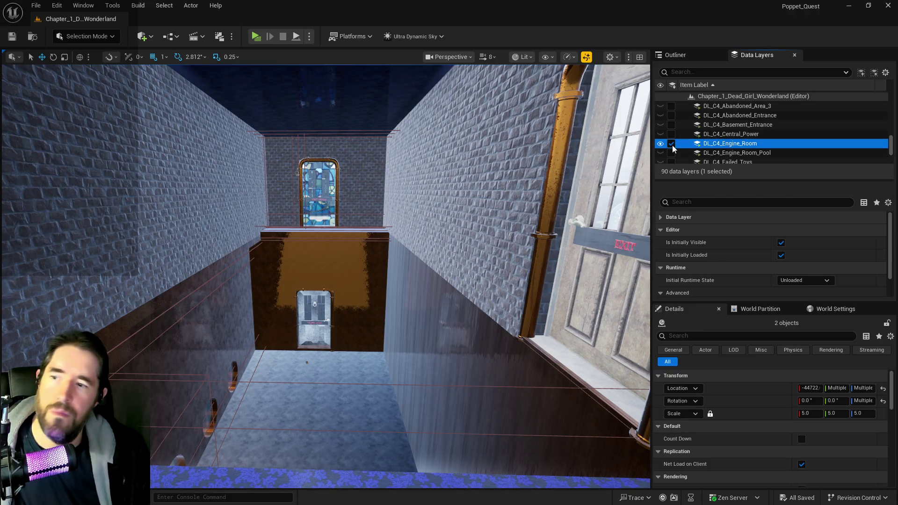
- Frame the SM_Basement_Good_Floor piece and select the grate on the right side
drag(469, 208, 449, 178)
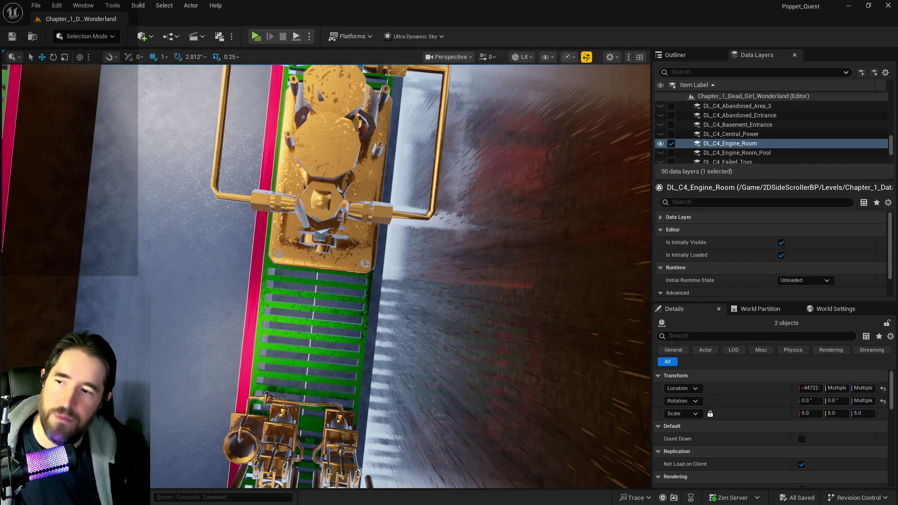
click(187, 280)
key(f)
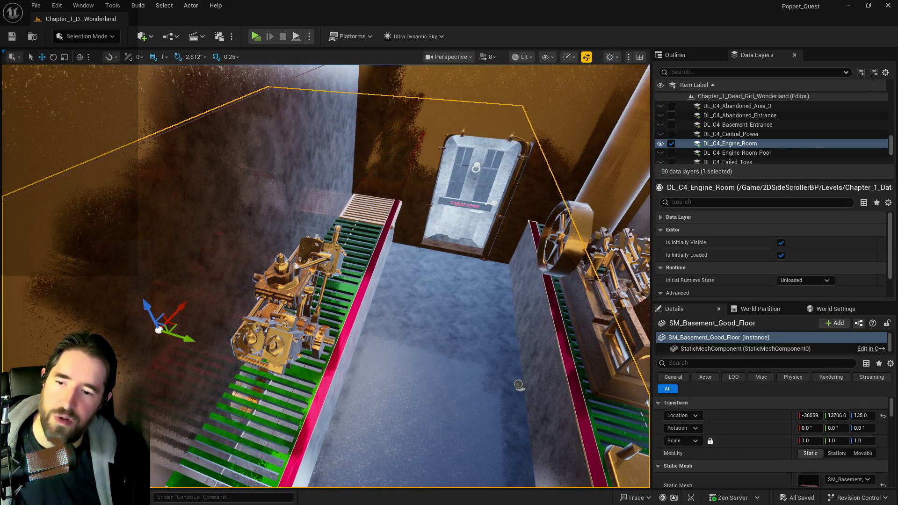
click(607, 412)
drag(607, 412, 608, 412)
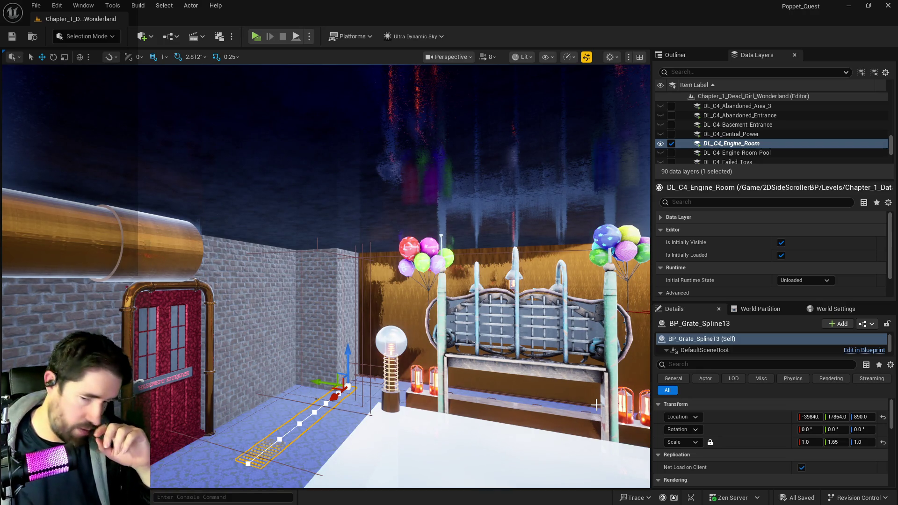
- Fly the camera past the red door and engine room toward The Broken Compass window
key(w)
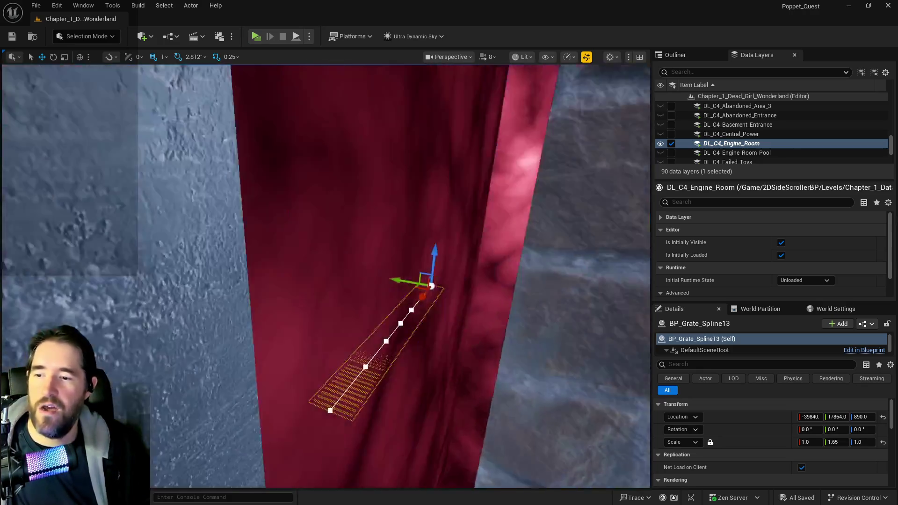
key(w)
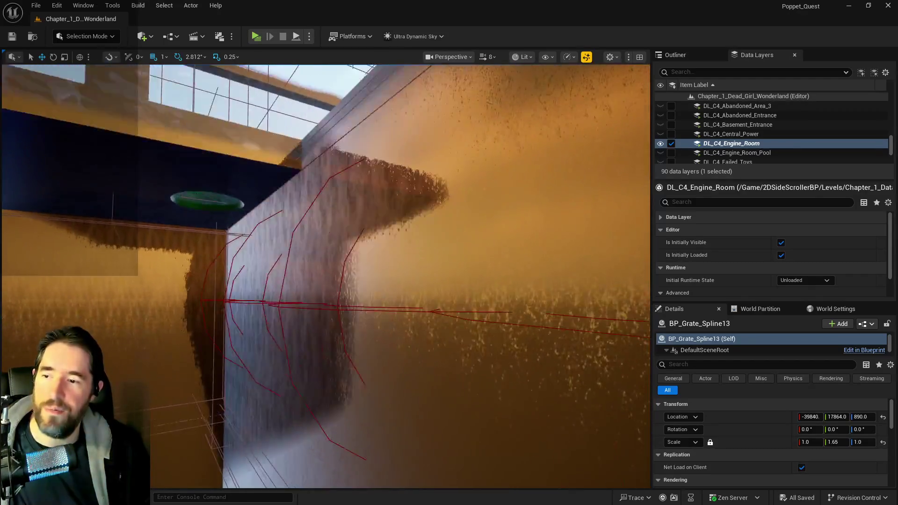
key(w)
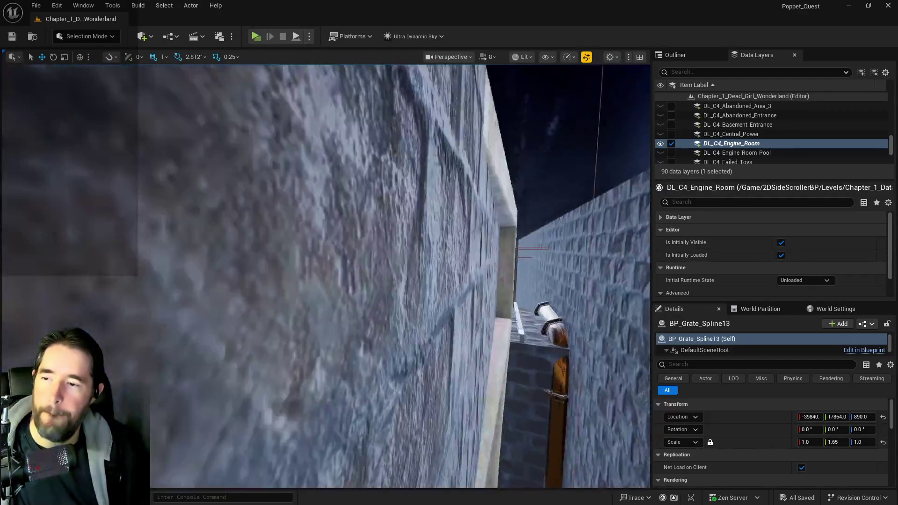
key(w)
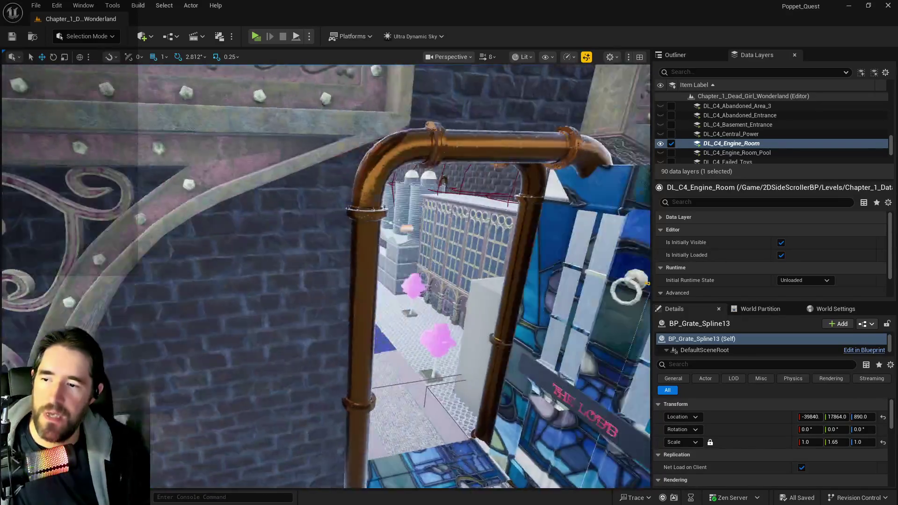
key(w)
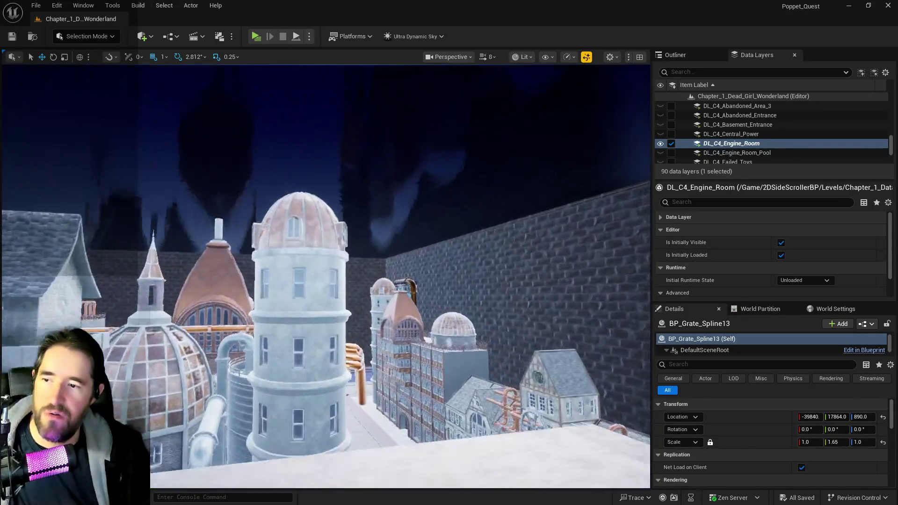
key(w)
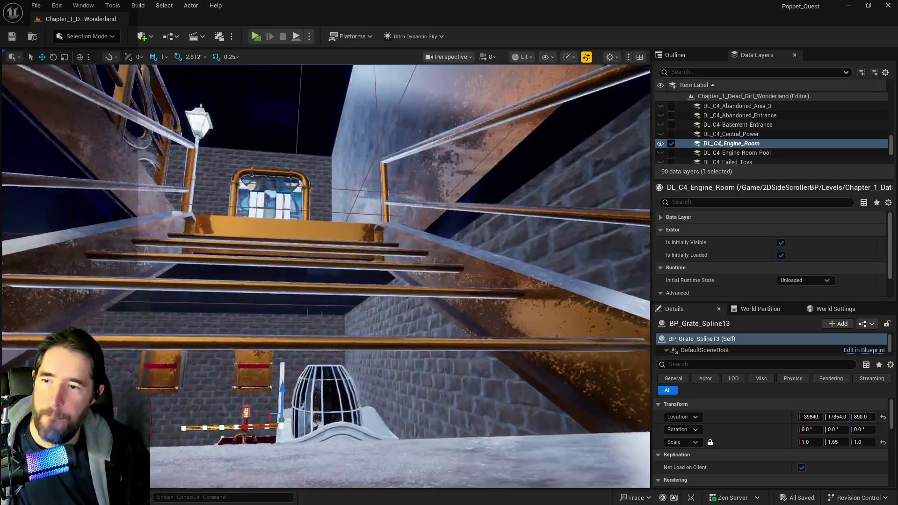
key(a)
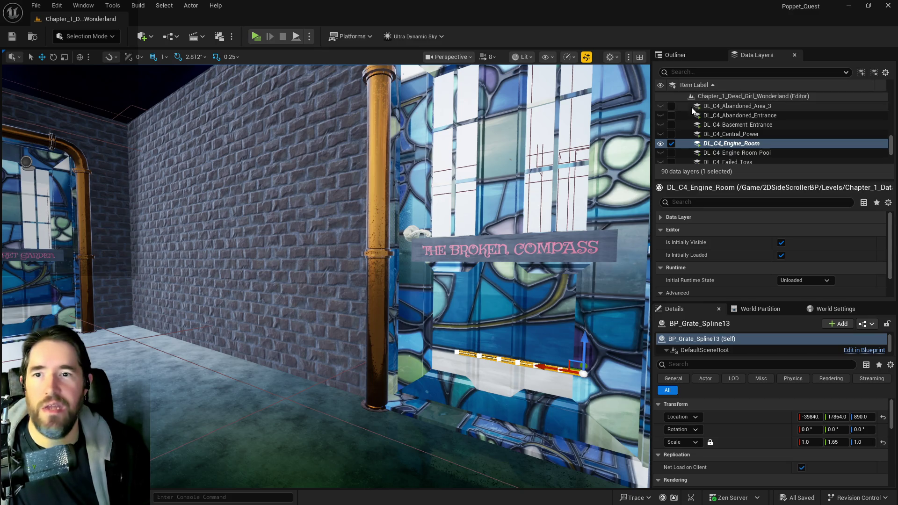
- Select the full range of DL_C2 Chapter 2 data layers and make them visible
click(671, 144)
scroll(745, 139, up, 3)
click(745, 140)
scroll(740, 137, up, 5)
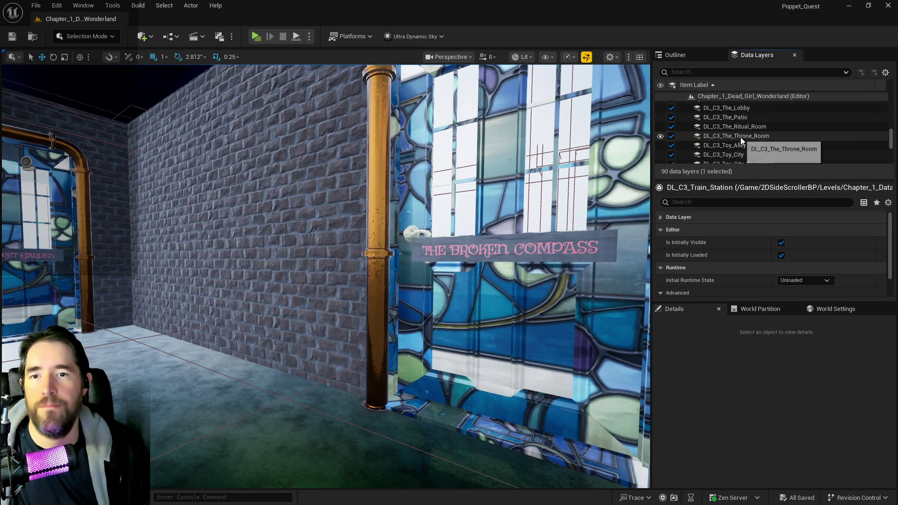
scroll(740, 141, down, 3)
shift+click(714, 149)
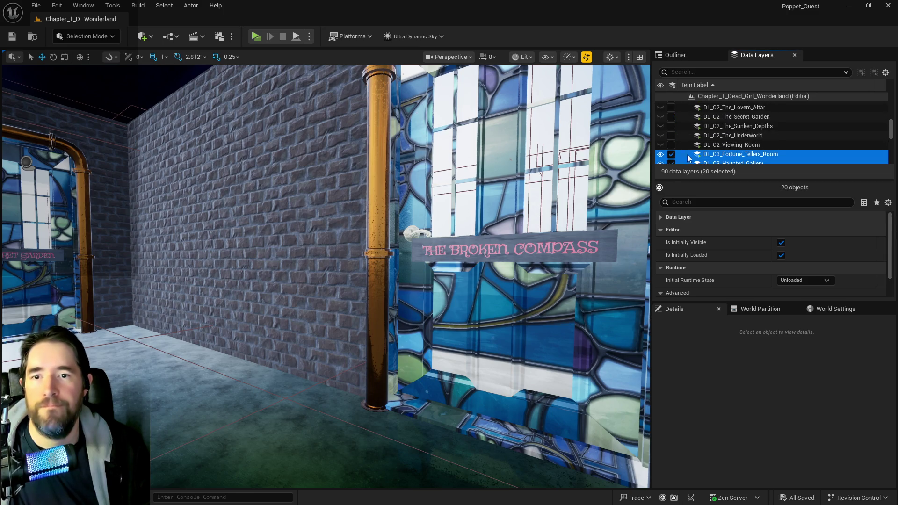
scroll(720, 144, up, 3)
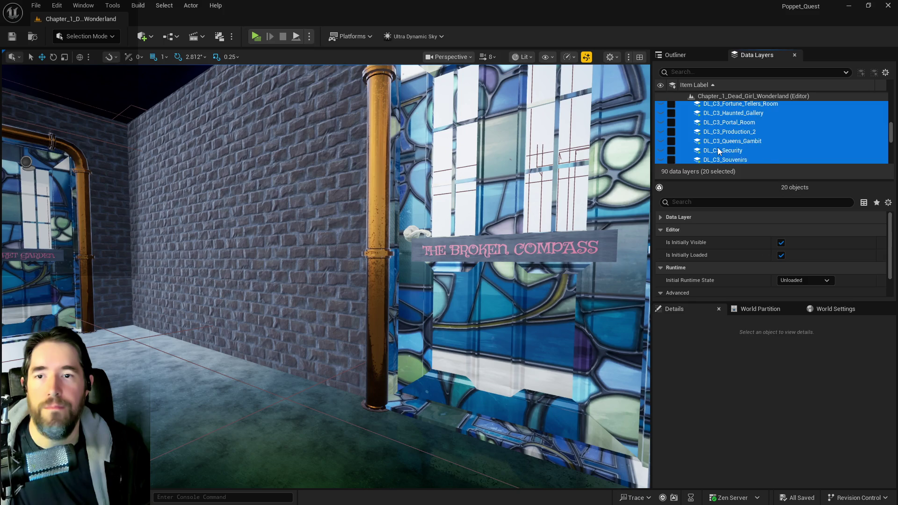
click(731, 125)
scroll(734, 130, up, 5)
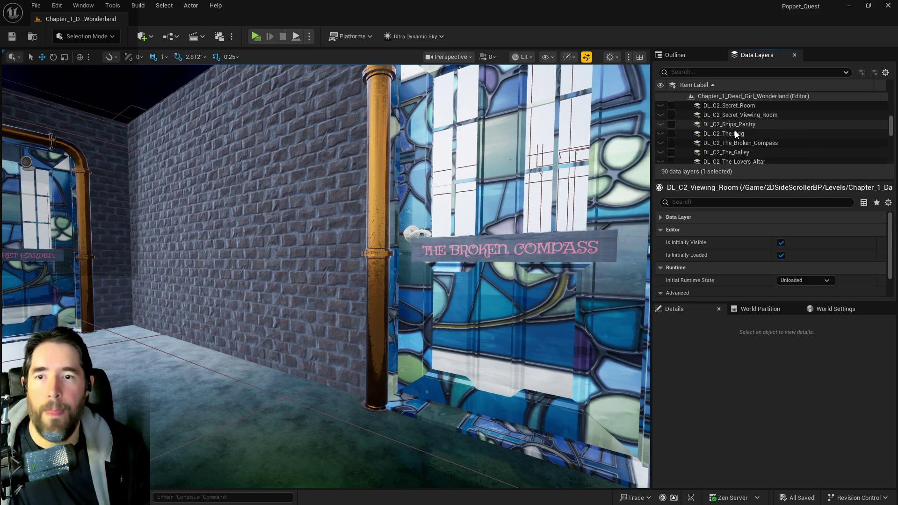
scroll(735, 132, up, 2)
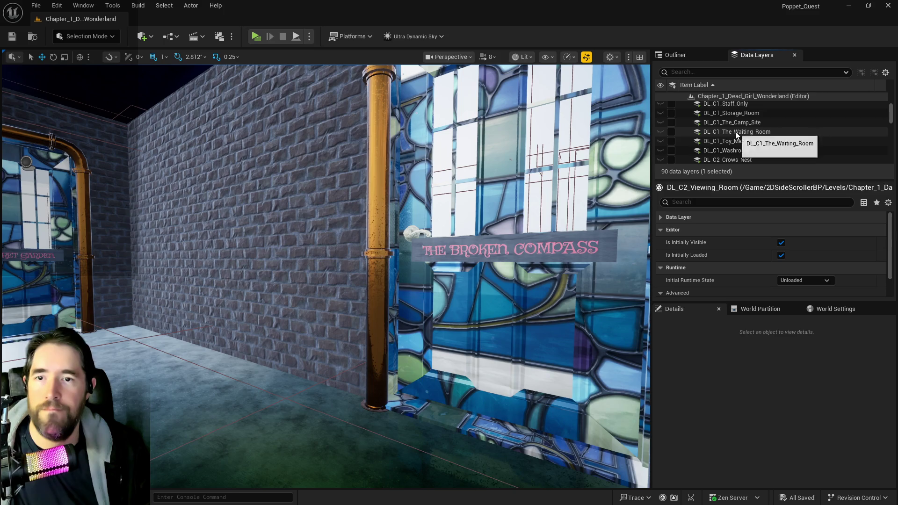
shift+click(725, 145)
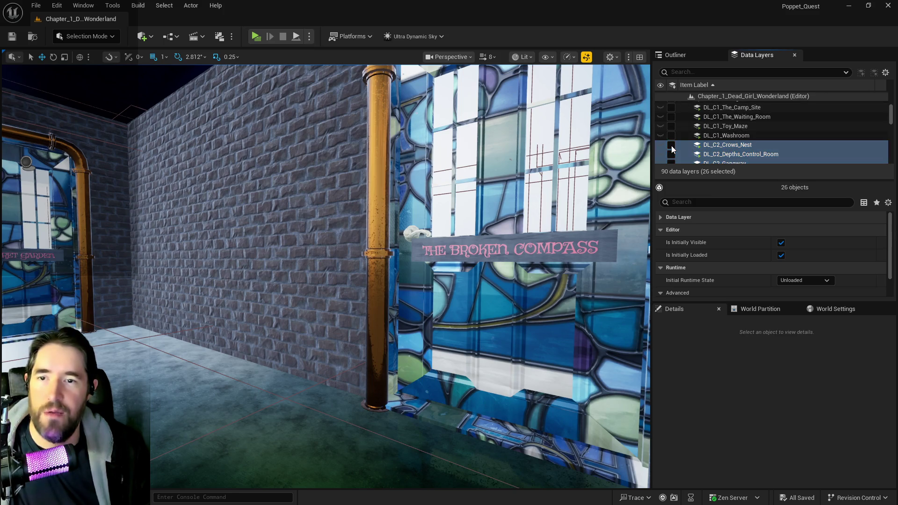
click(672, 145)
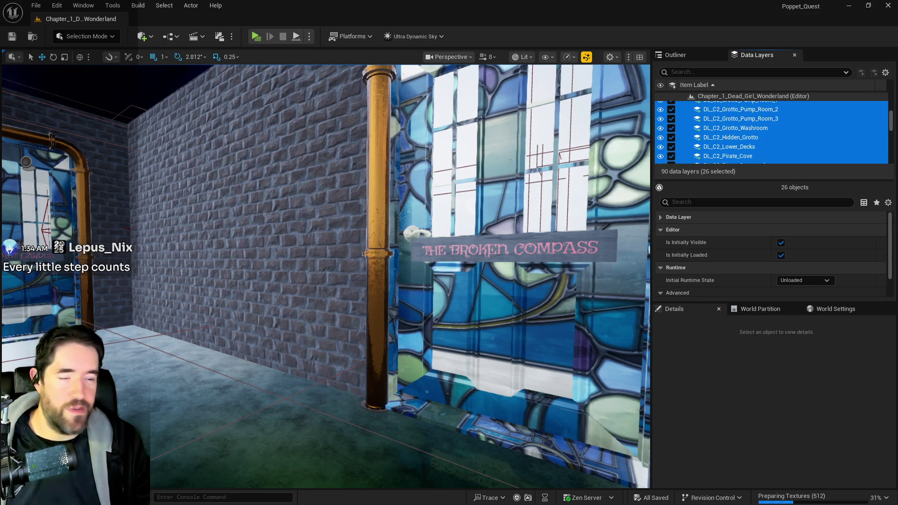
- Rename the Ship's Pantry room info actor to 'The Brig' and save the level
mouse_move(374, 280)
mouse_down()
mouse_move(374, 210)
mouse_move(378, 257)
mouse_move(341, 247)
mouse_move(311, 224)
mouse_up()
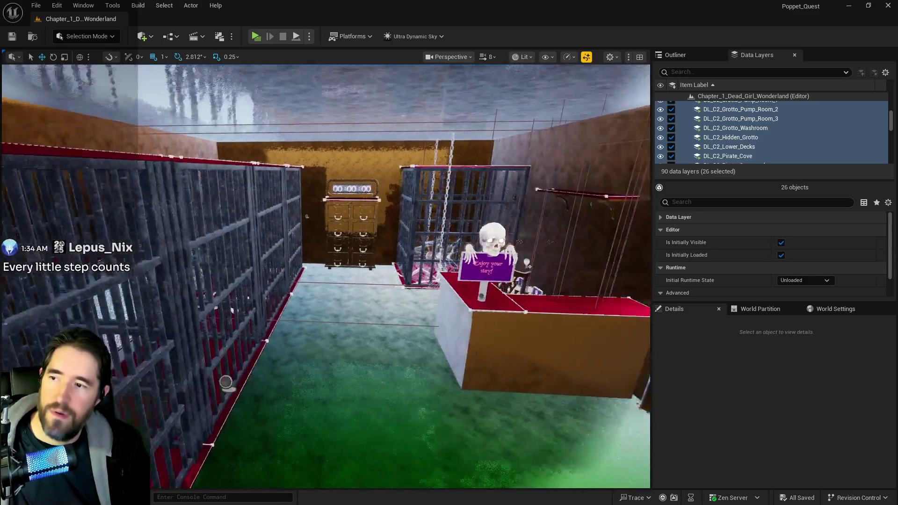
click(333, 215)
scroll(818, 449, down, 3)
click(838, 444)
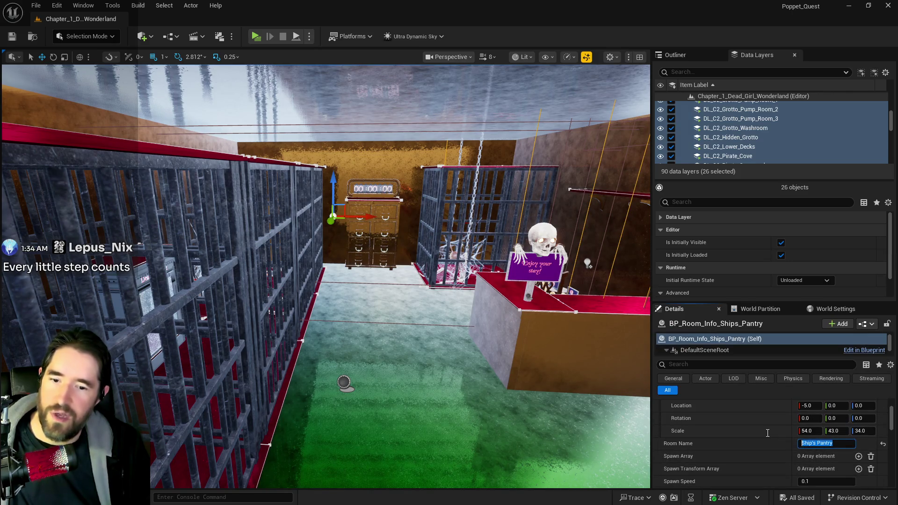
text(The Brig)
key(Return)
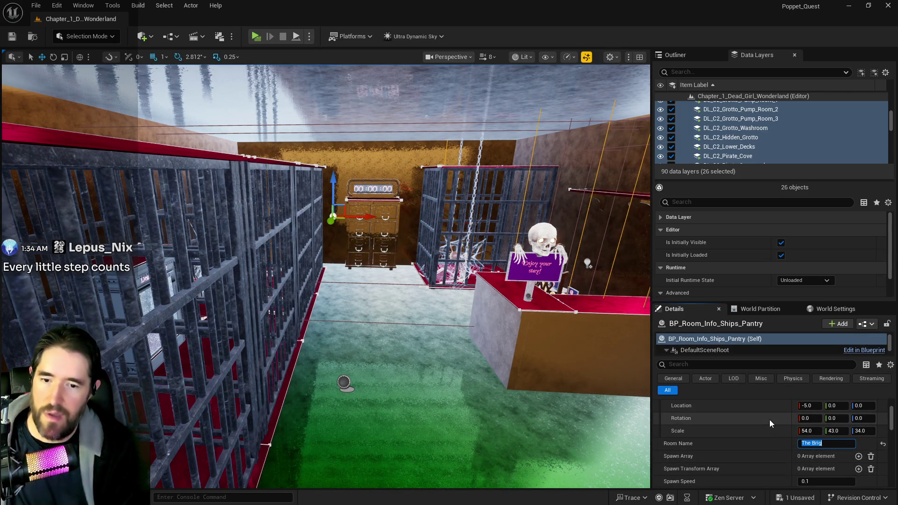
click(343, 382)
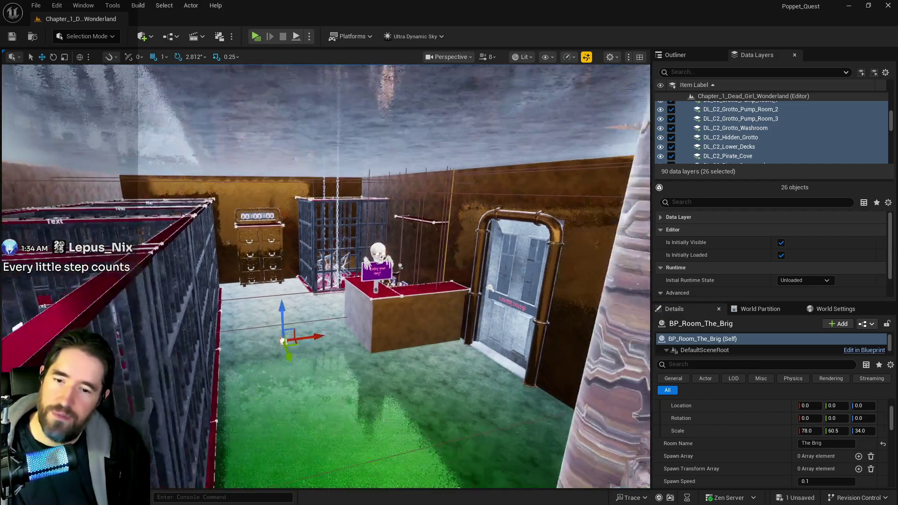
key(ctrl+s)
drag(327, 374, 421, 328)
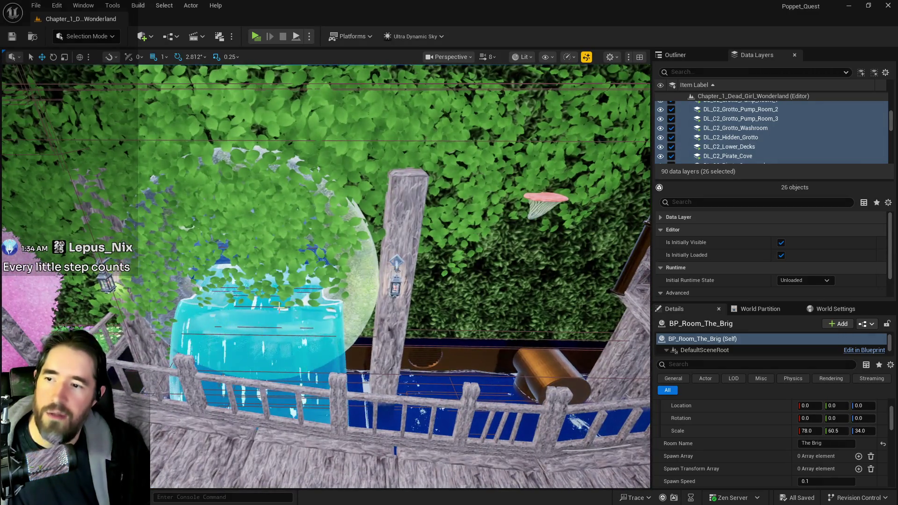
- Undo an accidental lantern move, shift the door-side mushroom right, and duplicate another mushroom leftward
click(395, 262)
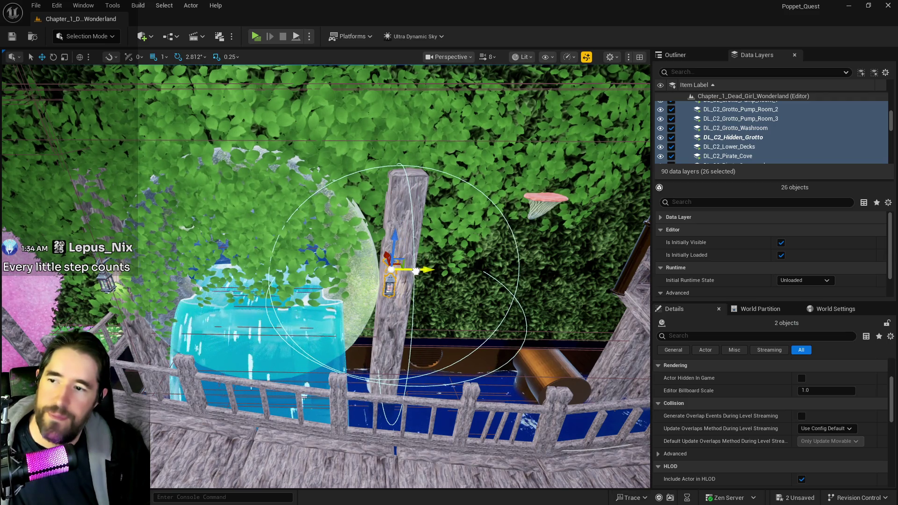
key(ctrl+z)
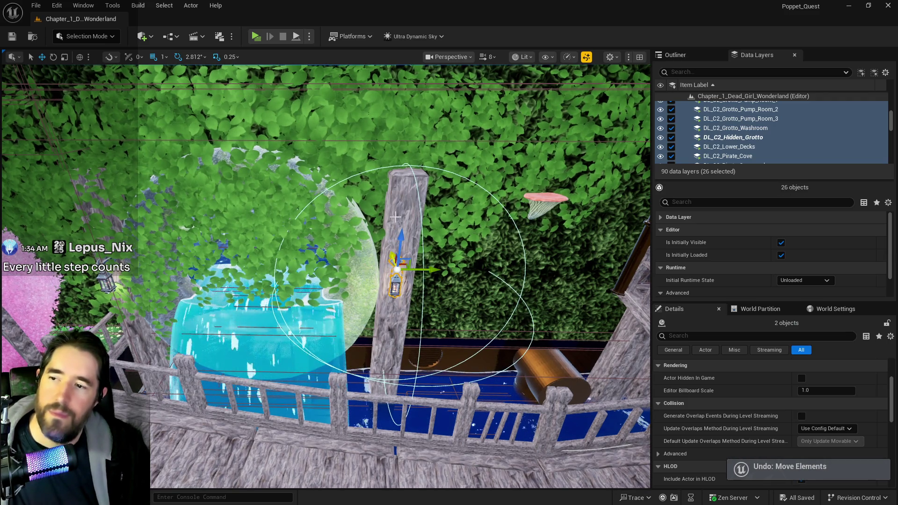
ctrl+click(395, 217)
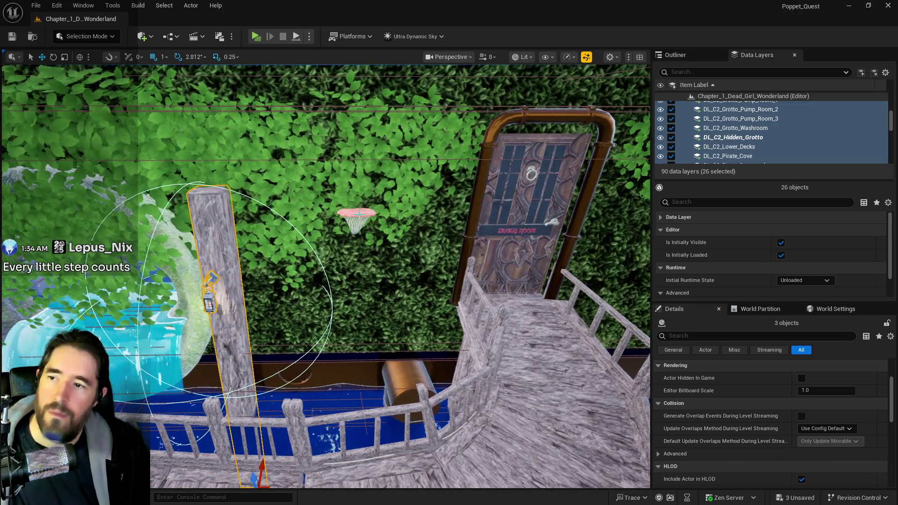
click(357, 215)
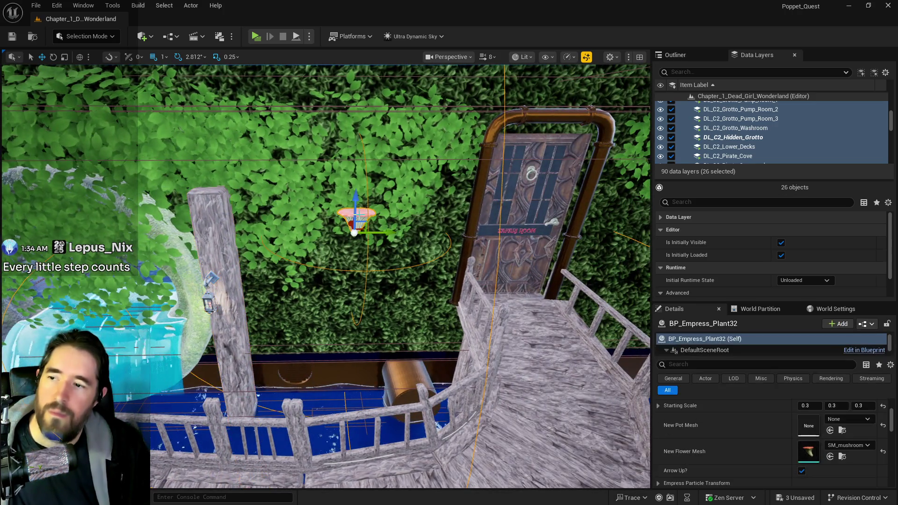
drag(388, 233, 449, 225)
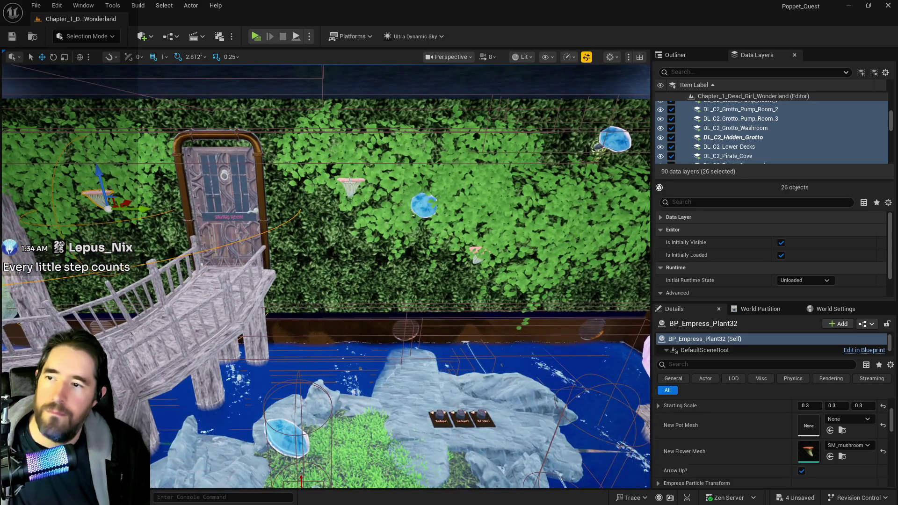
click(357, 186)
mouse_move(357, 185)
mouse_down()
mouse_move(337, 195)
mouse_move(326, 169)
mouse_up()
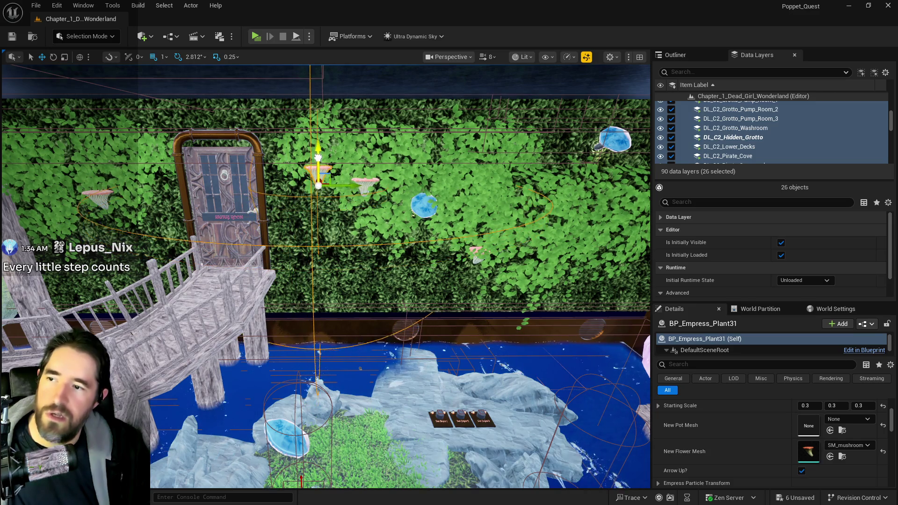
- Select the large vine patch and open its actions from the actor list
key(Right)
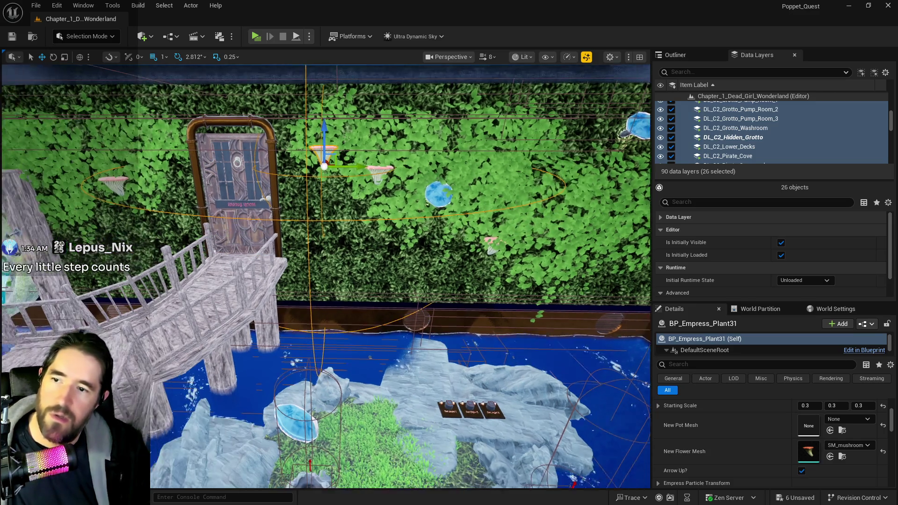
click(456, 243)
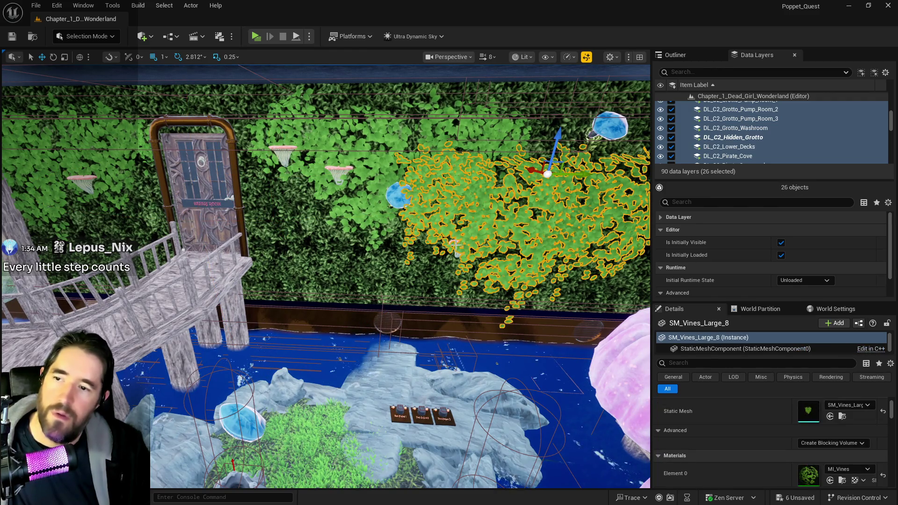
click(459, 244)
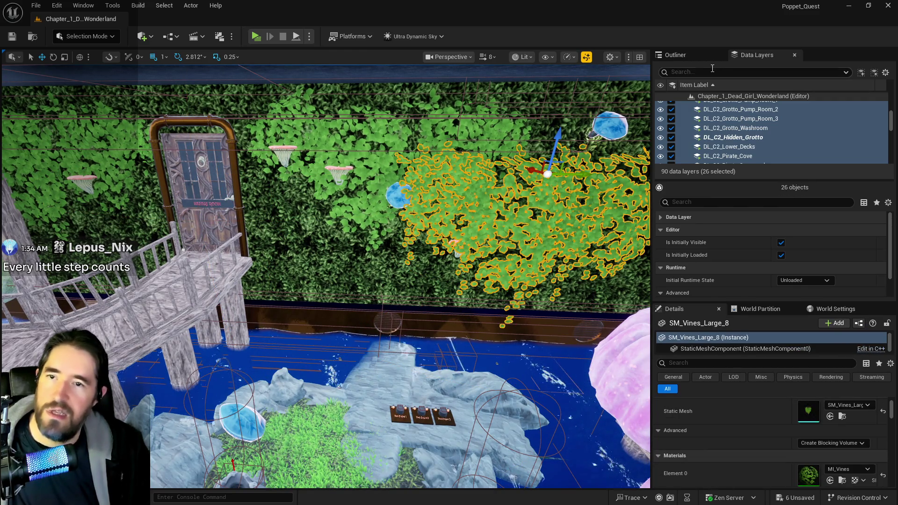
click(675, 54)
right_click(801, 212)
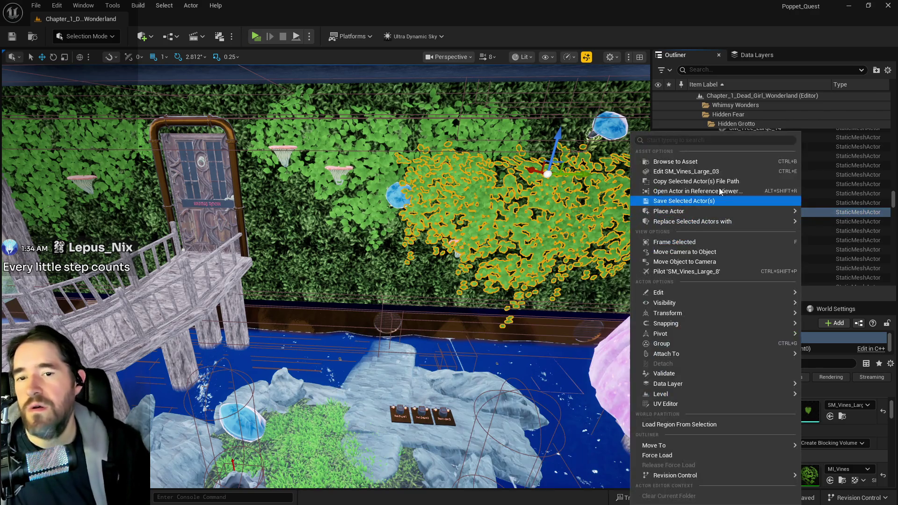
- In the SM_Vines_Large_03 mesh editor, set Collision Presets to Custom
click(722, 173)
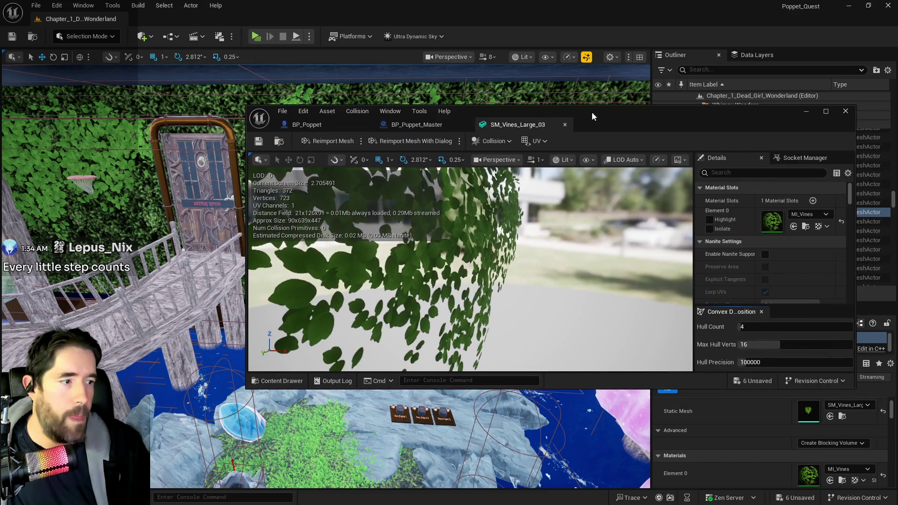
drag(591, 111, 590, 125)
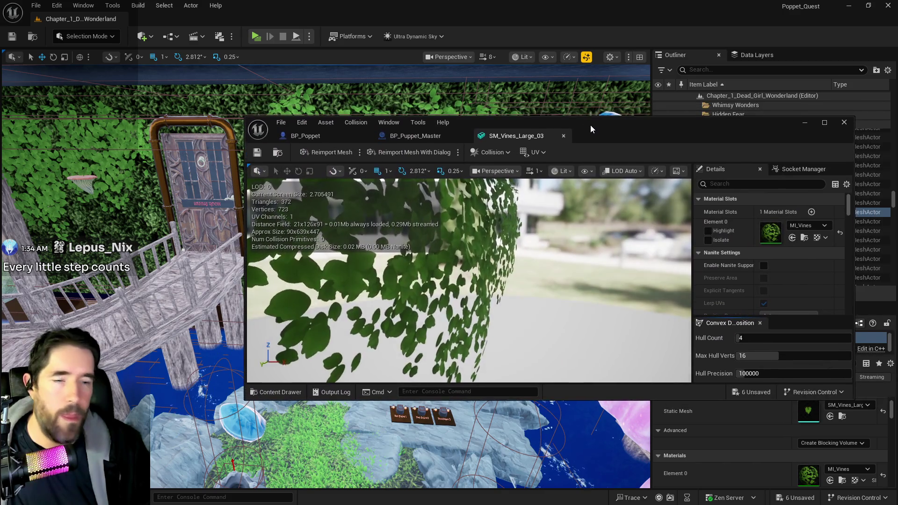
double_click(590, 124)
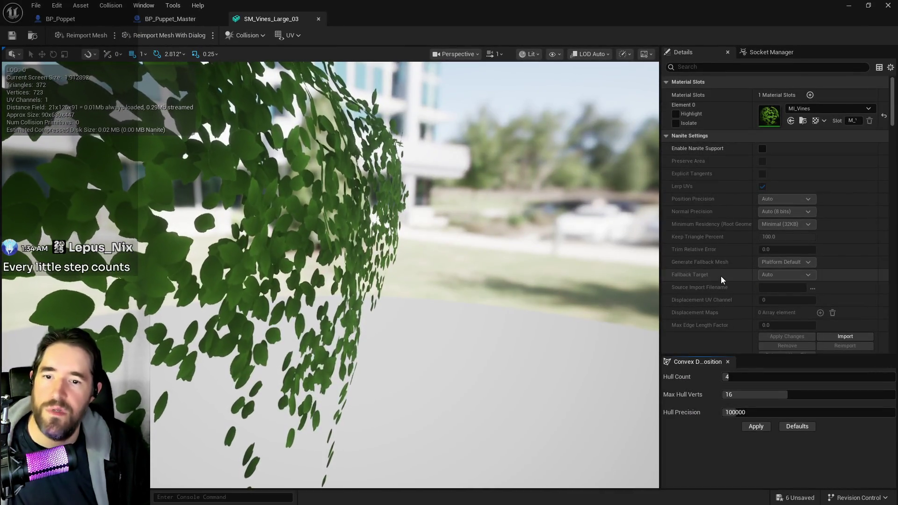
scroll(701, 274, down, 5)
scroll(696, 275, up, 5)
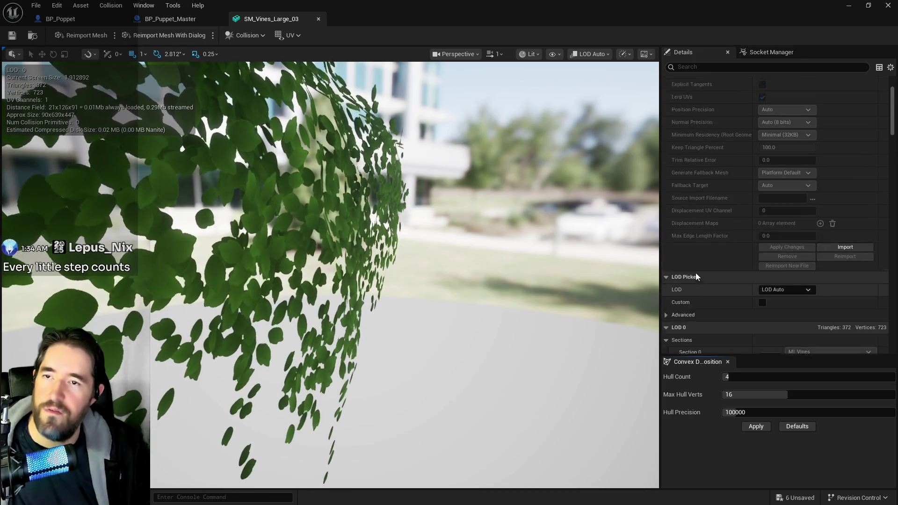
click(697, 66)
text(col)
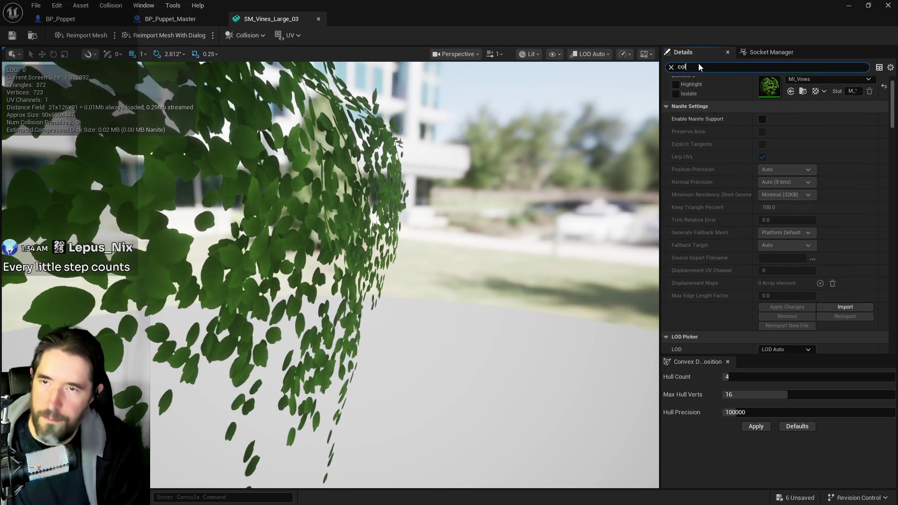
click(765, 286)
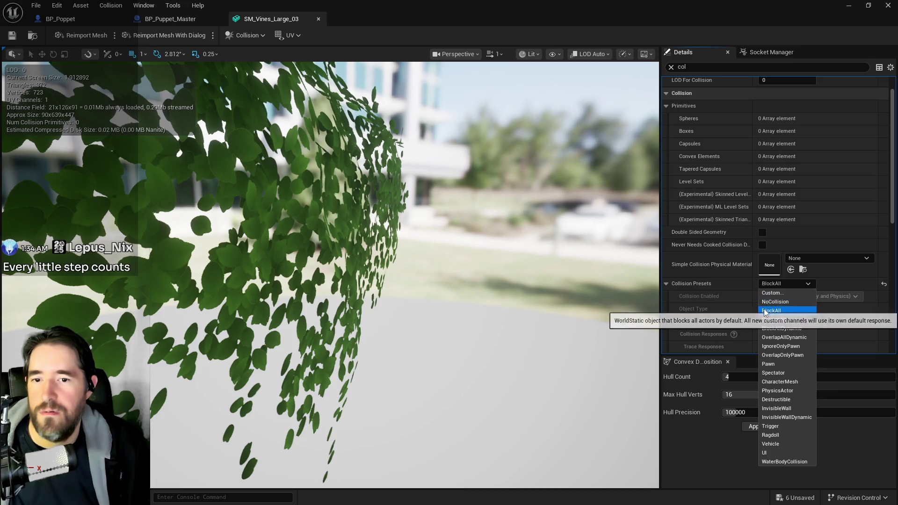
click(766, 292)
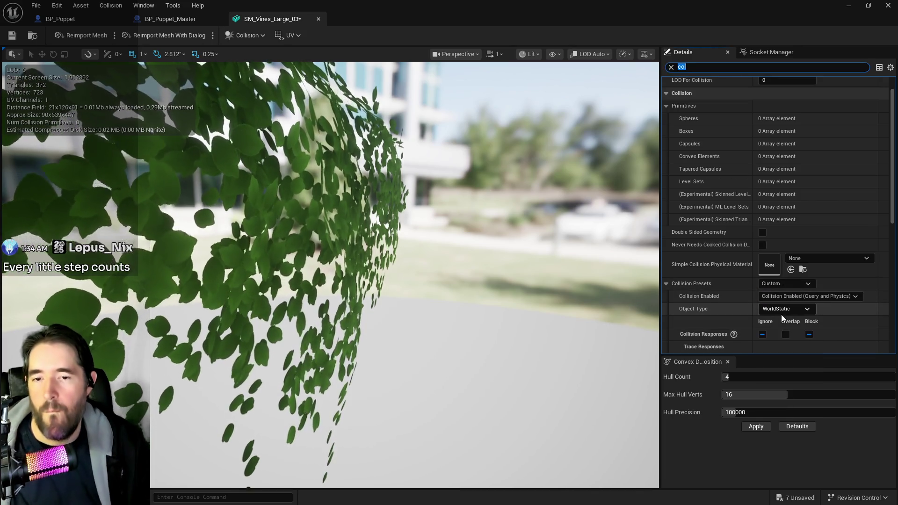
scroll(781, 315, down, 4)
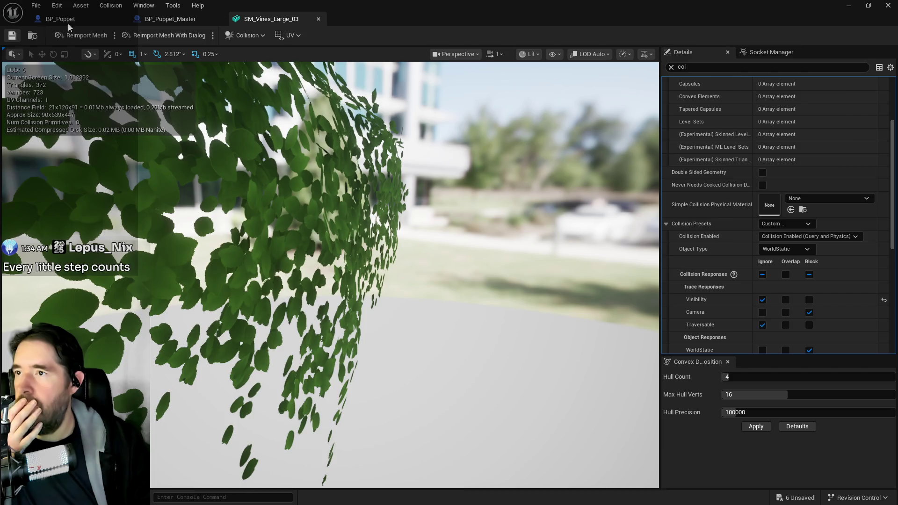
- Return to the level editor and frame the selected vines on the brick wall
key(alt+Tab)
mouse_move(327, 281)
mouse_down()
mouse_move(412, 234)
mouse_move(299, 239)
mouse_up()
key(f)
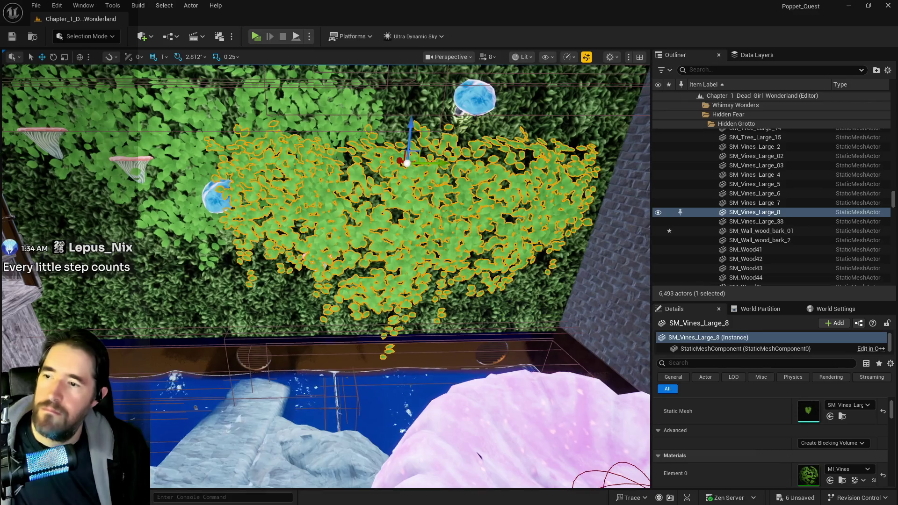
- Alt-drag the small Empress plant to place a duplicate to its right
click(324, 264)
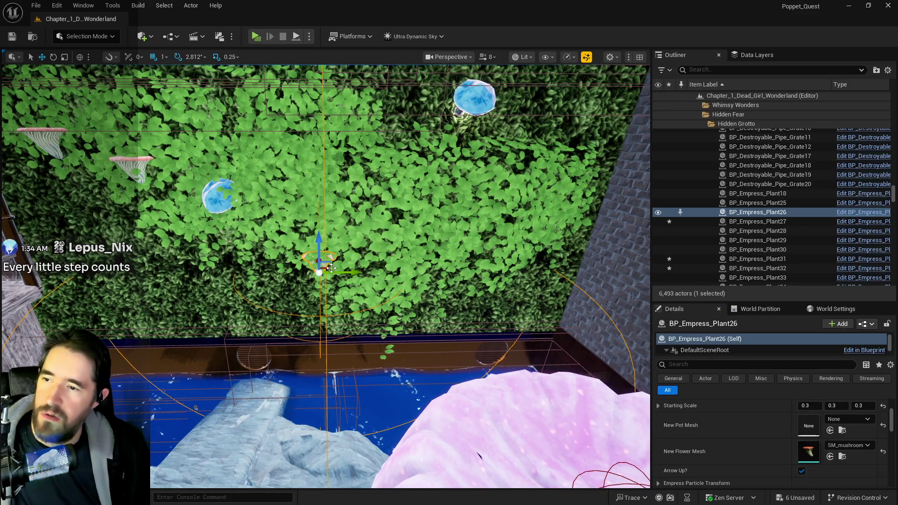
mouse_move(344, 272)
mouse_down()
mouse_move(444, 278)
mouse_move(447, 299)
mouse_move(412, 356)
mouse_up()
drag(315, 279, 294, 280)
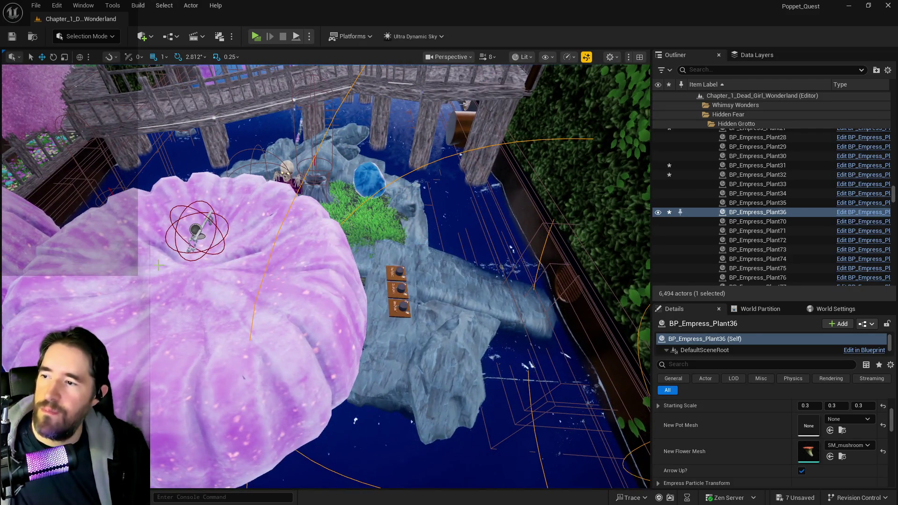
- Move the collectible key and the pink mushroom together to a new spot
click(159, 265)
key(f)
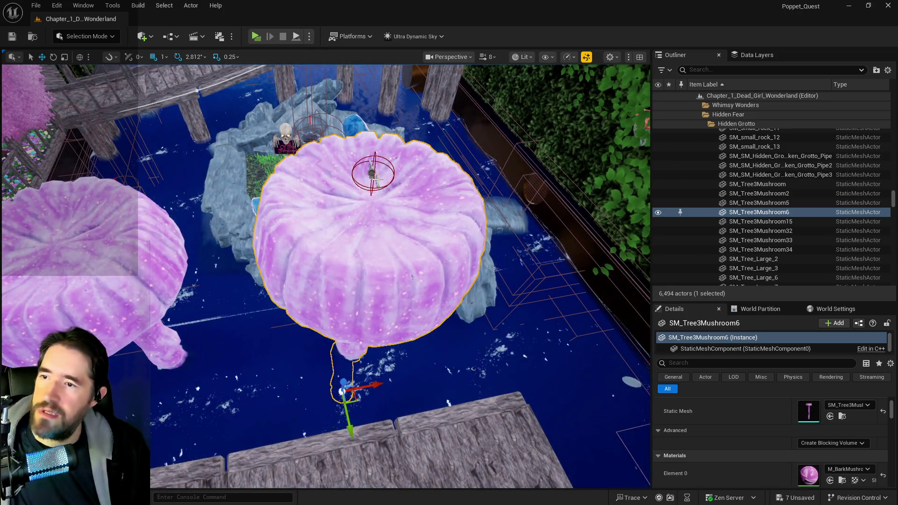
key(Escape)
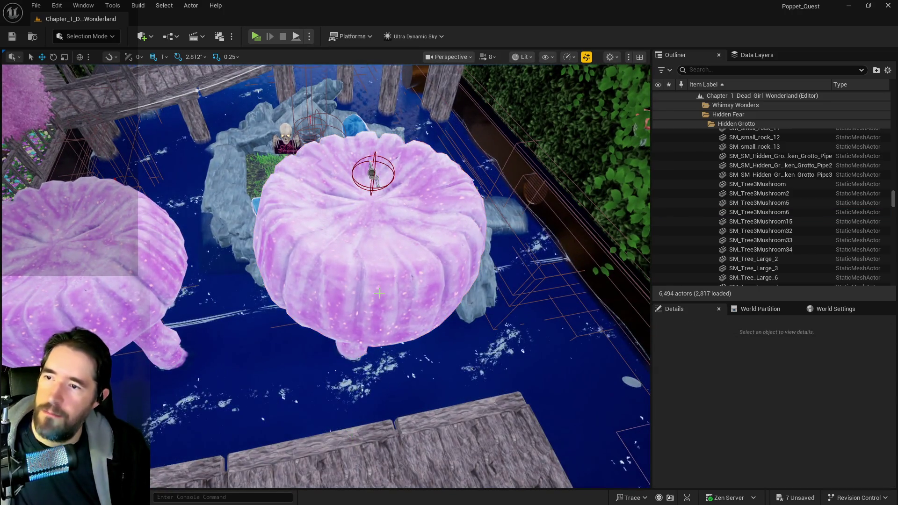
click(370, 174)
ctrl+click(378, 281)
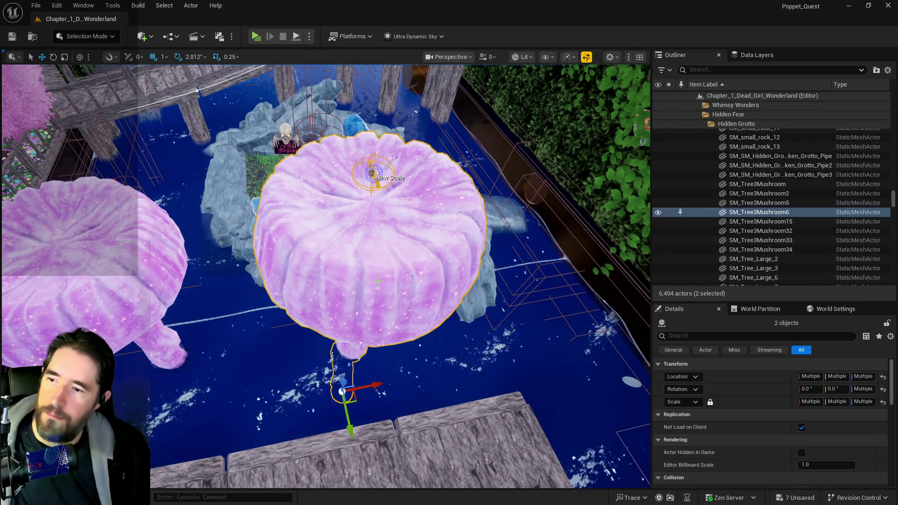
mouse_move(367, 385)
mouse_down()
mouse_move(331, 441)
mouse_move(251, 431)
mouse_move(418, 414)
mouse_up()
- Move the left mushroom tree SM_Tree3Mushroom5 to the right along X
click(259, 324)
mouse_move(304, 406)
mouse_down()
mouse_move(319, 406)
mouse_move(318, 300)
mouse_move(331, 372)
mouse_move(329, 253)
mouse_move(318, 290)
mouse_up()
key(f)
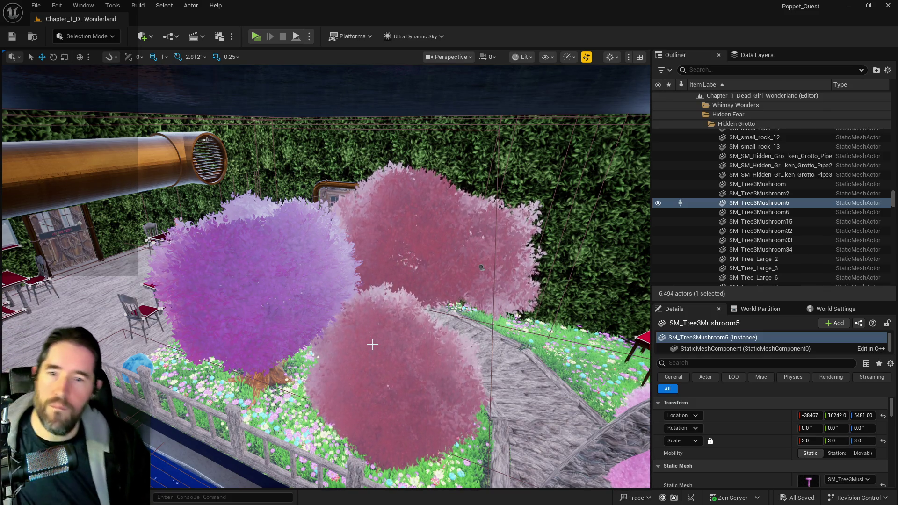
drag(372, 345, 360, 339)
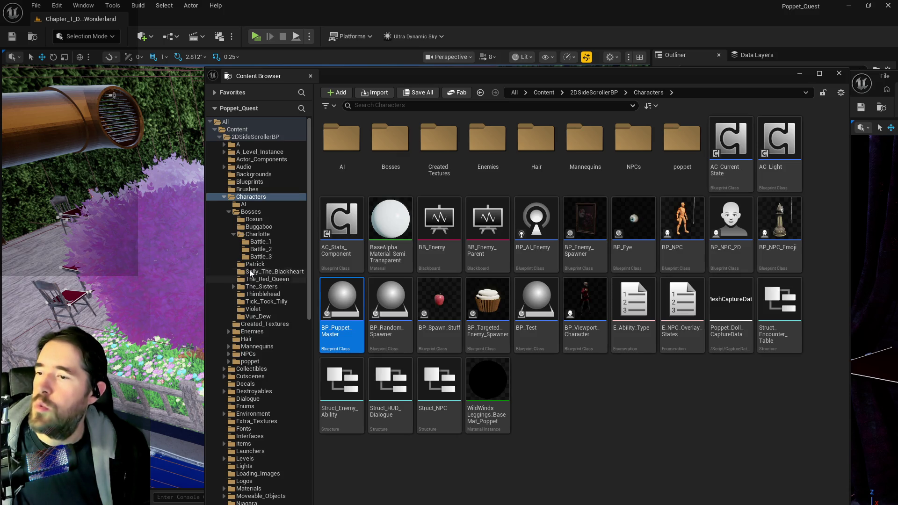
- Open the BP_Painting_Blocker Blueprint from Characters > Enemies > Dead_Girl_Wonderland
click(229, 332)
click(257, 347)
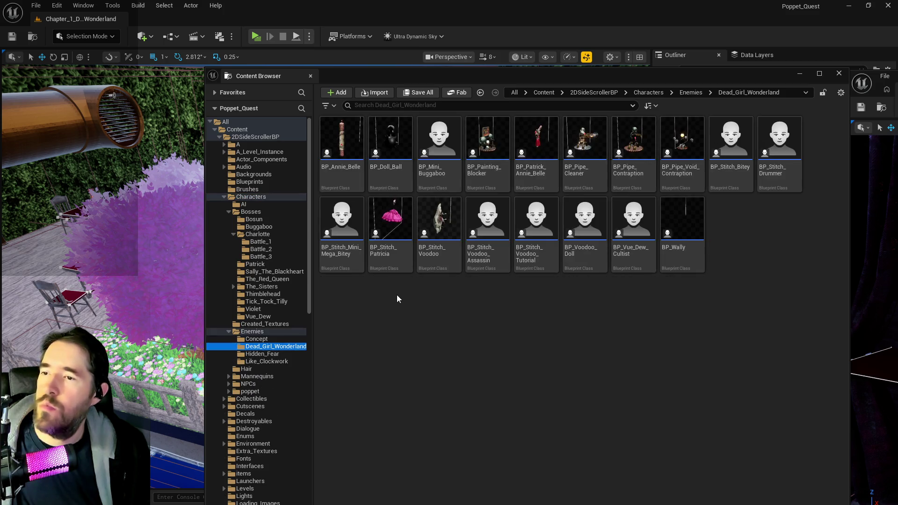
mouse_move(644, 204)
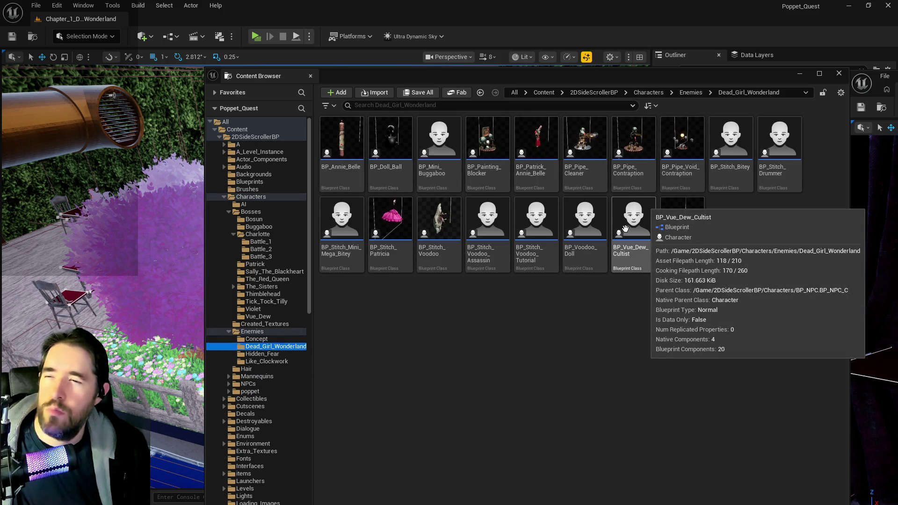
click(491, 224)
click(492, 184)
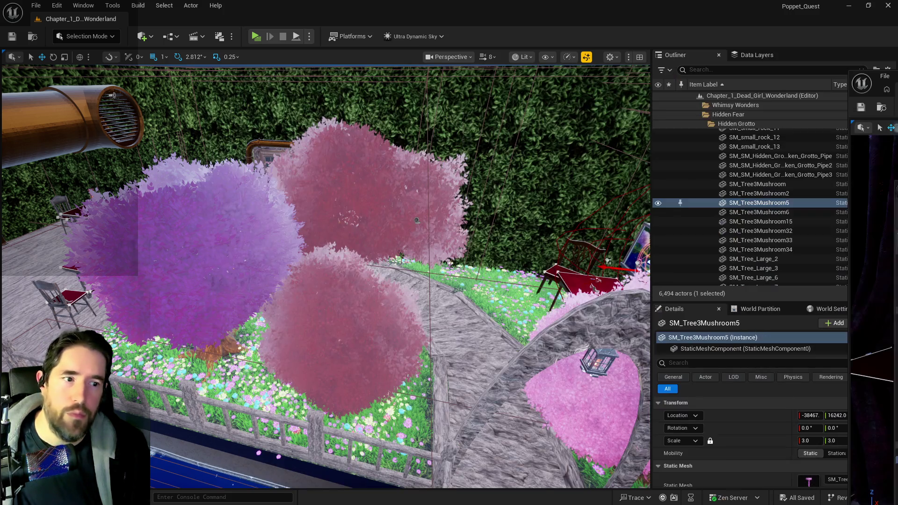
key(ctrl+space)
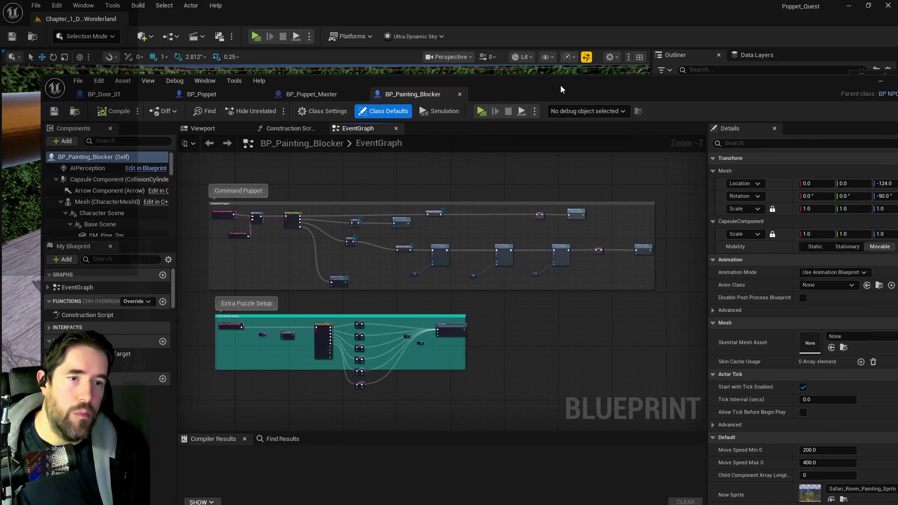
drag(560, 85, 514, 80)
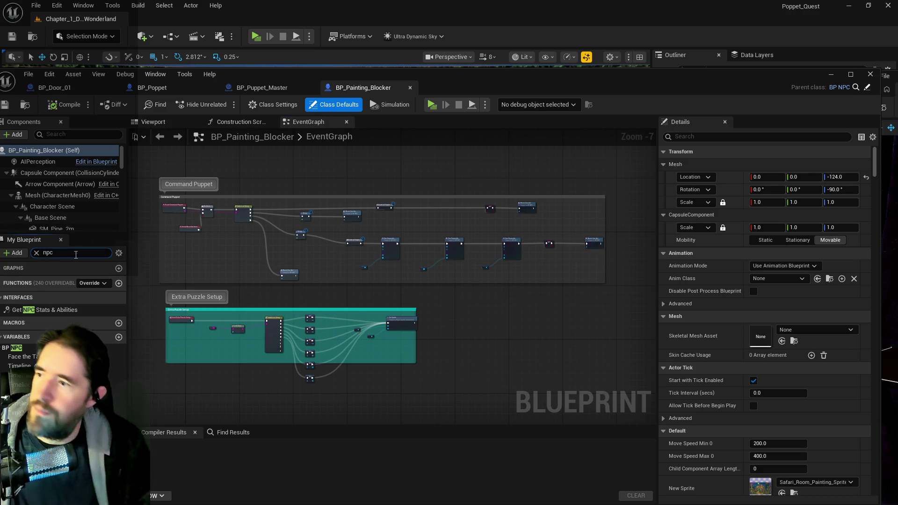
- Show the Struct NPC Stats defaults and expand the first Item Drops entry
click(47, 467)
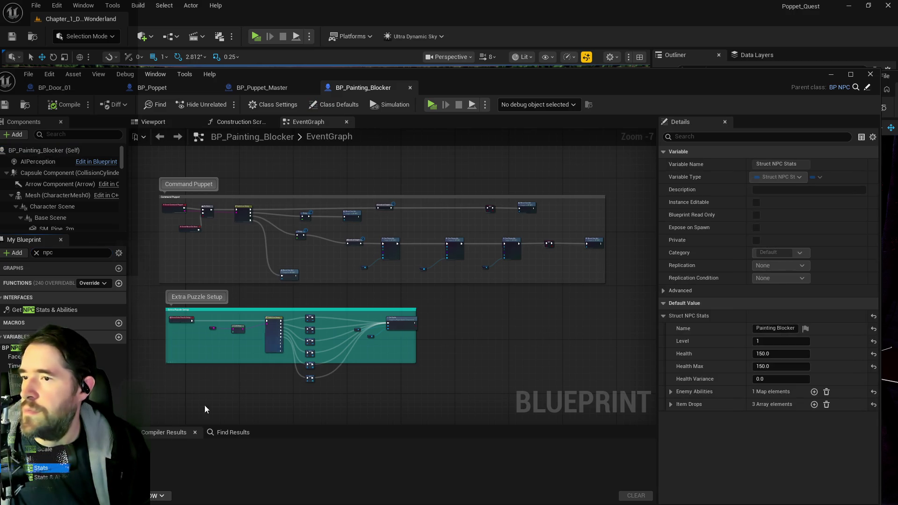
click(671, 404)
click(678, 417)
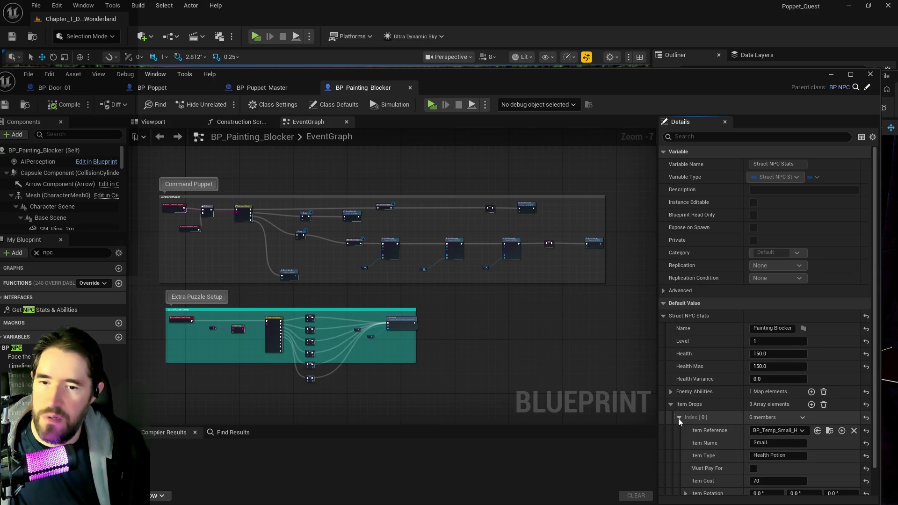
scroll(685, 416, down, 1)
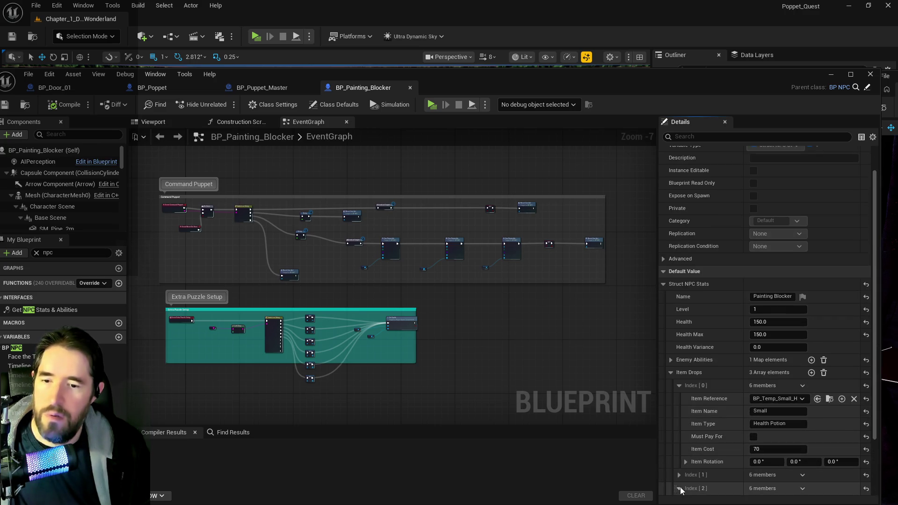
scroll(680, 468, down, 2)
scroll(687, 435, up, 2)
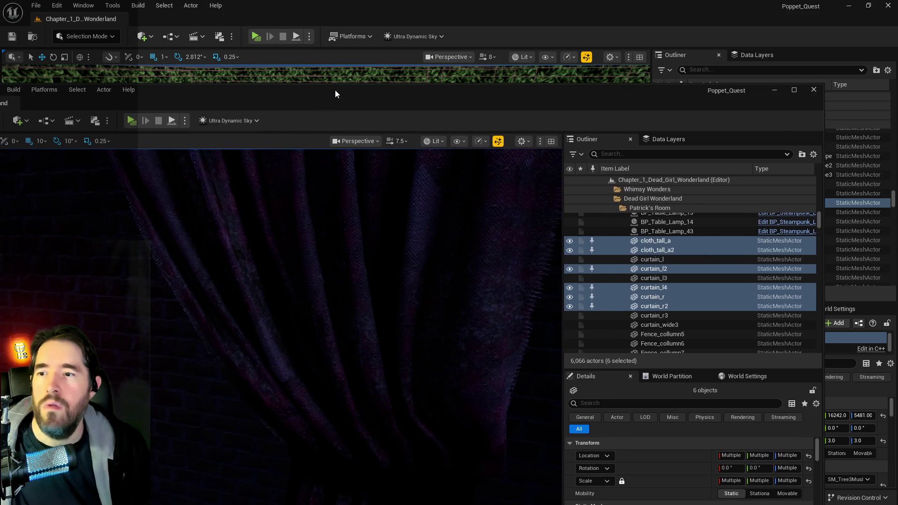
- In the second editor's data layers list, unload the selected Chapter 2 layers
mouse_move(335, 94)
mouse_down()
mouse_move(307, 86)
mouse_move(297, 94)
mouse_move(434, 55)
mouse_up()
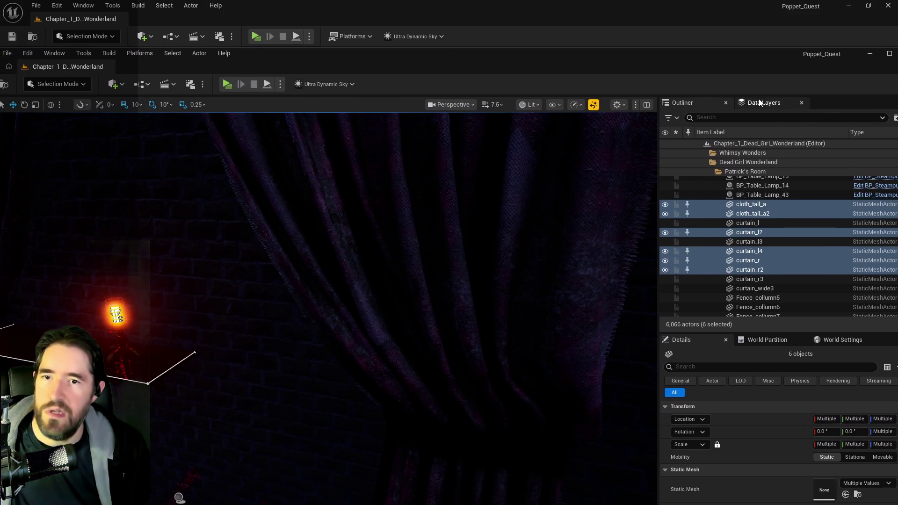
click(760, 103)
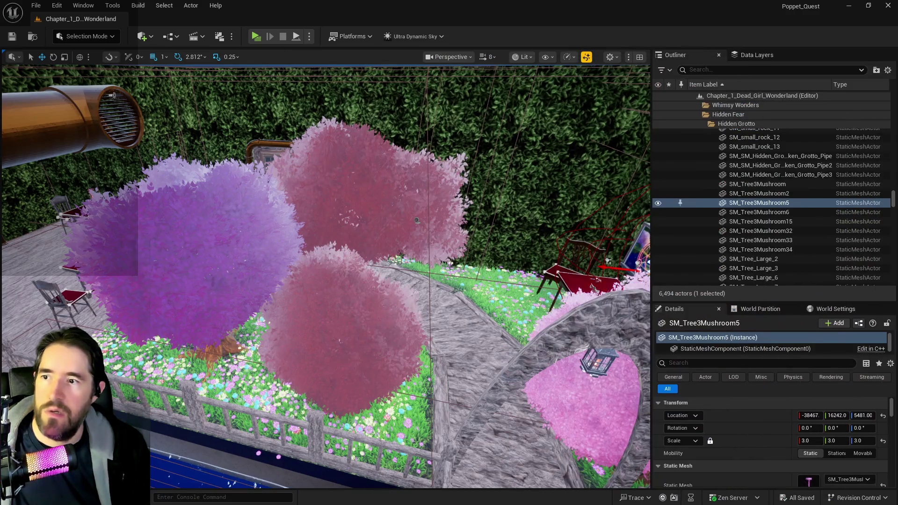
click(748, 56)
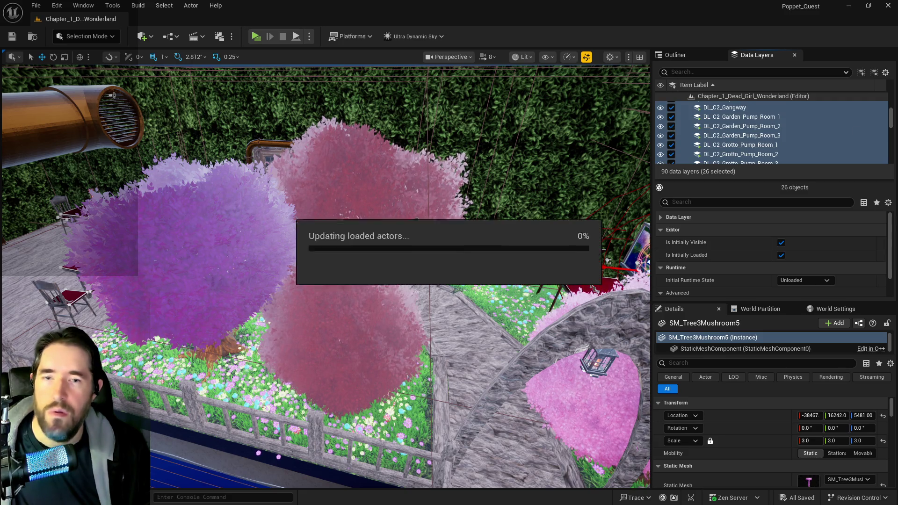
click(671, 107)
- Select the range of DL_C1 Chapter 1 layers, including DL_C1_Toy_Maze and DL_C1_Washroom
scroll(771, 131, down, 2)
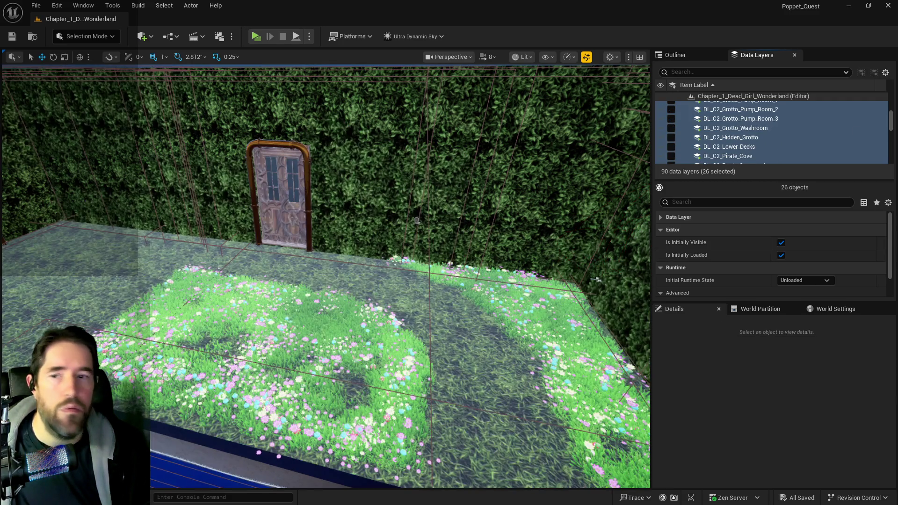
scroll(757, 136, up, 6)
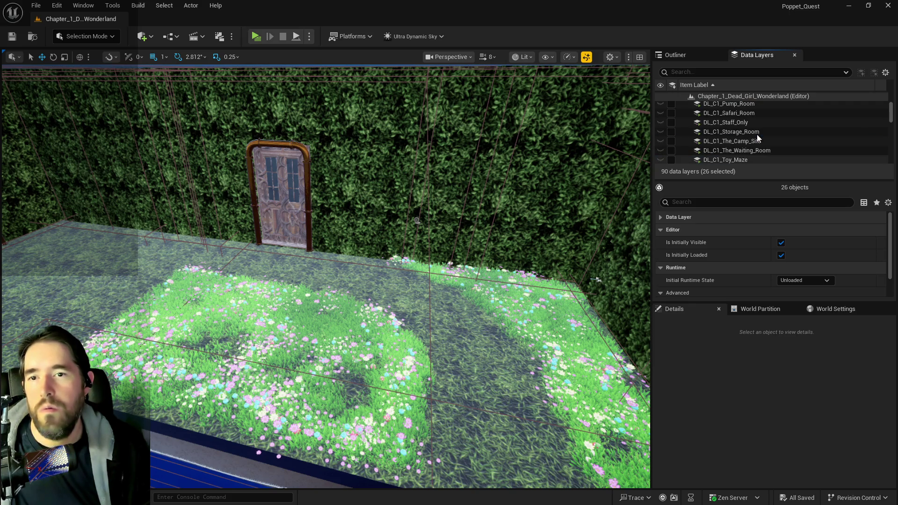
click(730, 159)
scroll(730, 158, up, 2)
scroll(730, 154, down, 2)
click(728, 135)
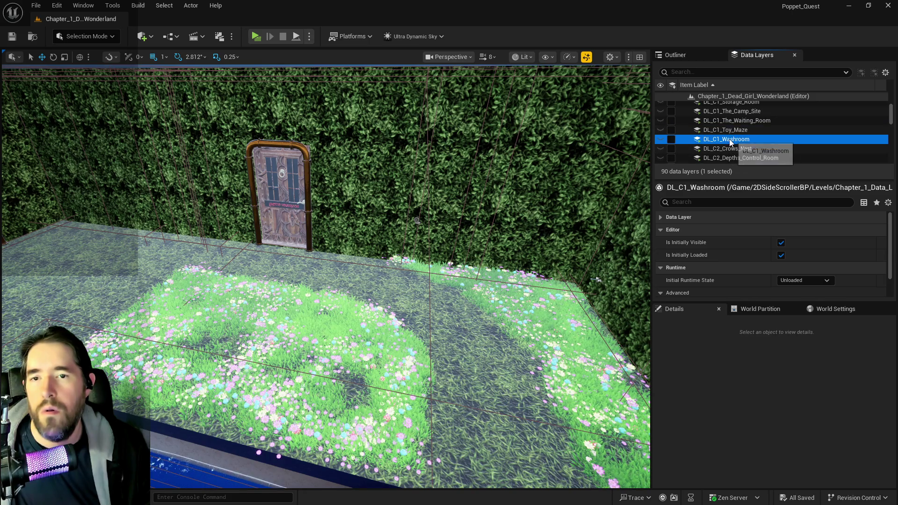
scroll(729, 138, up, 4)
scroll(729, 140, up, 4)
shift+click(671, 117)
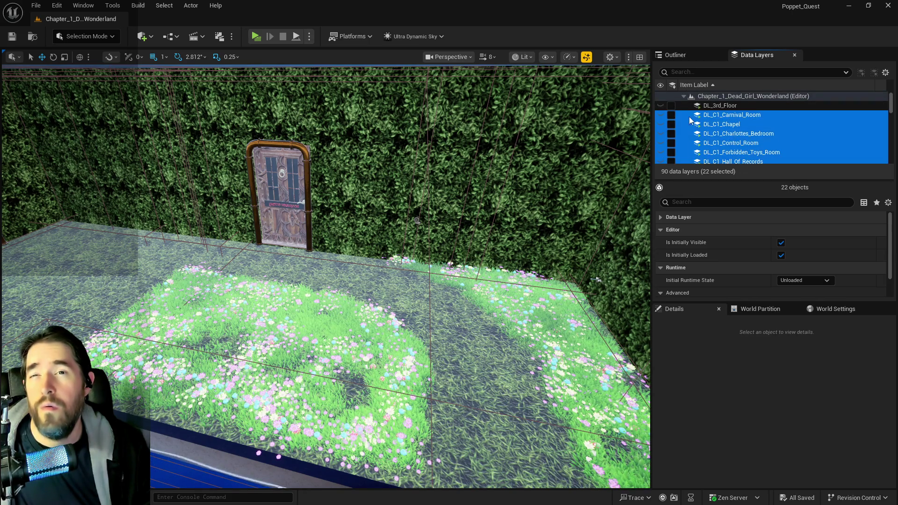
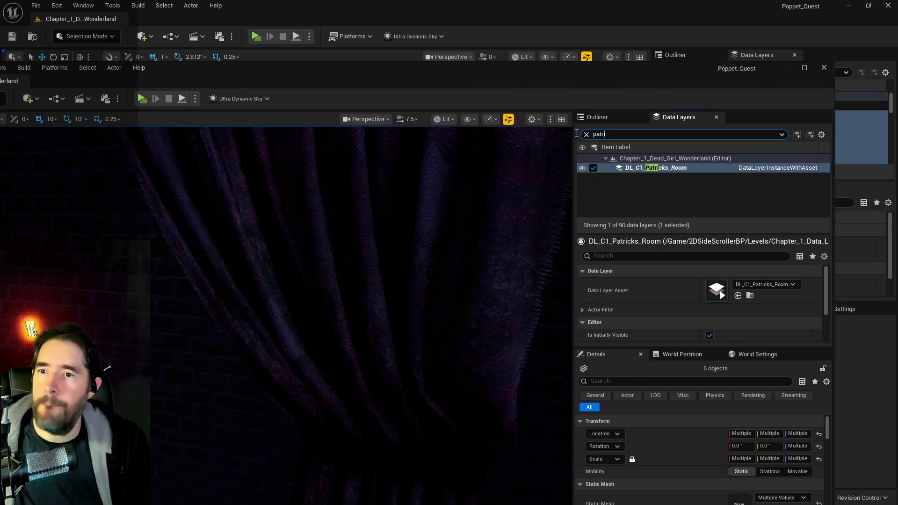
- Filter Data Layers by 'music', enable DL_C1_Music_Room, and re-maximize the second editor window
text(music)
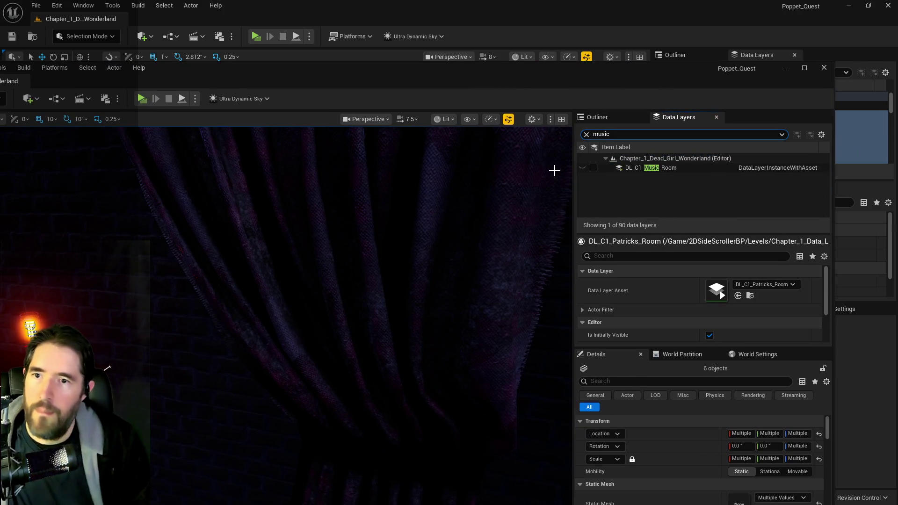
click(592, 167)
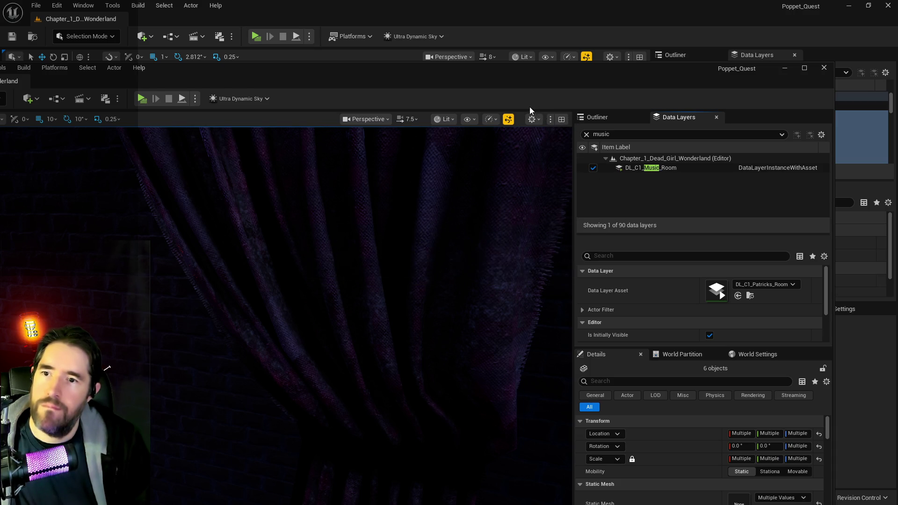
drag(486, 86, 897, 91)
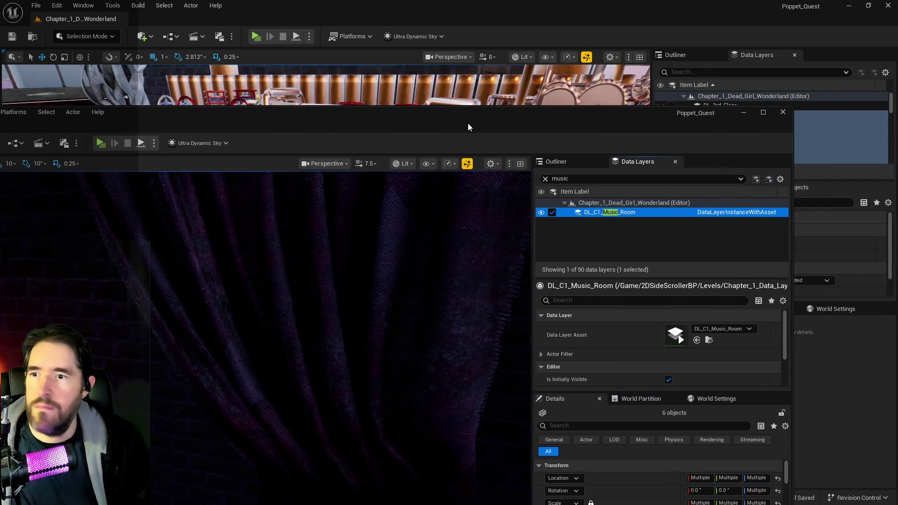
text(music)
double_click(468, 122)
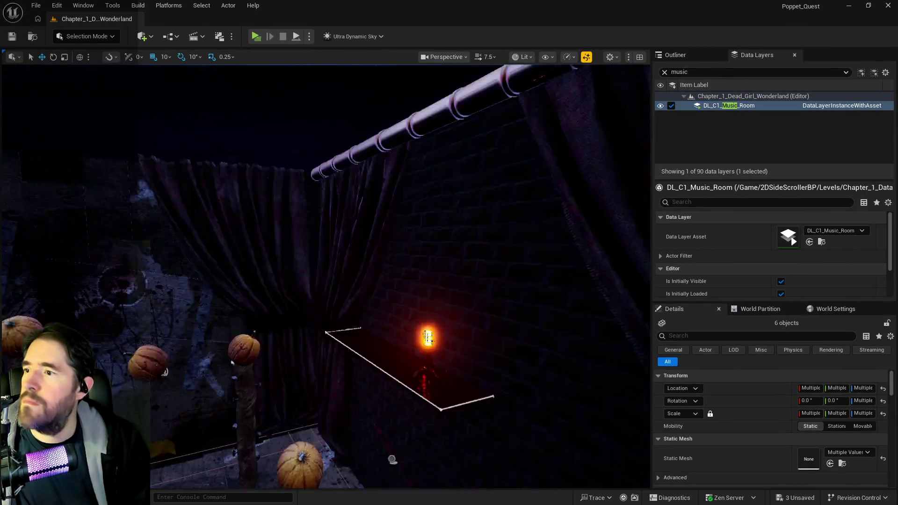
key(w)
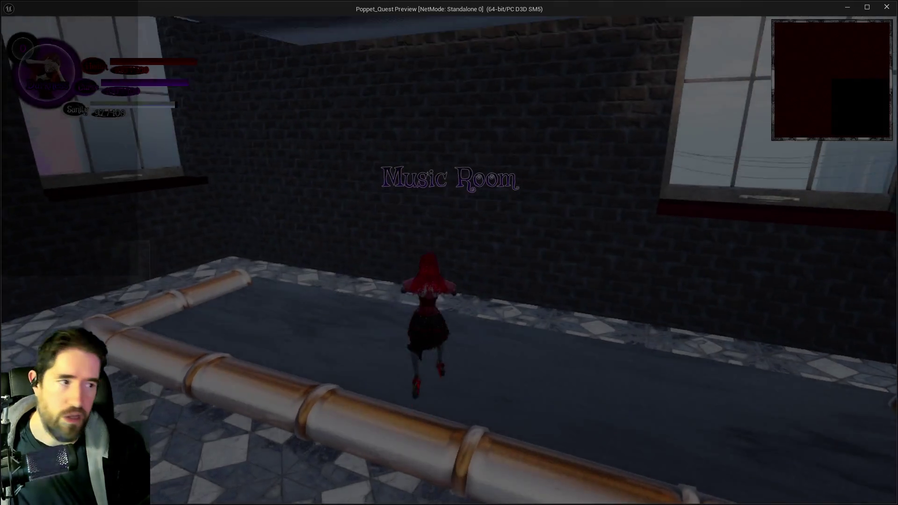
- Jump across the giant piano keys to play E3, F3, F3, E3 for Maestro
key(w)
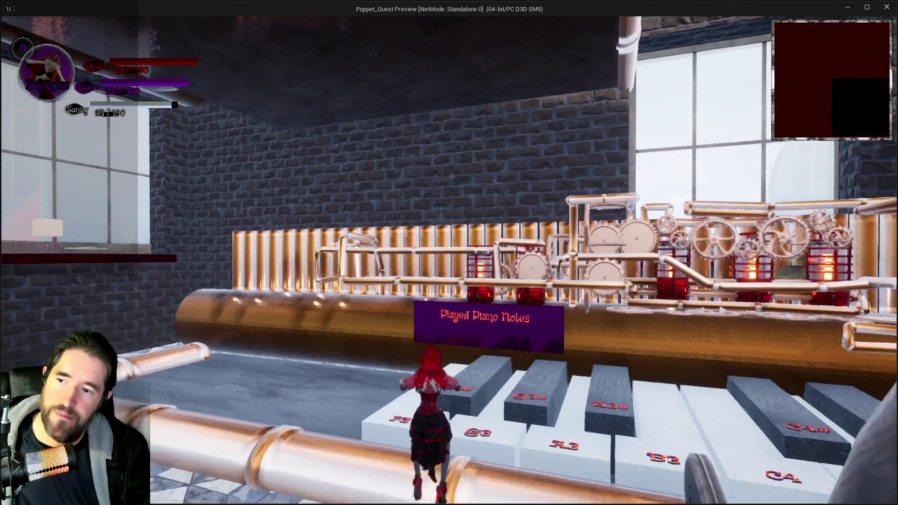
key(w)
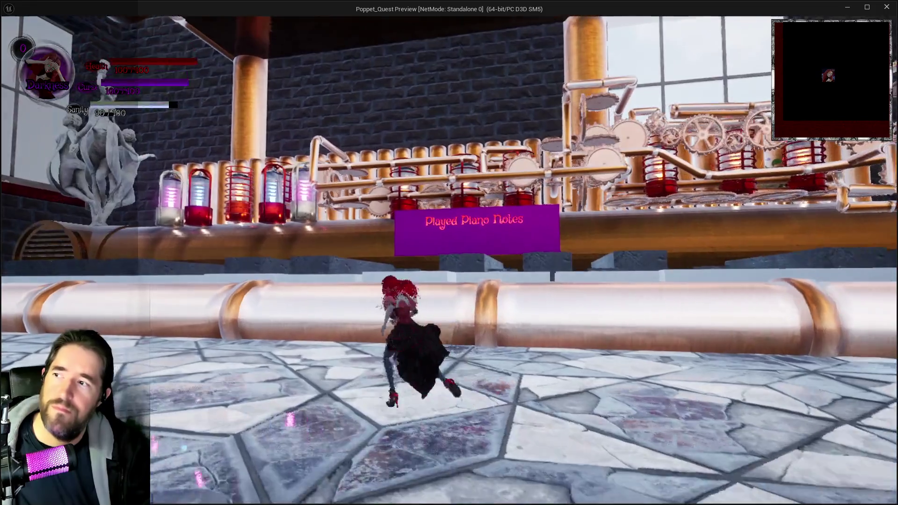
key(space)
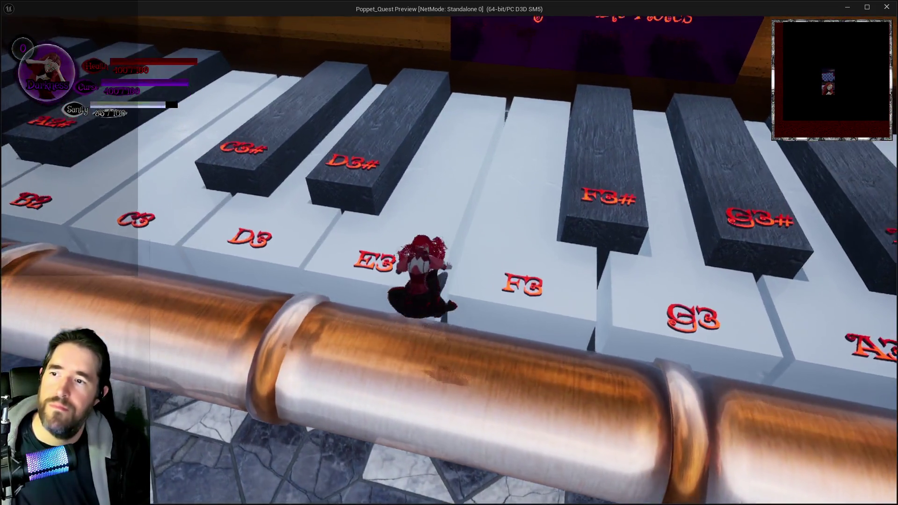
key(w)
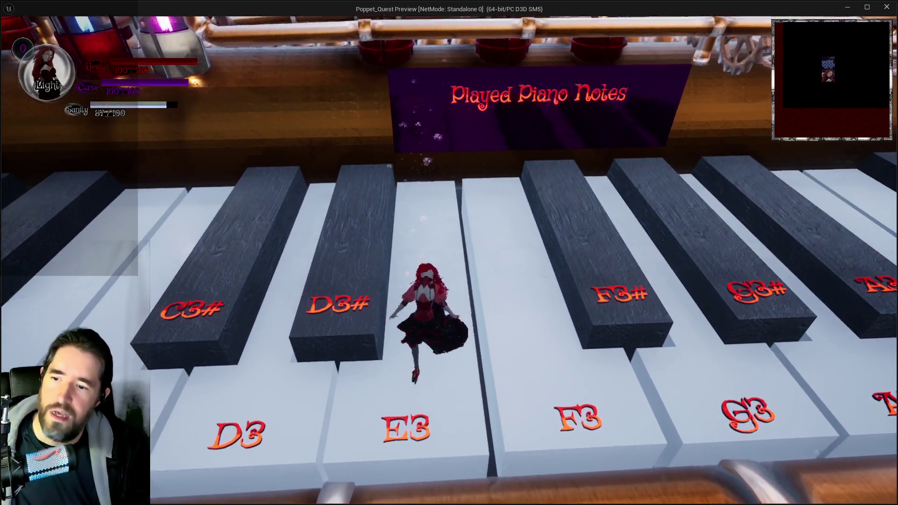
key(space)
key(d)
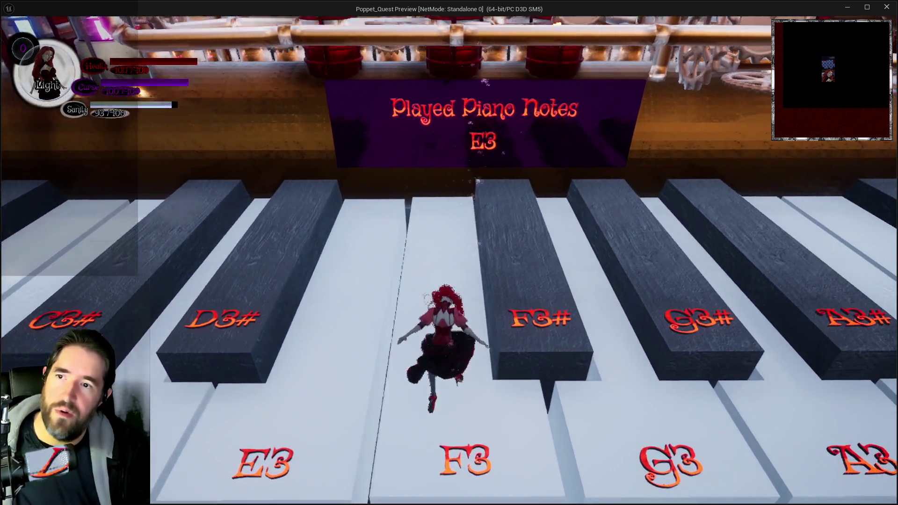
key(space)
key(space)
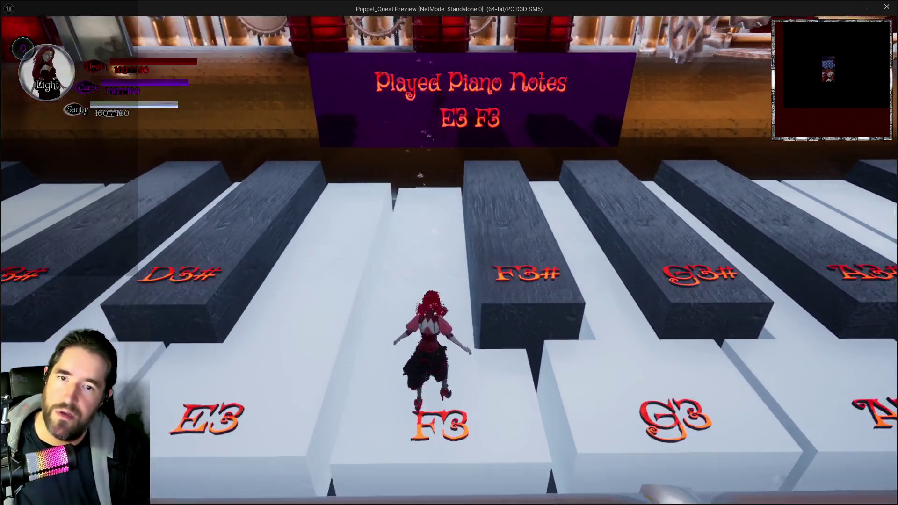
key(space)
key(a)
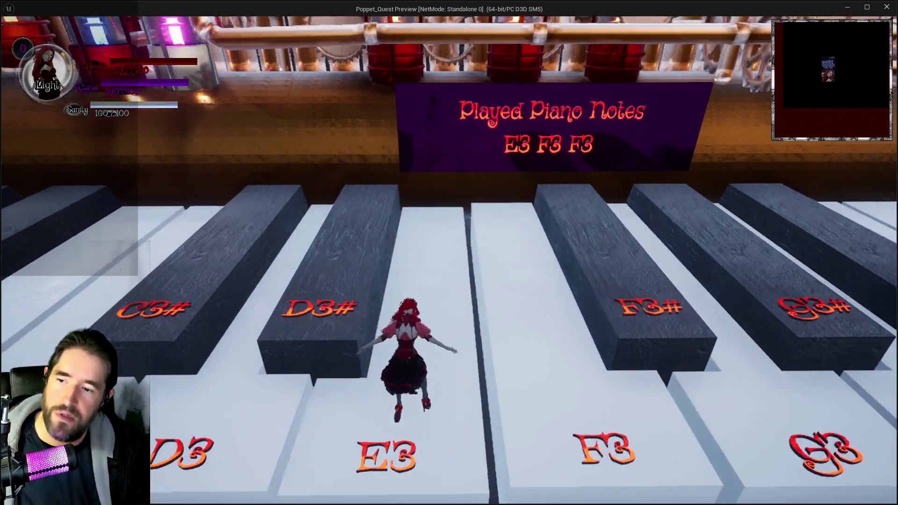
key(d)
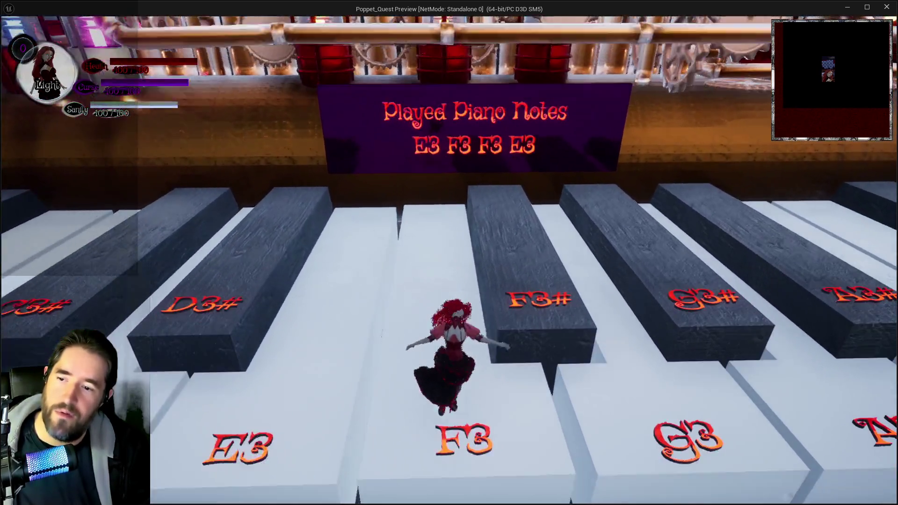
key(w)
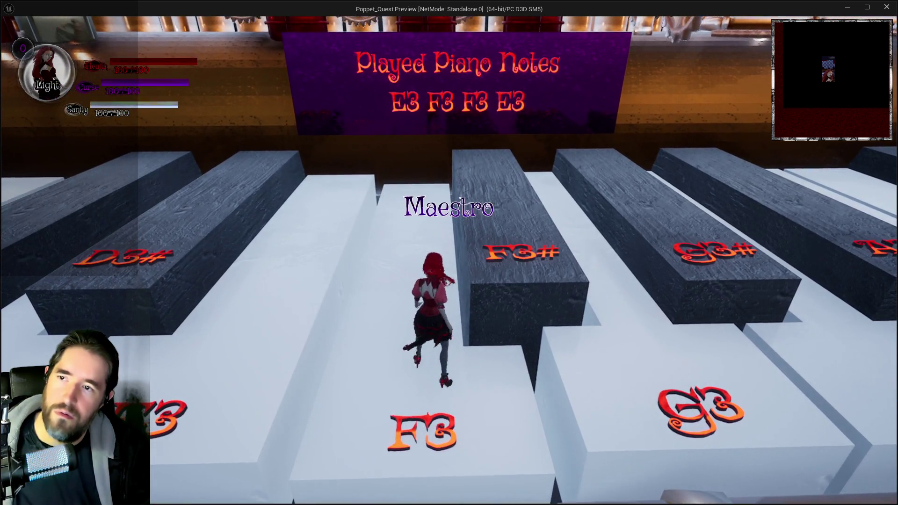
- Run past the pews and through the hall to the Library pedestal
key(w)
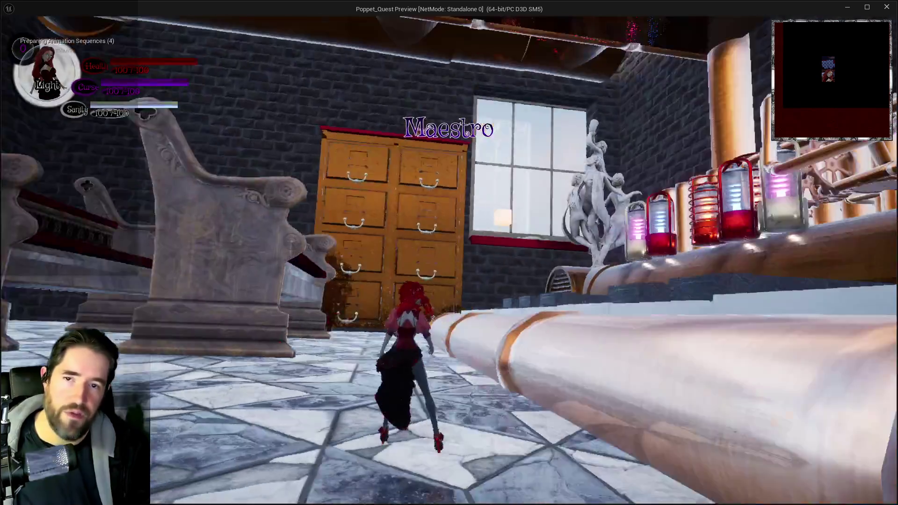
key(w)
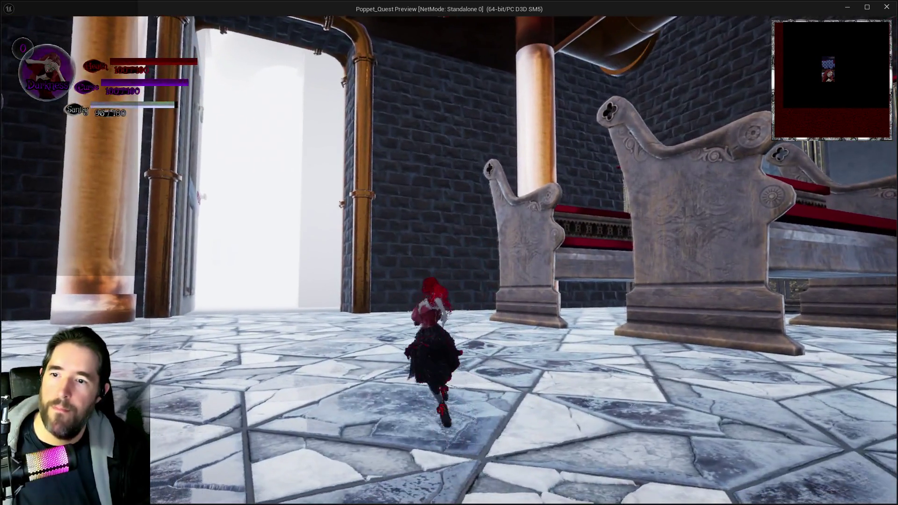
key(w)
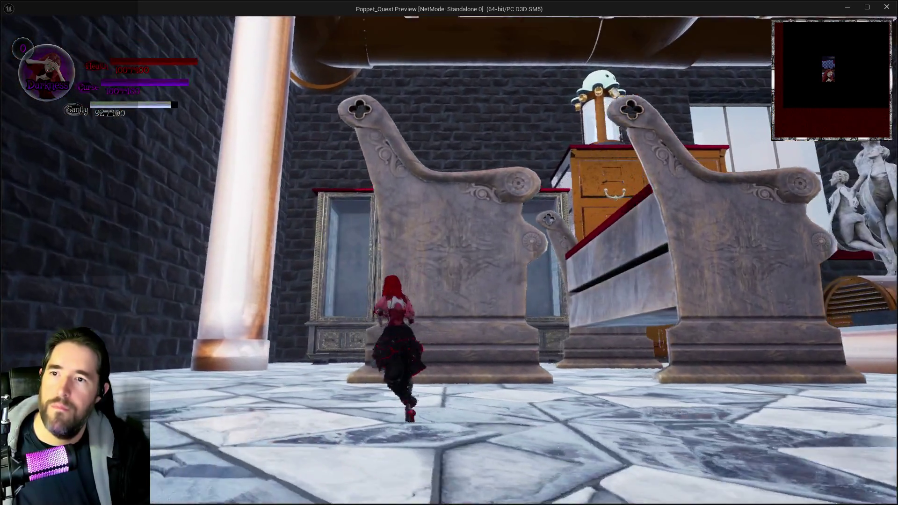
key(w)
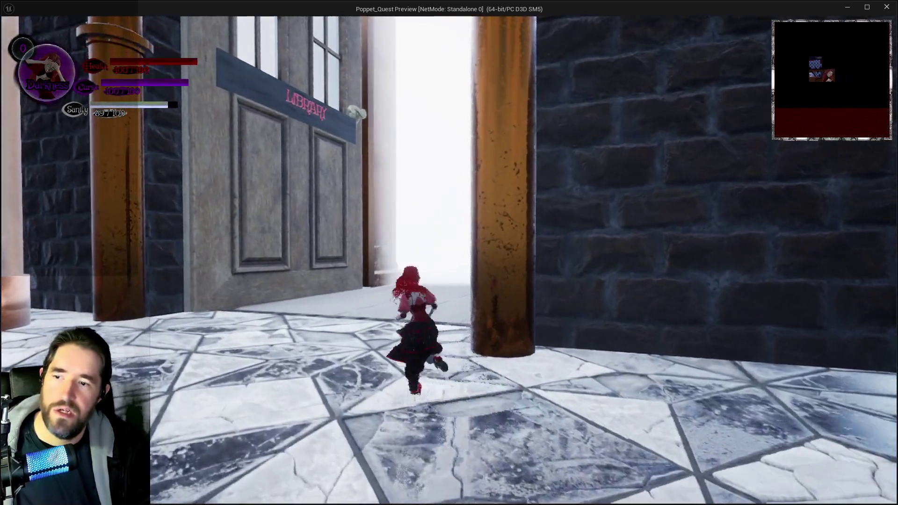
key(w)
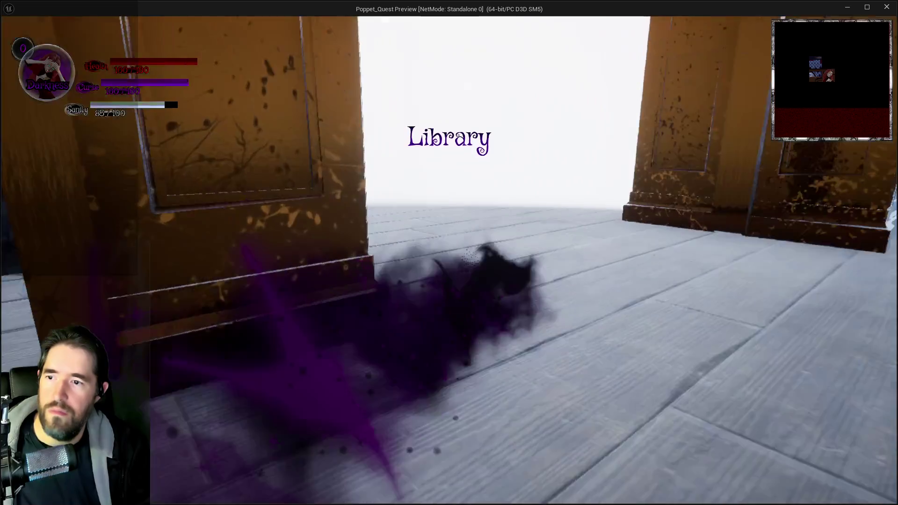
key(w)
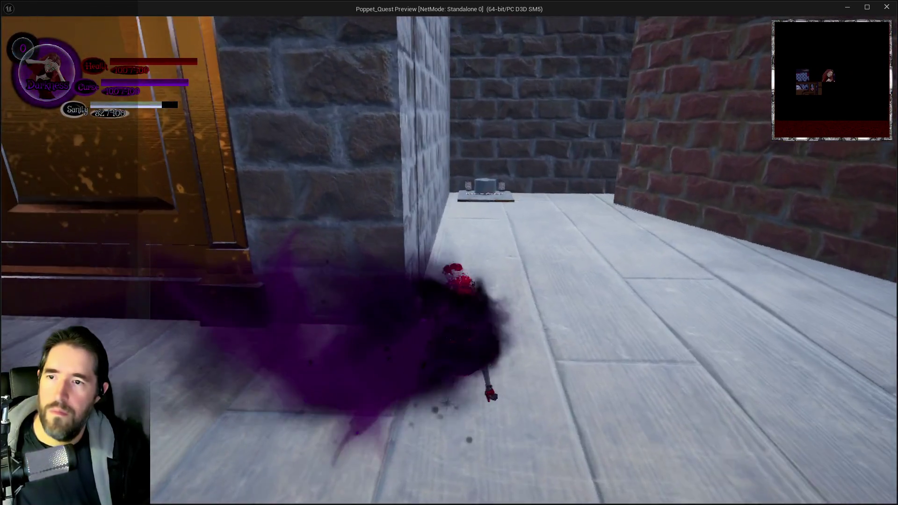
key(w)
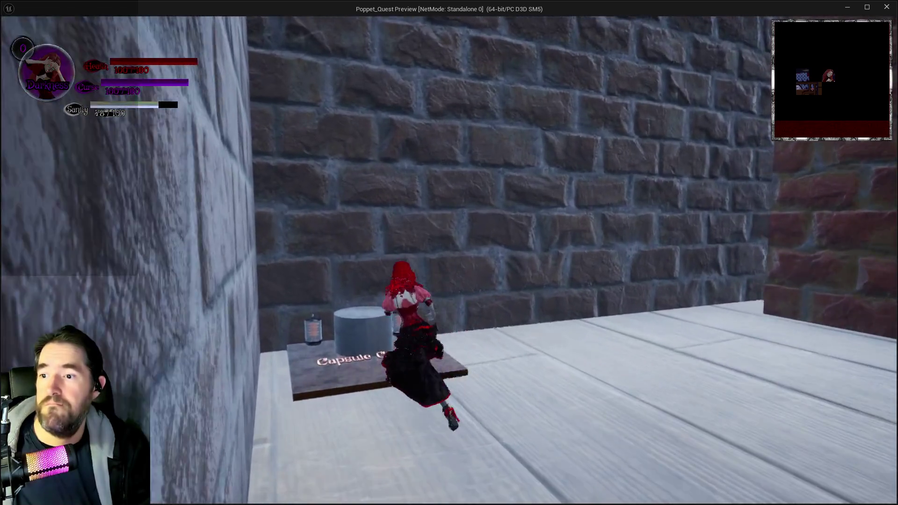
- Dash back to the piano room and quit the standalone game to the editor
key(w)
key(e)
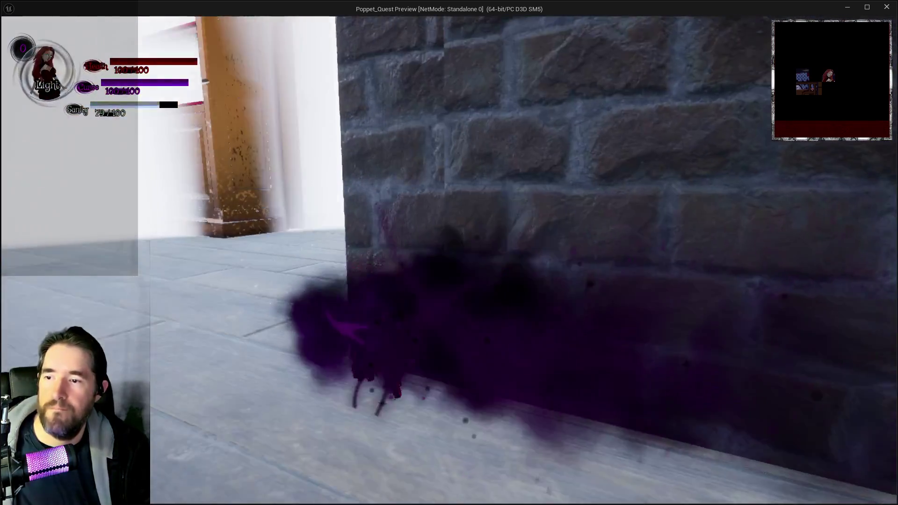
key(w)
key(e)
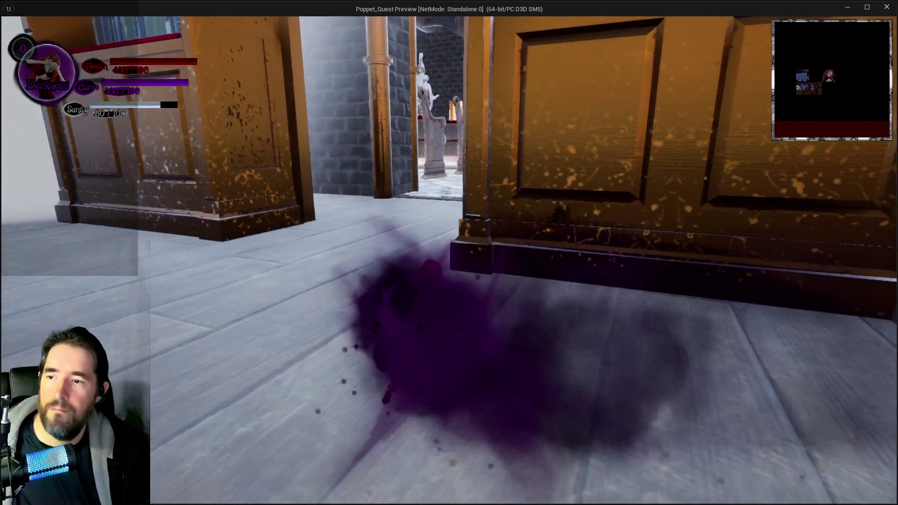
key(w)
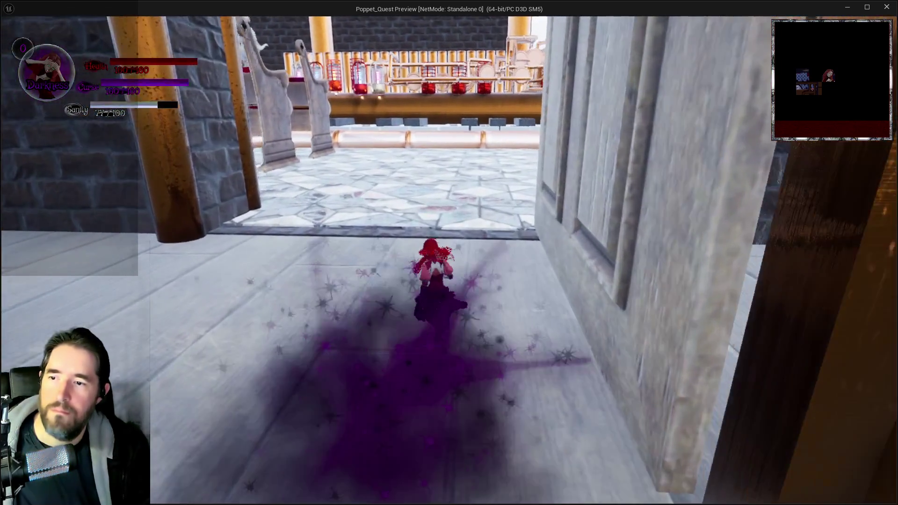
key(w)
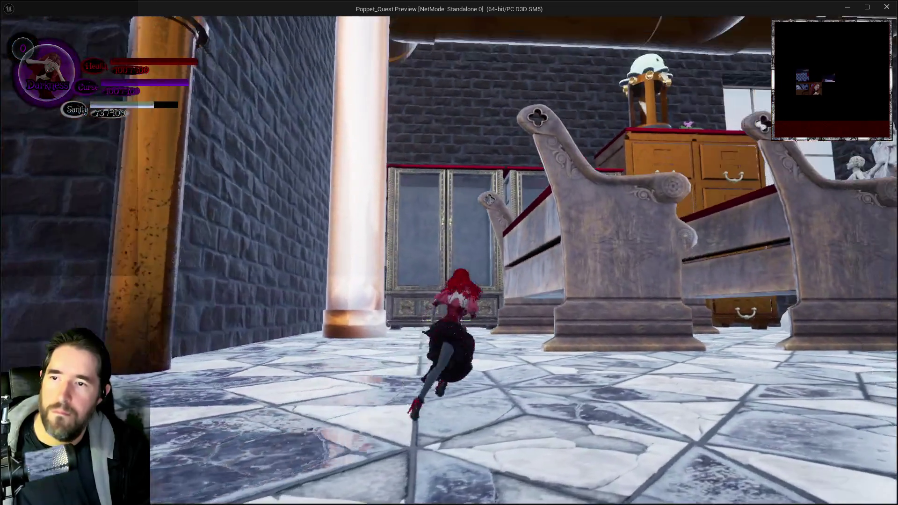
key(w)
key(alt+Tab)
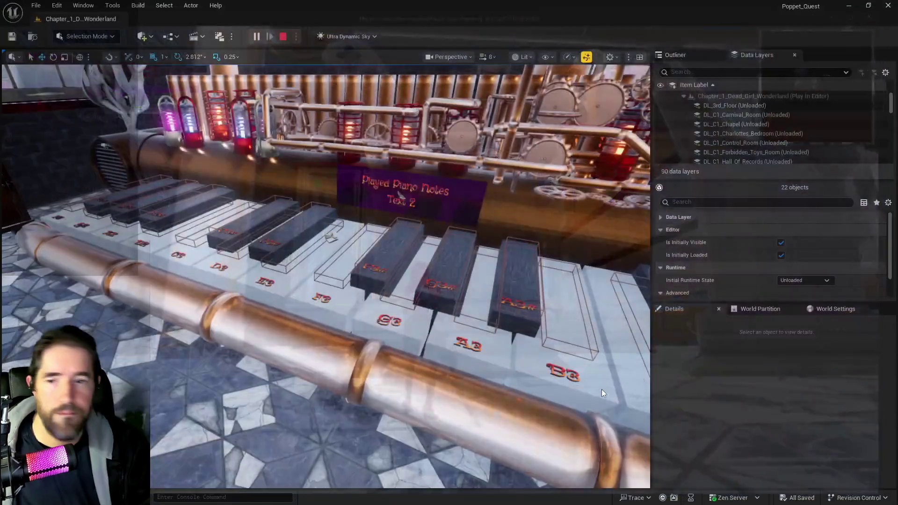
key(Escape)
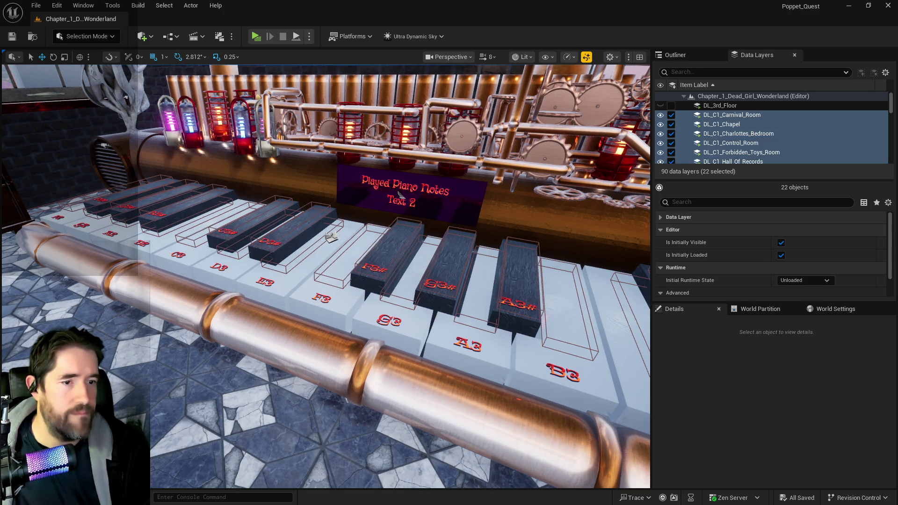
- Show the floating Content Browser at 2DSideScrollerBP > Characters
mouse_move(294, 327)
mouse_down()
mouse_move(402, 308)
mouse_move(248, 322)
mouse_move(336, 319)
mouse_up()
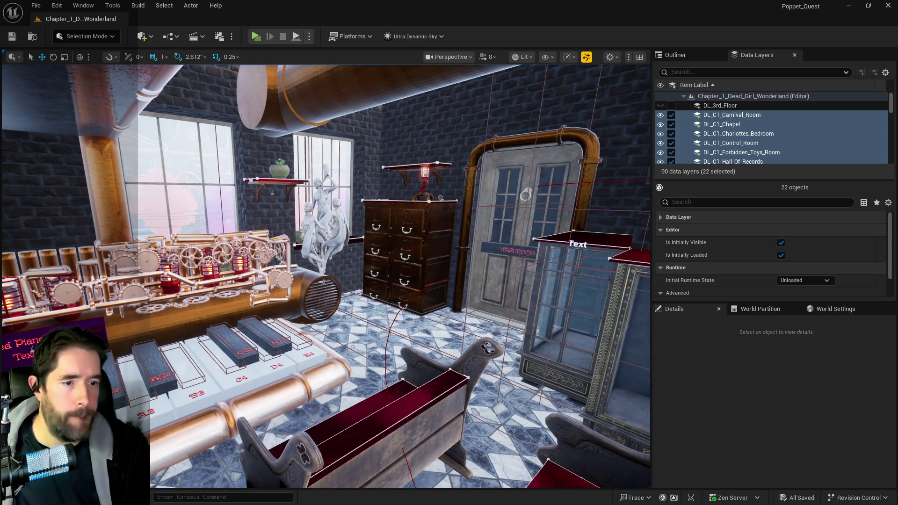
key(ctrl+space)
key(ctrl+space)
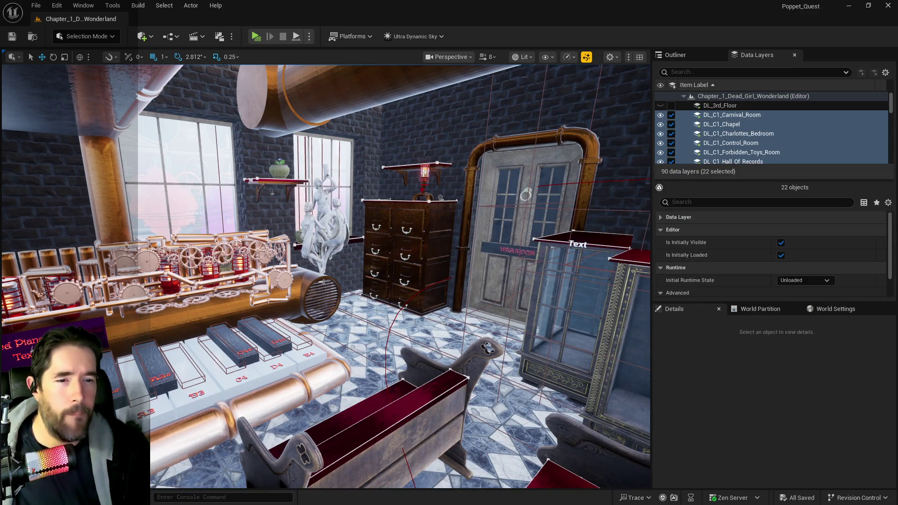
key(ctrl+space)
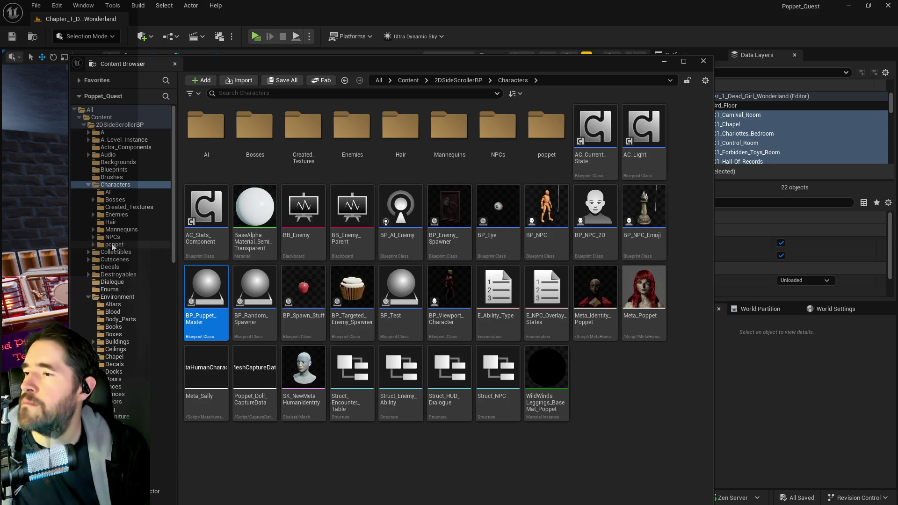
- Set BP_Painting_Blocker's Health and Health Max to 150, compile, and return to the level
click(115, 214)
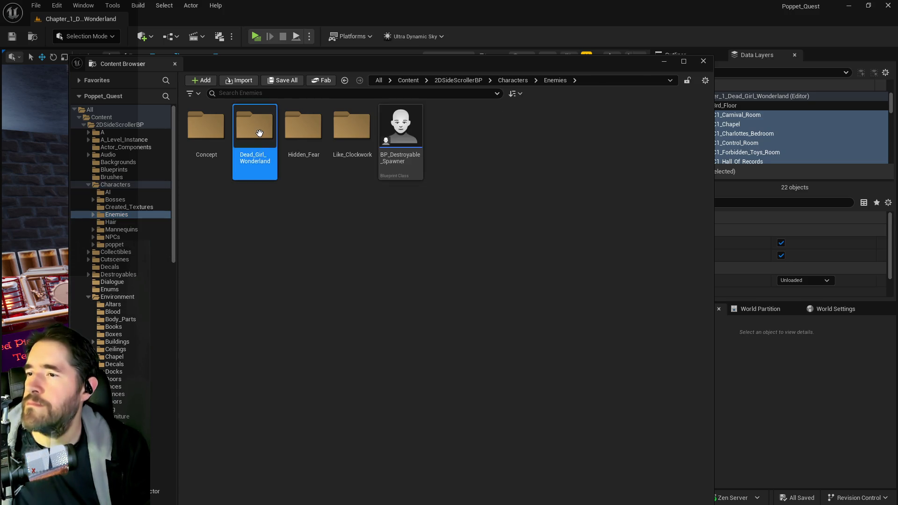
double_click(254, 127)
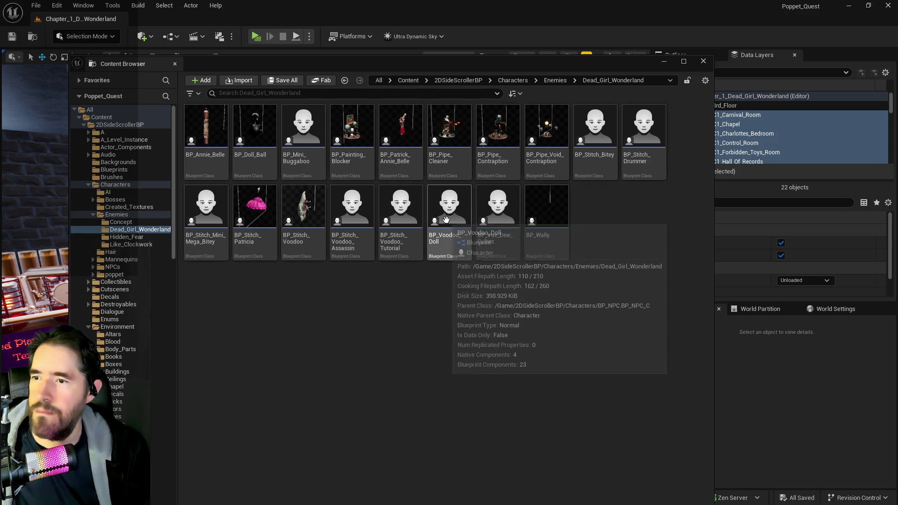
double_click(360, 160)
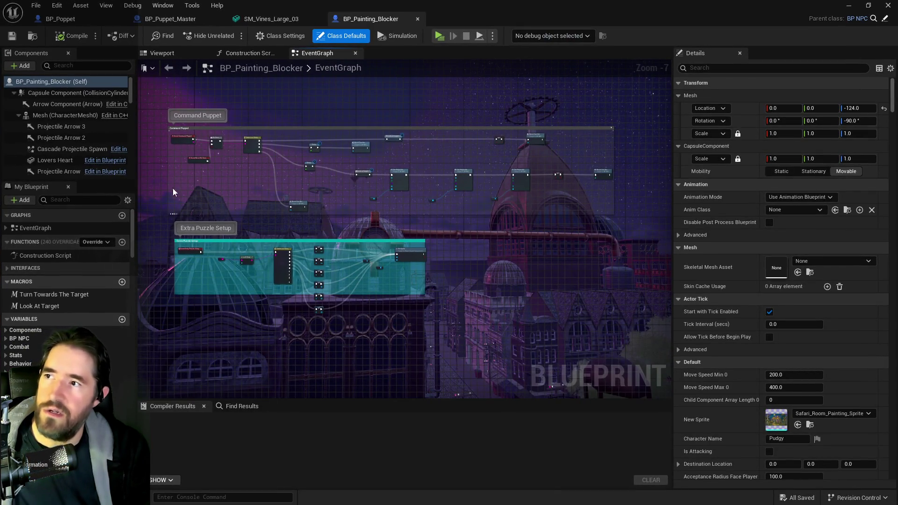
drag(207, 215, 279, 281)
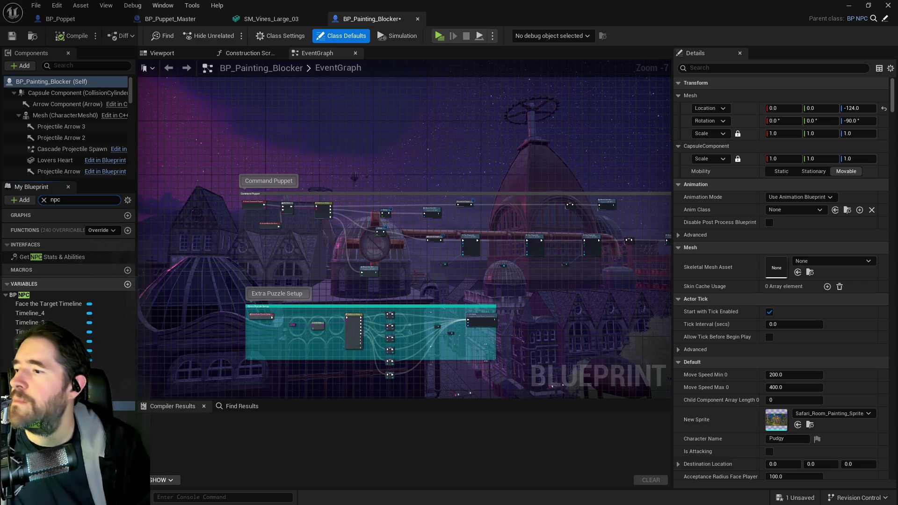
click(789, 416)
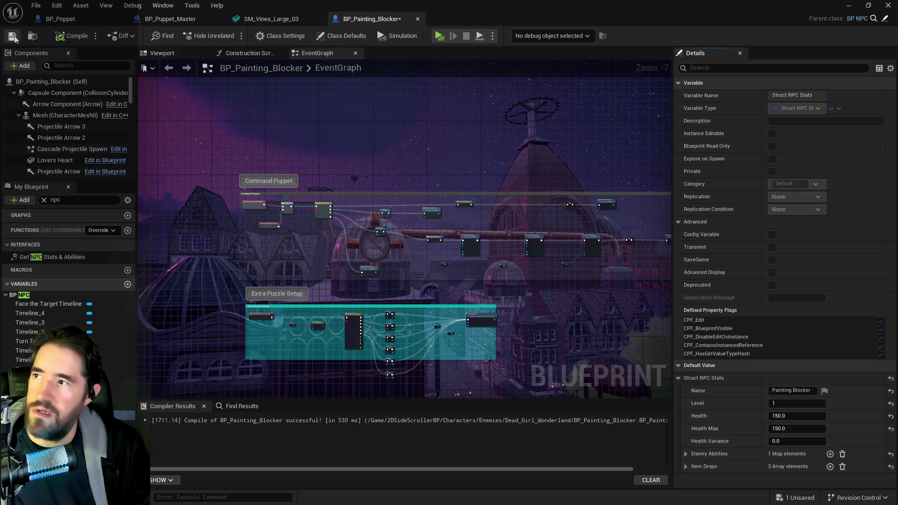
key(ctrl+b)
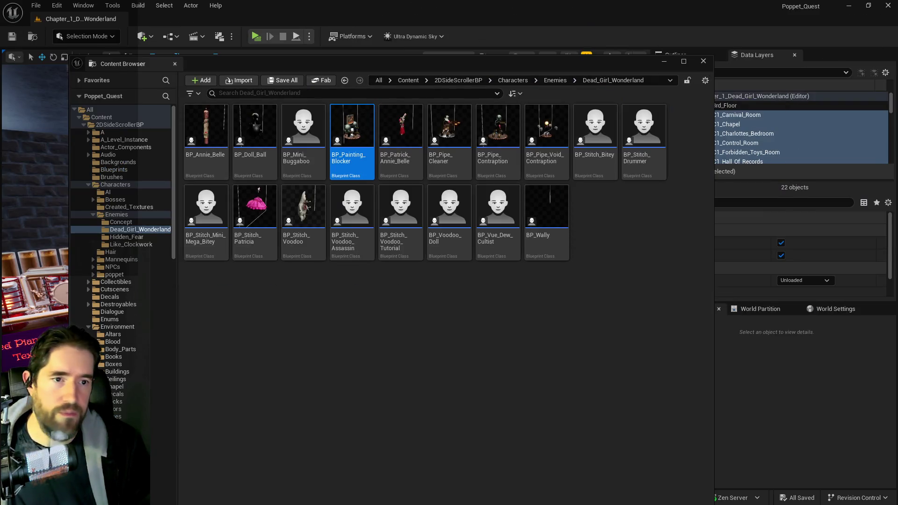
drag(492, 56, 897, 56)
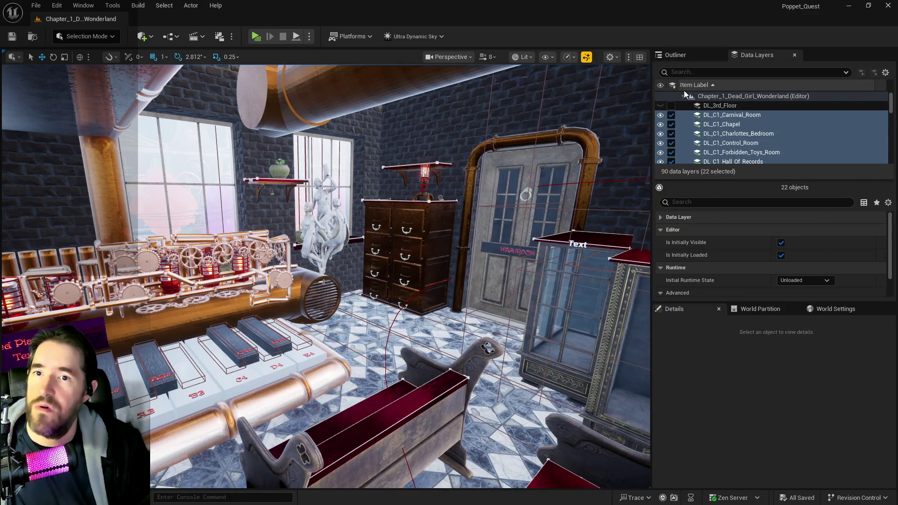
- Unload the 22 selected room data layers and filter the Outliner by 'nav'
click(672, 116)
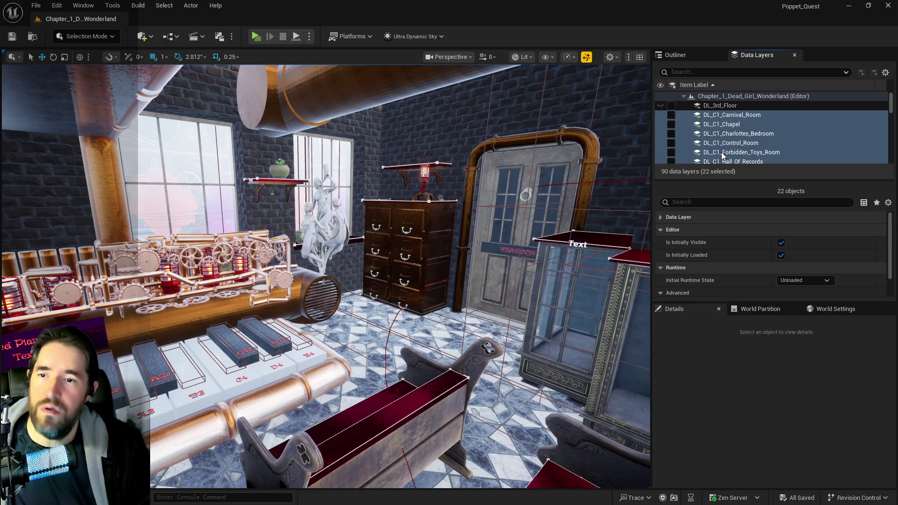
scroll(722, 155, down, 4)
scroll(722, 153, down, 10)
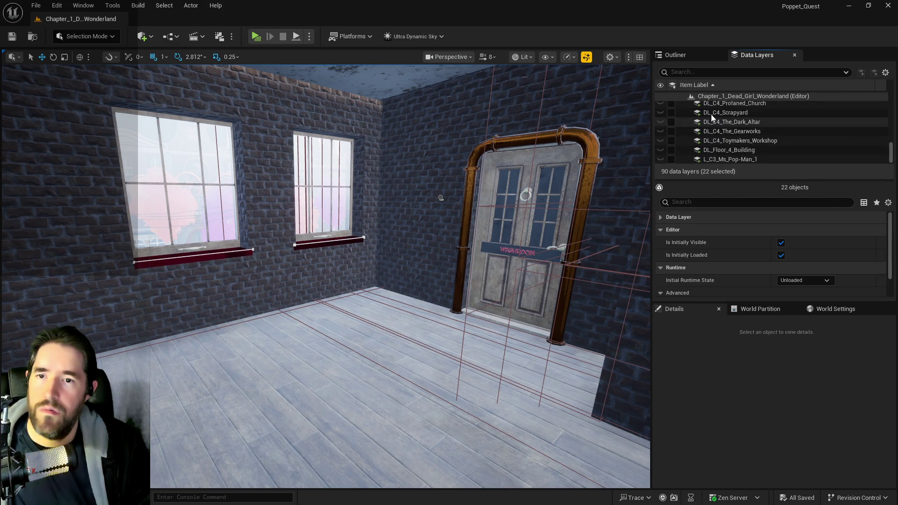
click(688, 56)
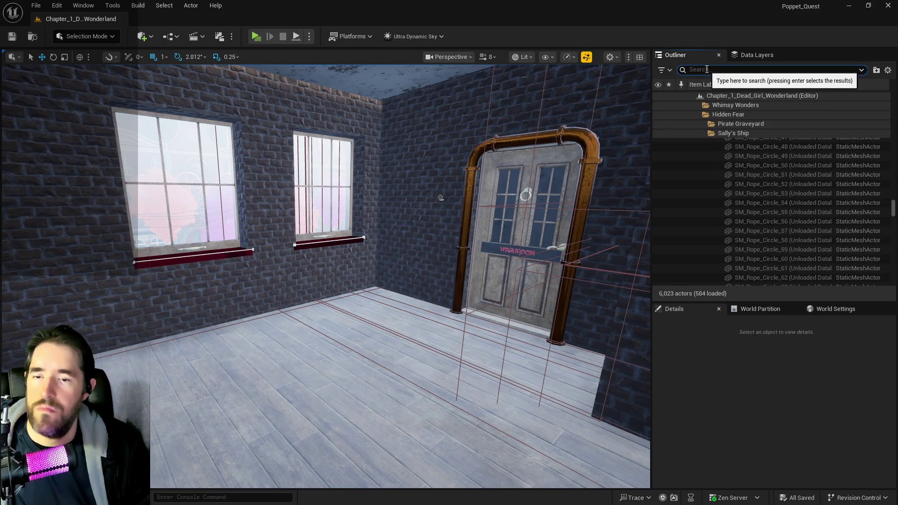
text(nav)
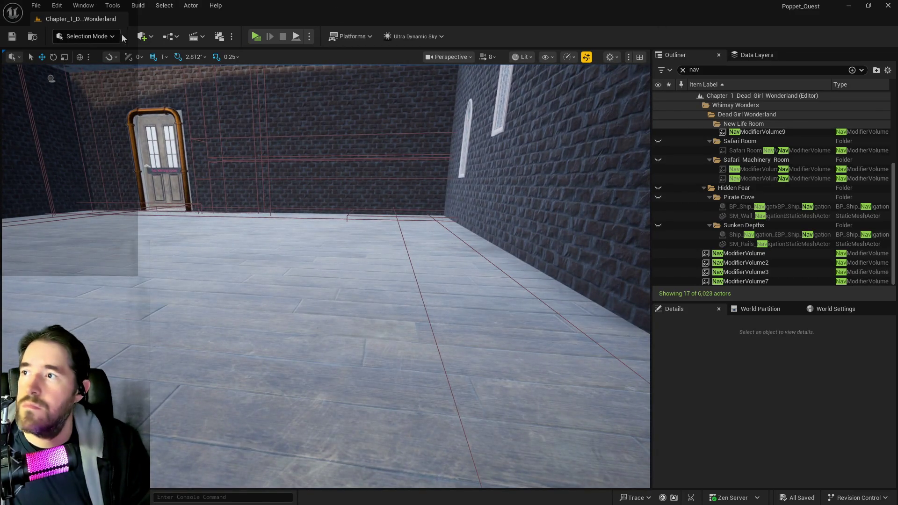
- Place a Nav Mesh Bounds Volume from Volumes into the level, scaled to 200
click(142, 37)
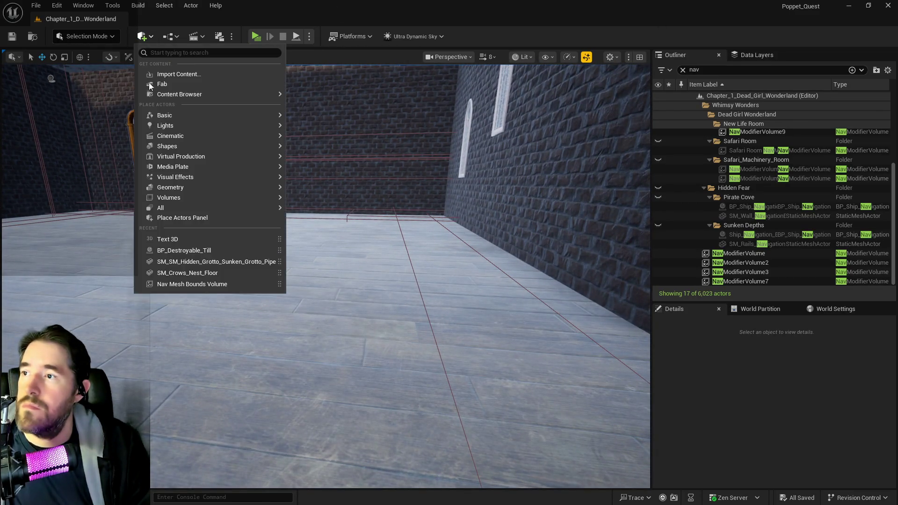
mouse_move(229, 202)
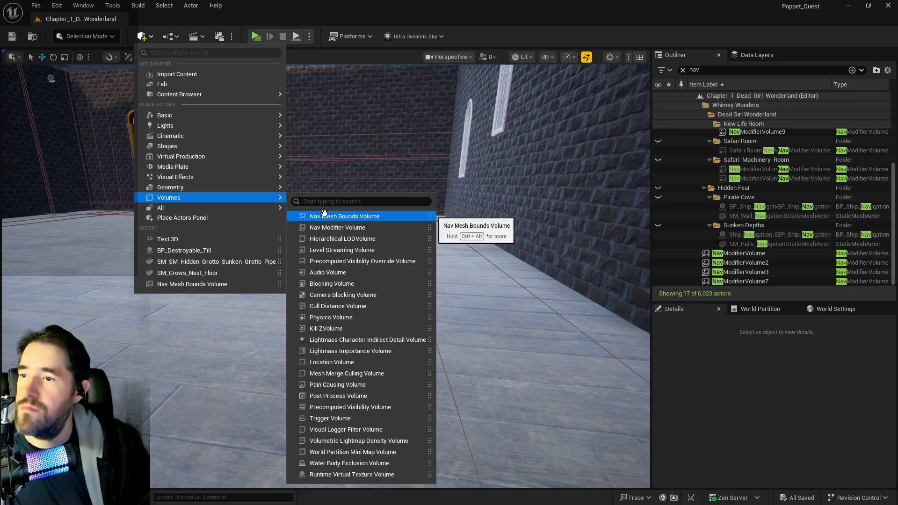
drag(328, 216, 493, 262)
drag(427, 270, 427, 271)
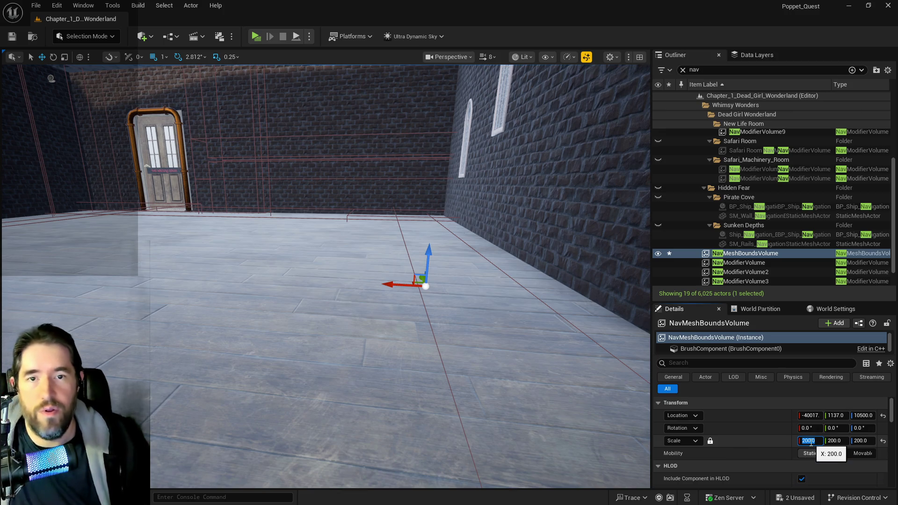
- Display the navigation mesh and slide the volume along Y to cover the Hidden Grotto door
mouse_move(506, 355)
mouse_down()
mouse_move(506, 384)
mouse_move(482, 430)
mouse_up()
scroll(325, 276, down, 5)
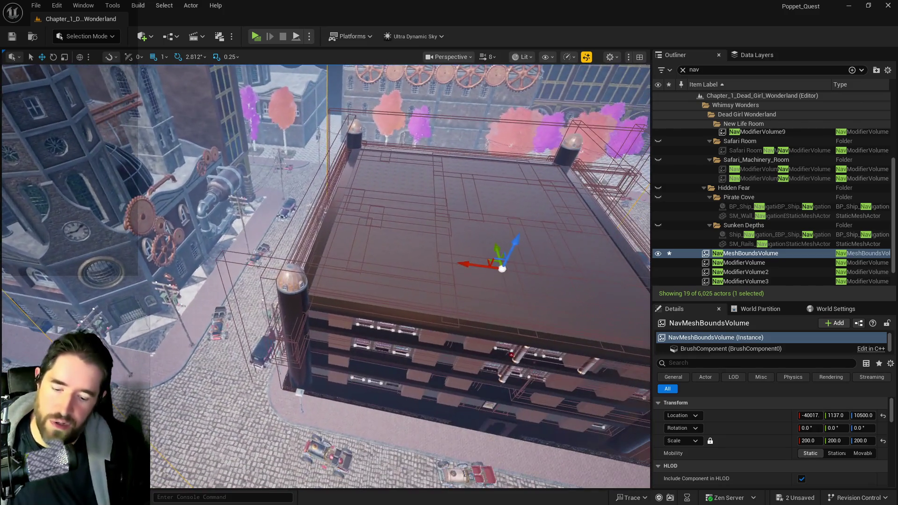
key(p)
drag(481, 338, 451, 264)
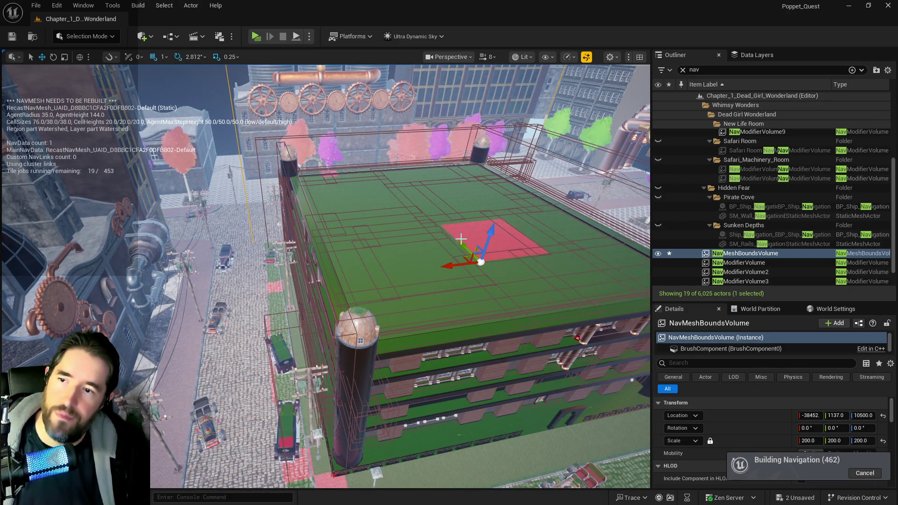
mouse_move(460, 245)
mouse_down()
mouse_move(446, 187)
mouse_move(468, 157)
mouse_up()
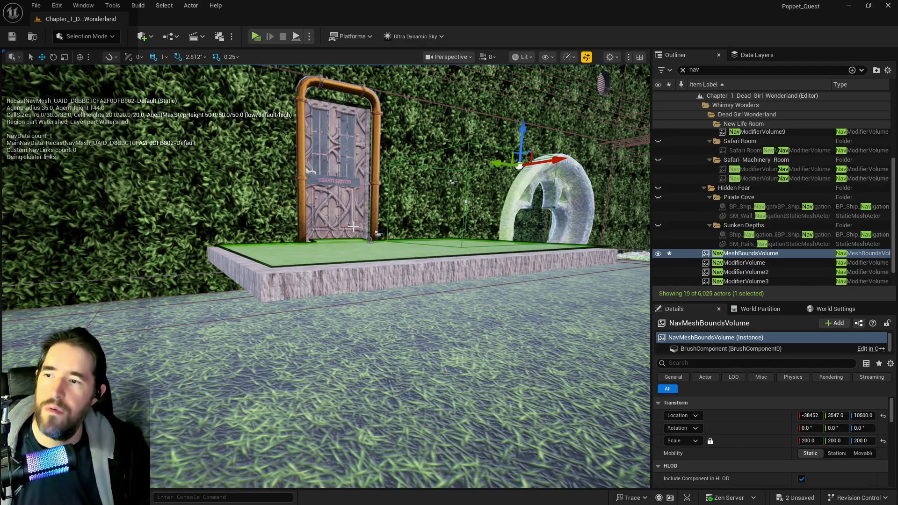
click(350, 225)
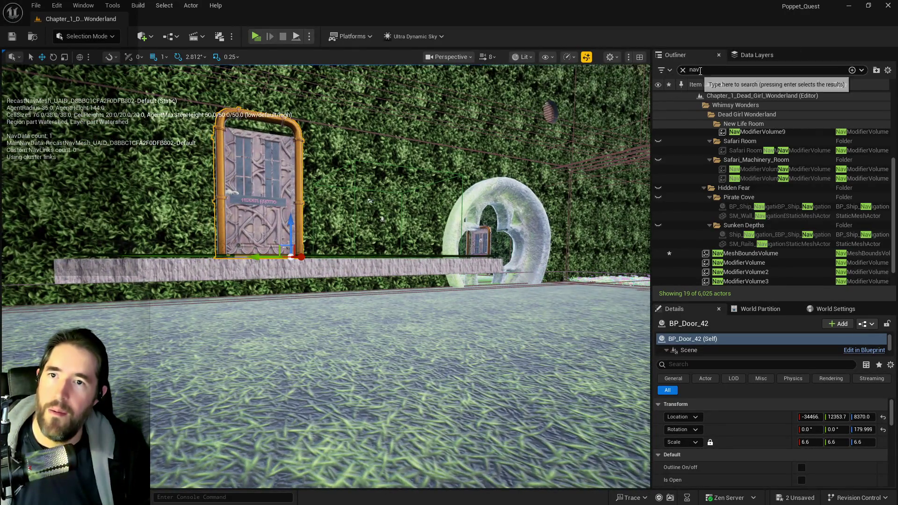
- Search the data layers for 'saf' and load DL_C1_Safari_Room
click(750, 55)
click(729, 73)
text(saf)
click(671, 106)
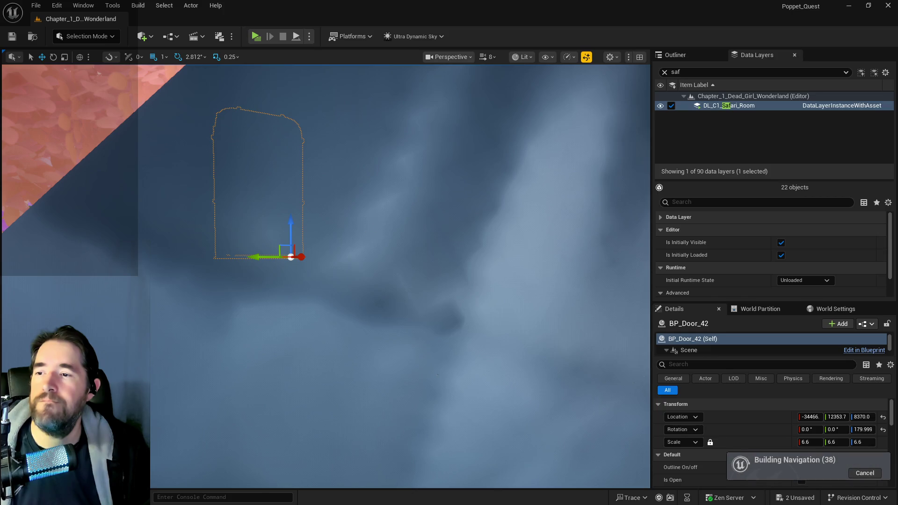
- Lower the Hidden Grotto door slightly along Z
drag(326, 267, 327, 267)
click(293, 293)
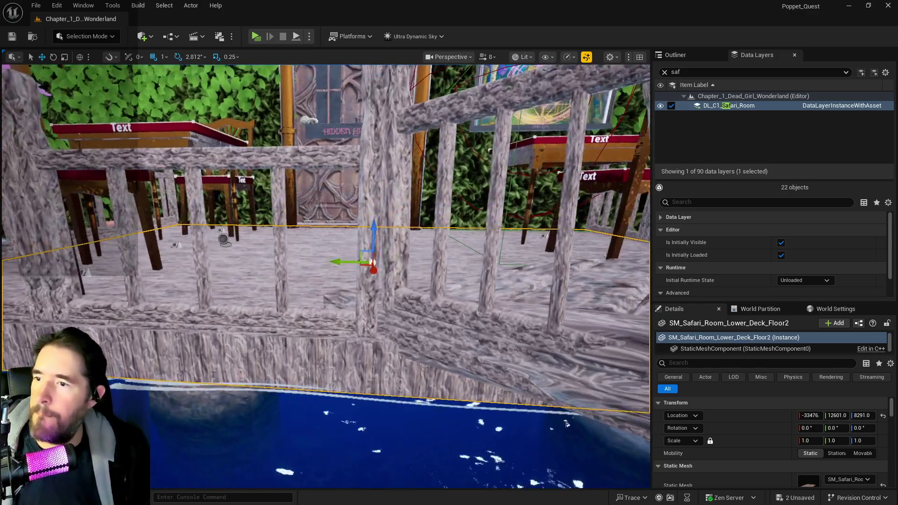
click(345, 124)
key(f)
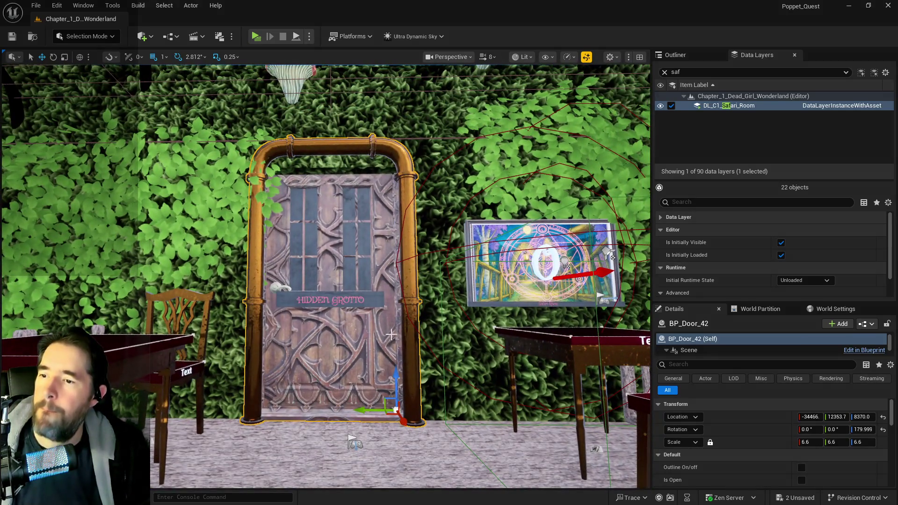
drag(395, 373, 401, 394)
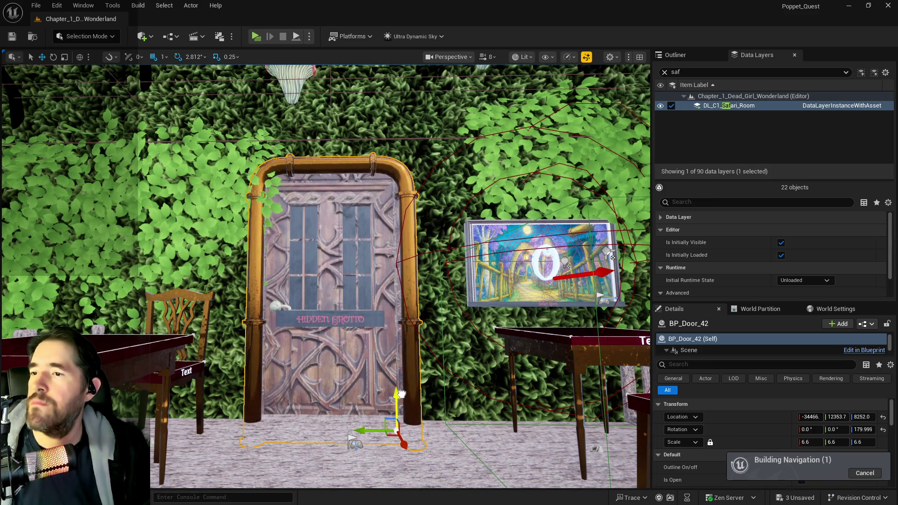
- Lower Lower_Deck_Floor2 to Z 8237.0
mouse_move(350, 319)
mouse_down()
mouse_move(339, 357)
mouse_move(339, 273)
mouse_move(360, 251)
mouse_up()
click(339, 357)
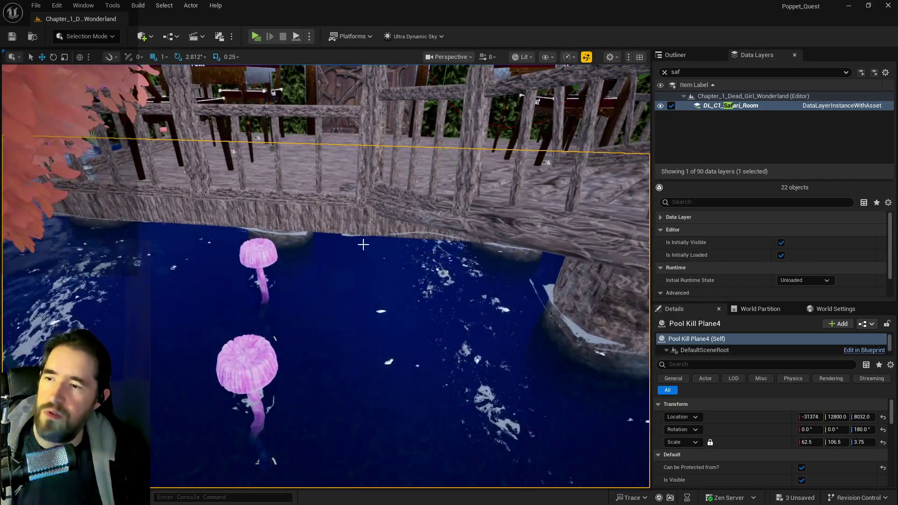
click(355, 217)
drag(379, 131, 378, 142)
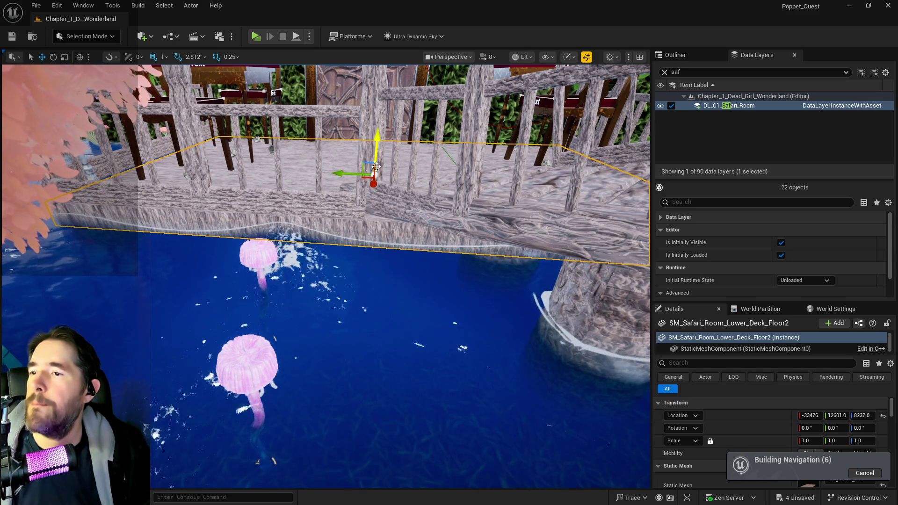
click(320, 74)
key(f)
drag(321, 73, 320, 187)
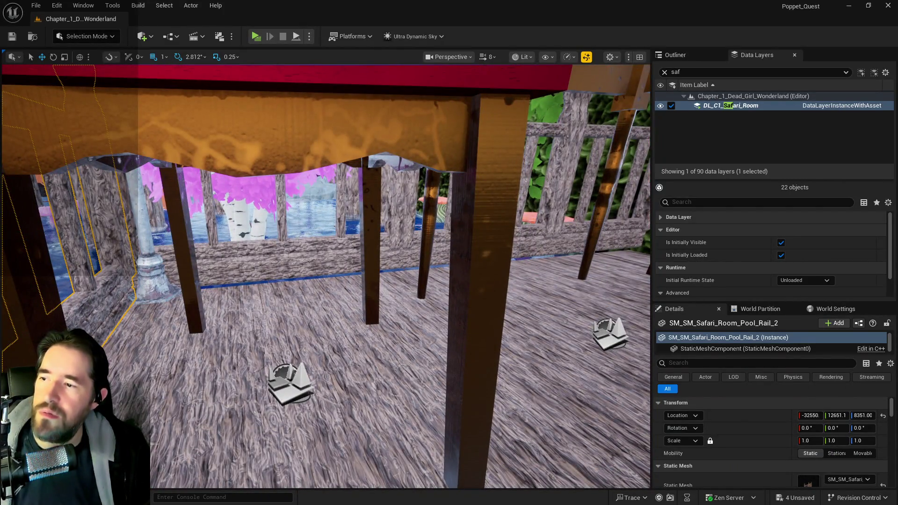
- Nudge the Level_Chair7 chair slightly upward by the table and rail
drag(306, 244, 200, 267)
click(254, 313)
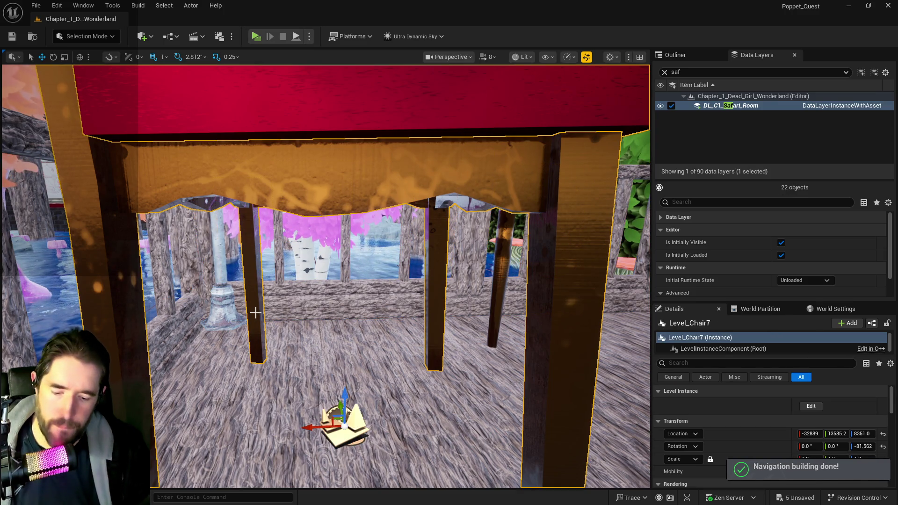
key(f)
mouse_move(255, 313)
mouse_down()
mouse_move(234, 280)
mouse_move(243, 261)
mouse_move(255, 281)
mouse_move(252, 262)
mouse_move(257, 300)
mouse_move(236, 314)
mouse_up()
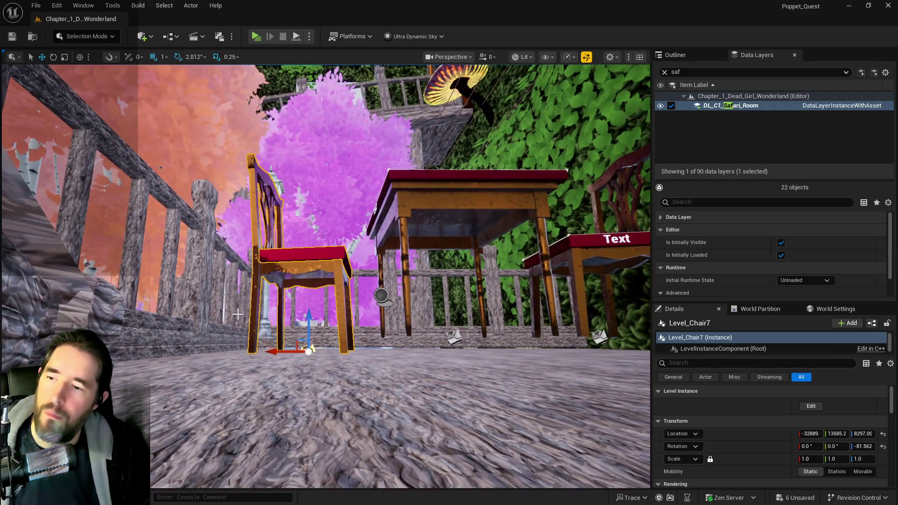
drag(309, 321, 309, 320)
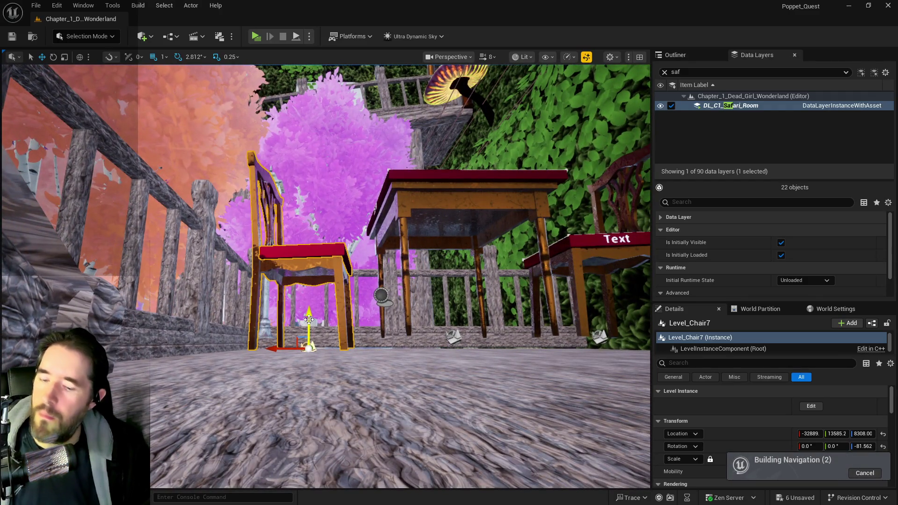
- Drop the chair with its Text sign and the table behind it onto the floor
click(416, 205)
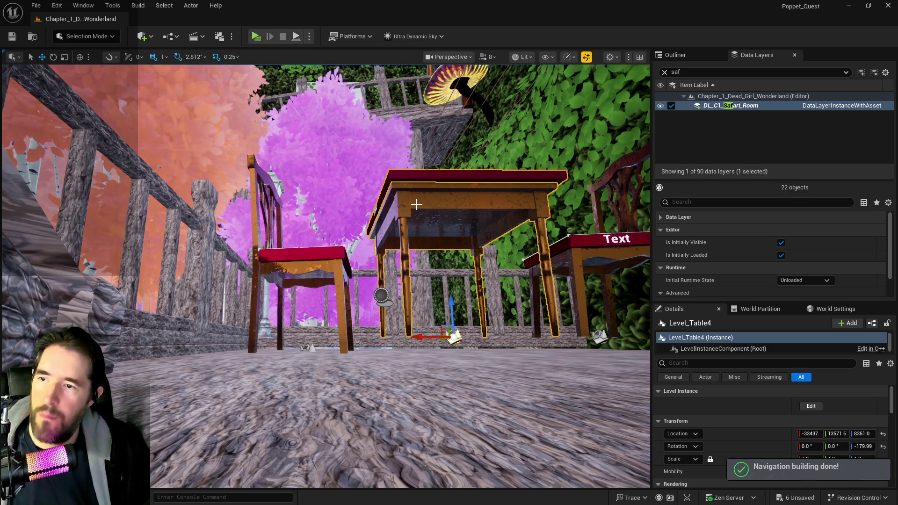
mouse_move(416, 204)
mouse_down()
mouse_move(421, 187)
mouse_move(378, 155)
mouse_up()
click(470, 203)
ctrl+click(378, 155)
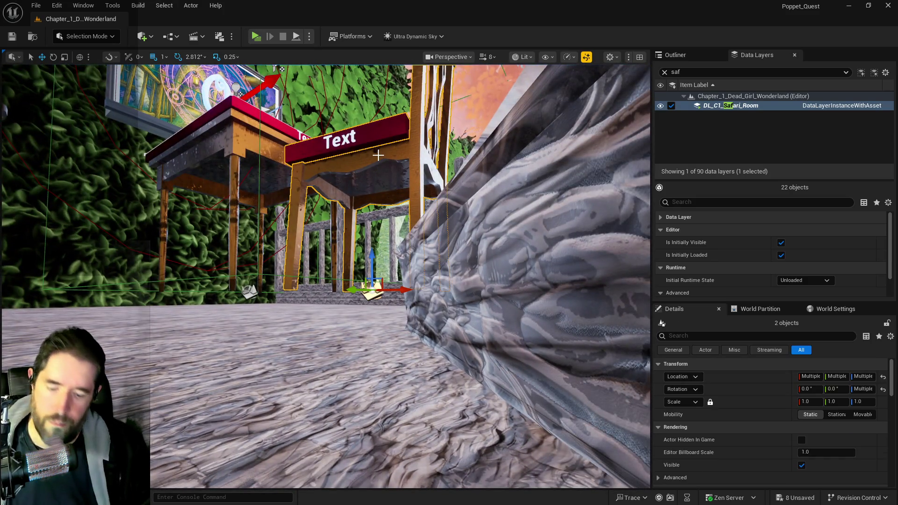
key(End)
click(242, 149)
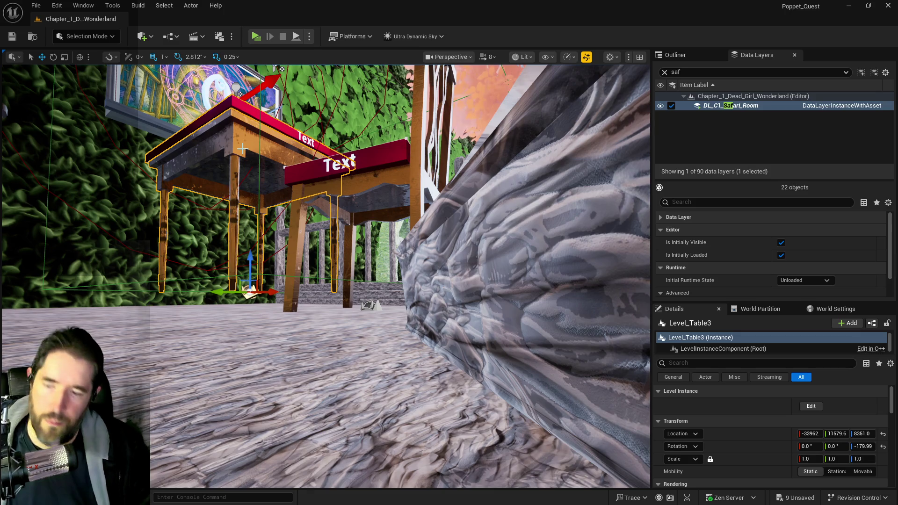
key(End)
key(f)
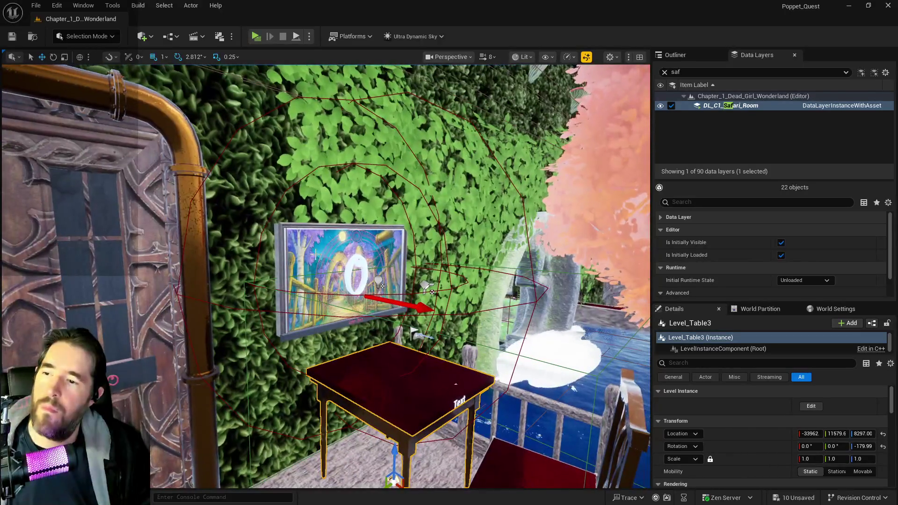
- Select the painting, the bridge street lamp and the pool railing in turn
click(360, 260)
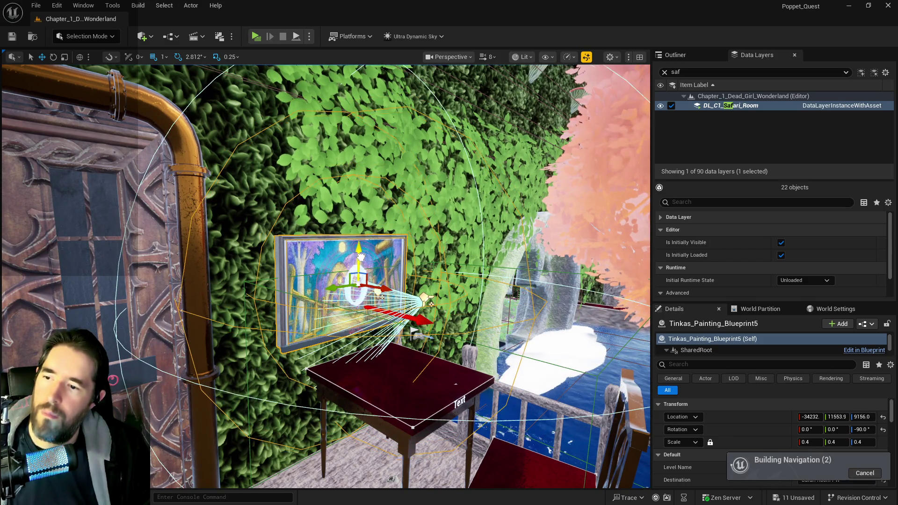
mouse_move(382, 296)
mouse_down()
mouse_move(370, 193)
mouse_move(233, 206)
mouse_up()
click(370, 196)
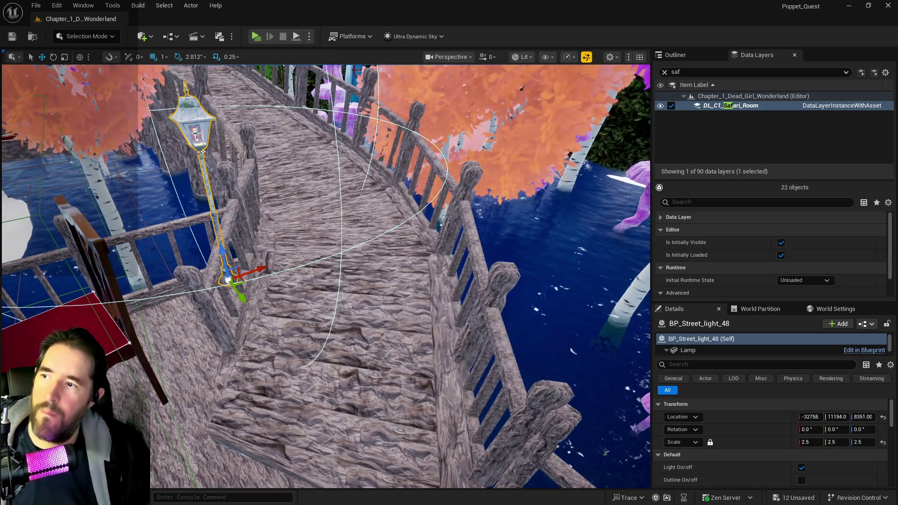
drag(231, 136, 162, 140)
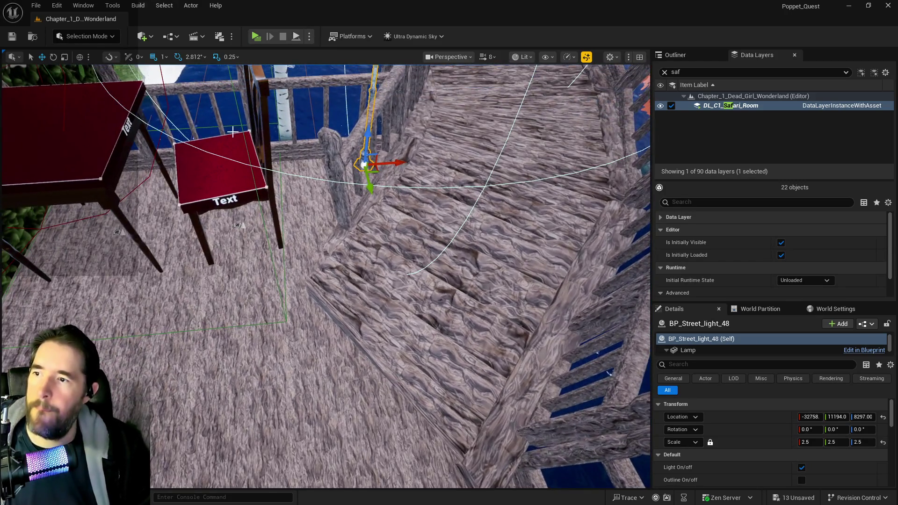
click(294, 147)
mouse_move(294, 147)
mouse_down()
mouse_move(294, 112)
mouse_move(278, 93)
mouse_move(285, 86)
mouse_move(299, 103)
mouse_move(290, 99)
mouse_move(322, 257)
mouse_move(308, 251)
mouse_up()
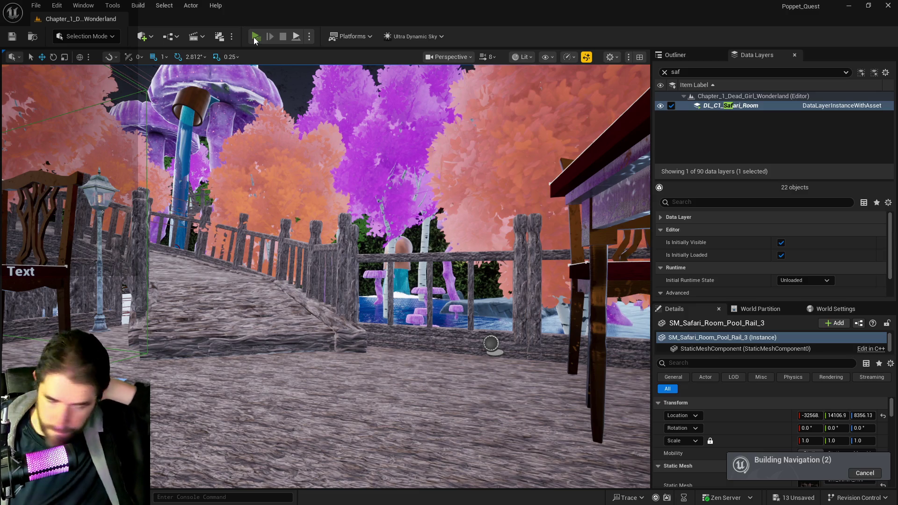
click(255, 36)
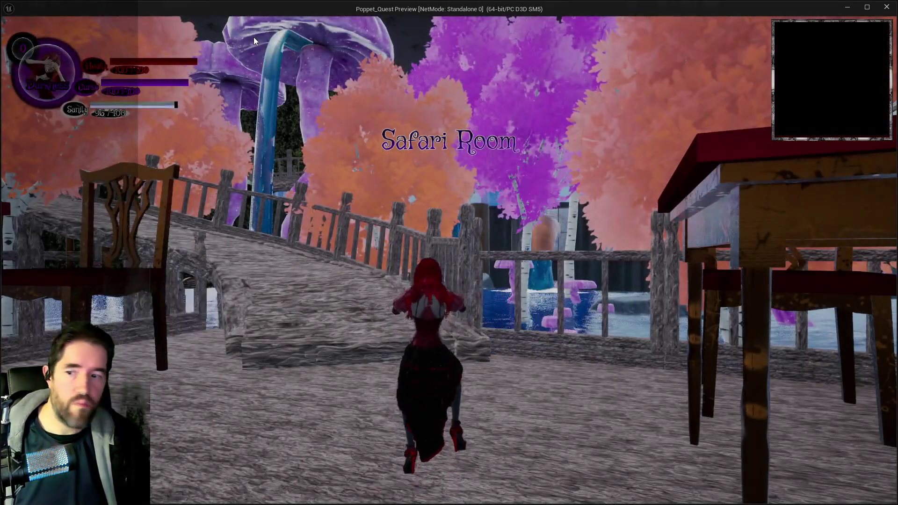
key(w)
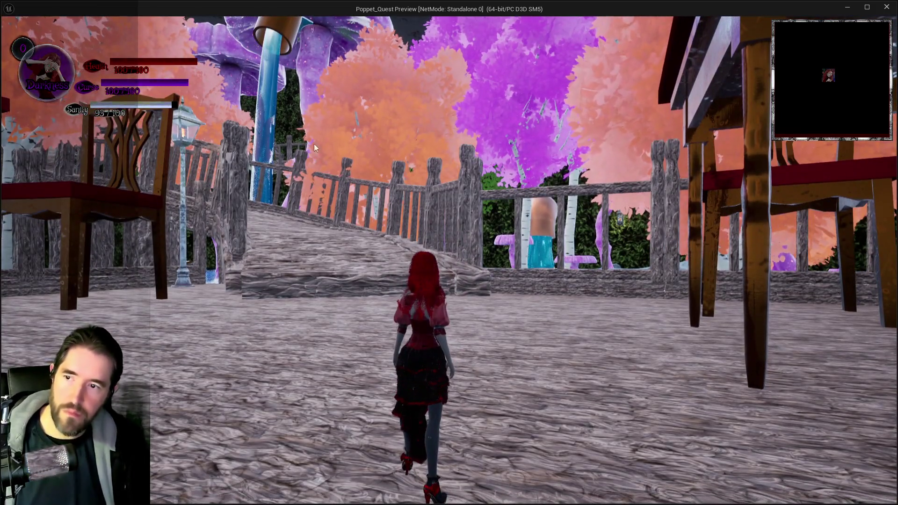
key(shift)
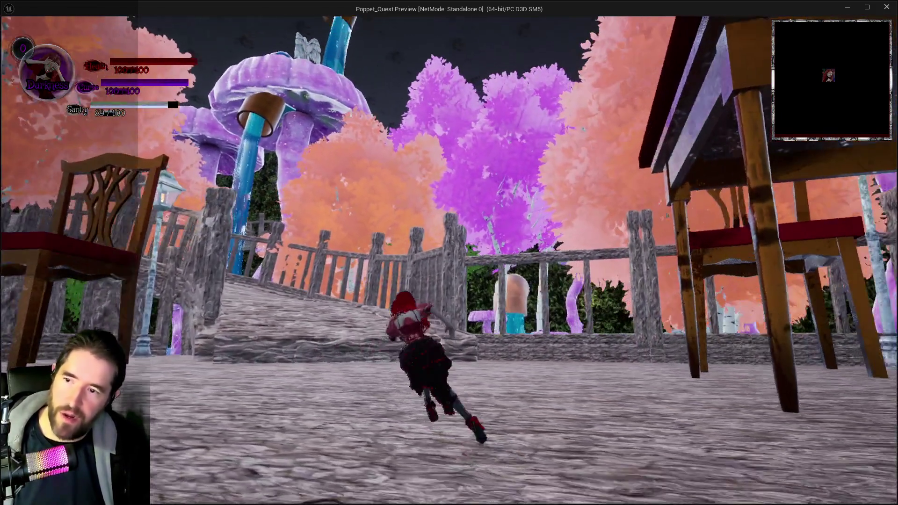
key(d)
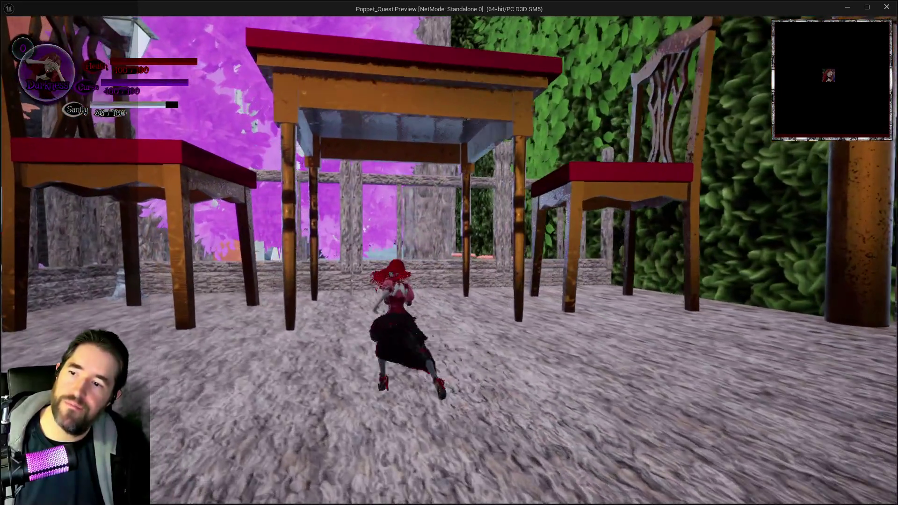
key(a)
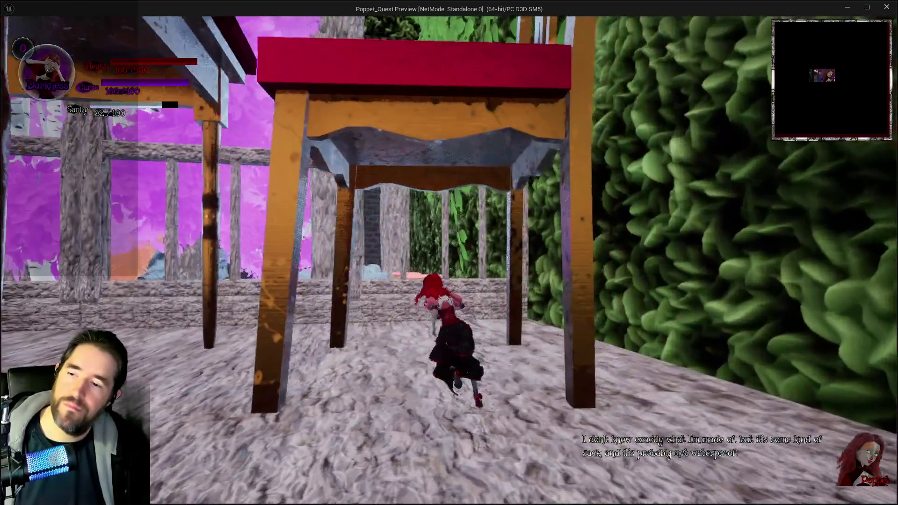
key(w)
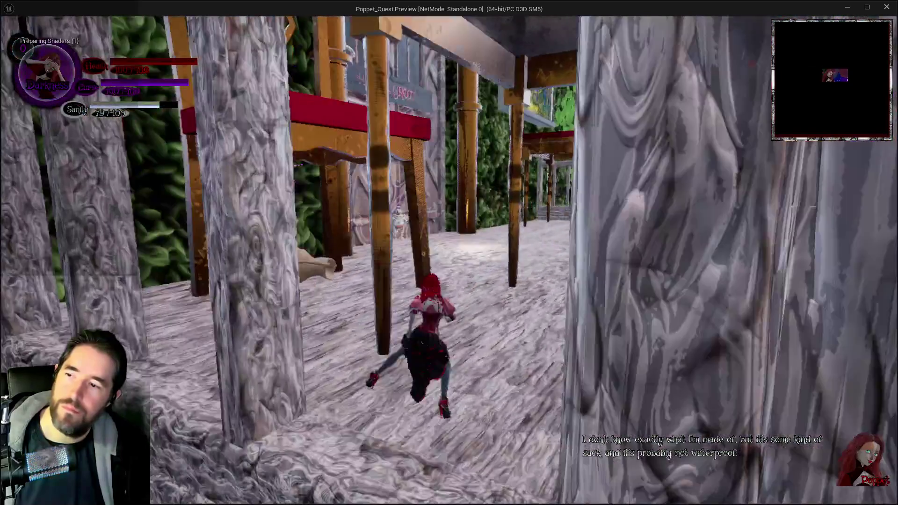
key(w)
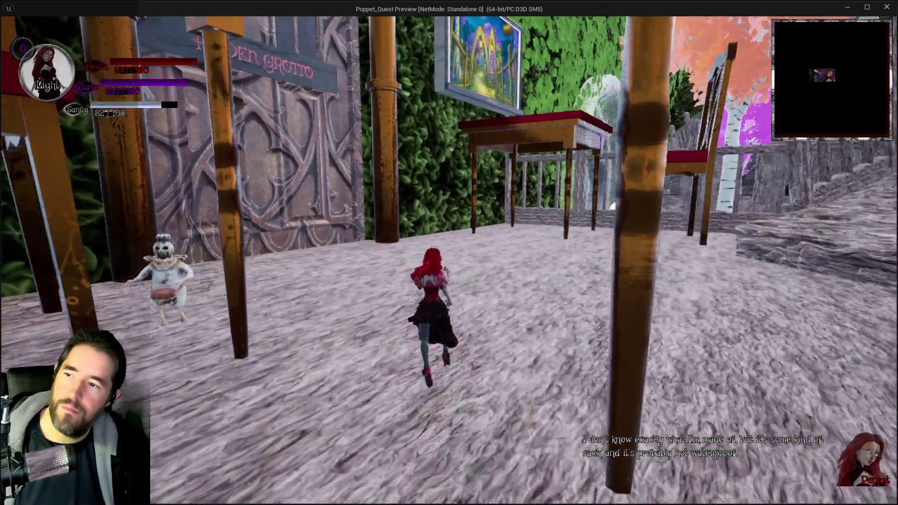
key(w)
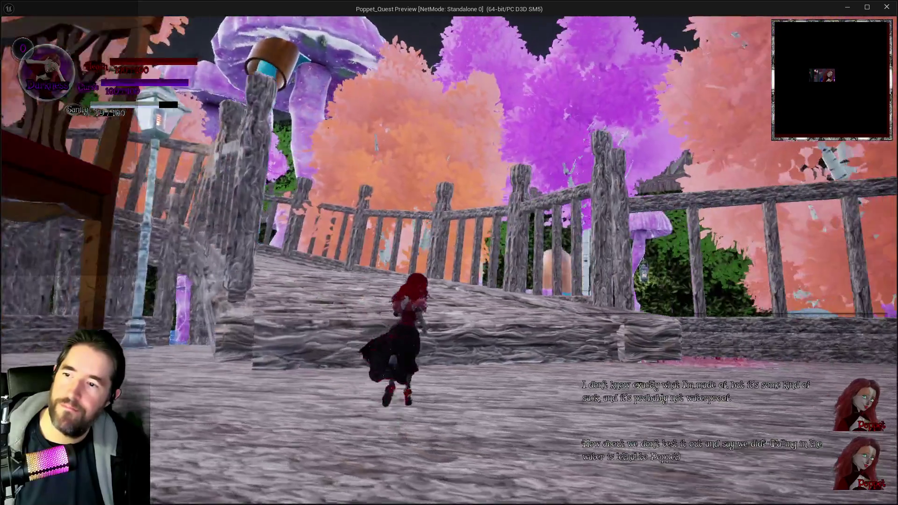
key(w)
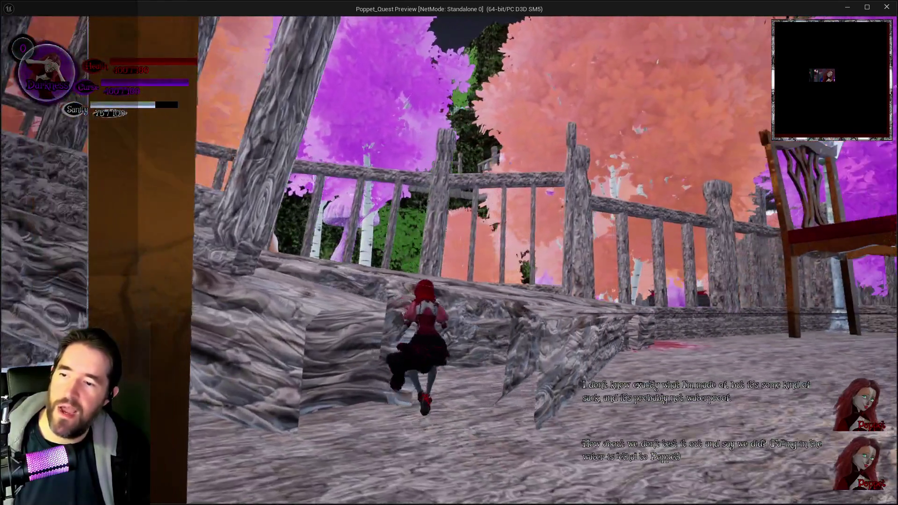
key(w)
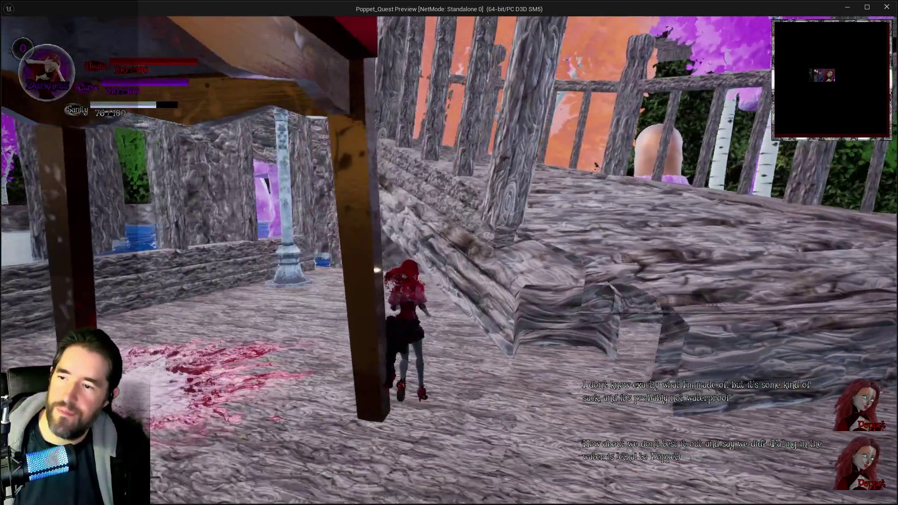
key(w)
key(w)
key(Escape)
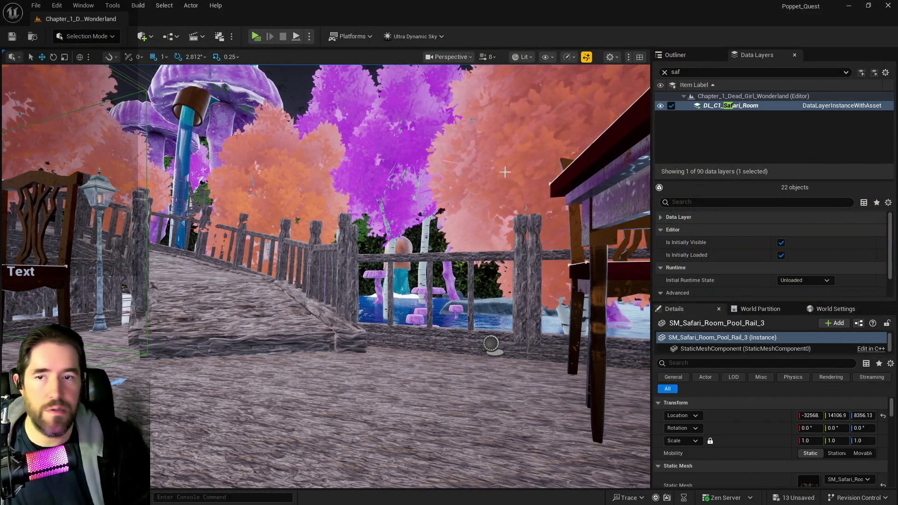
- Find Ultra_Dynamic_Sky in the Outliner and drag its Time Of Day to 2400
click(675, 55)
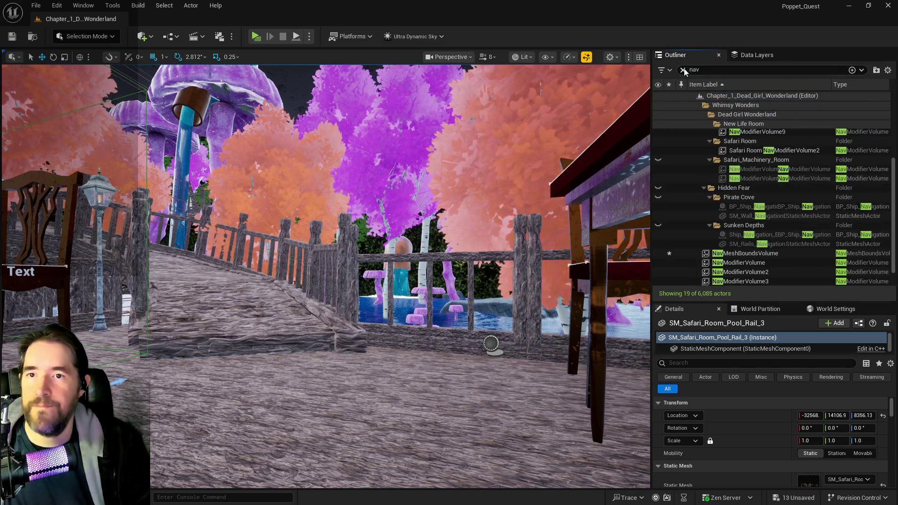
text(ultar)
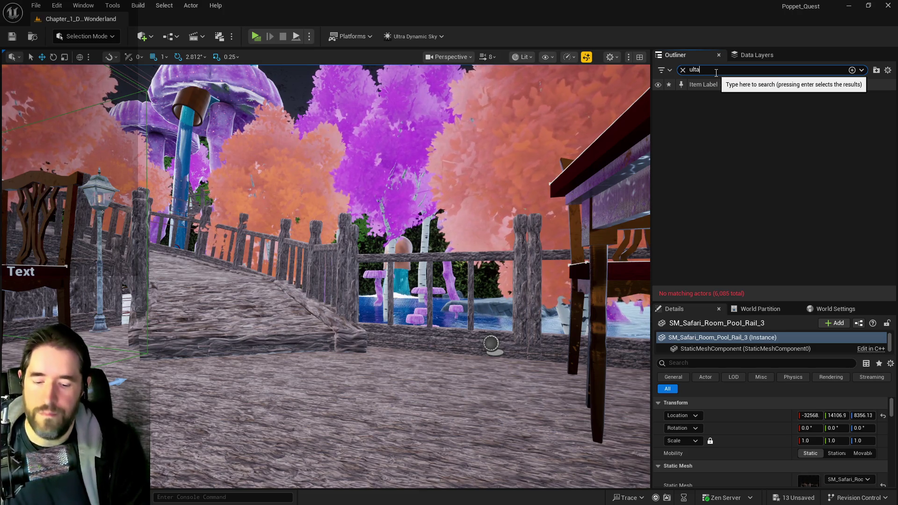
key(BackSpace)
text(ra)
click(730, 116)
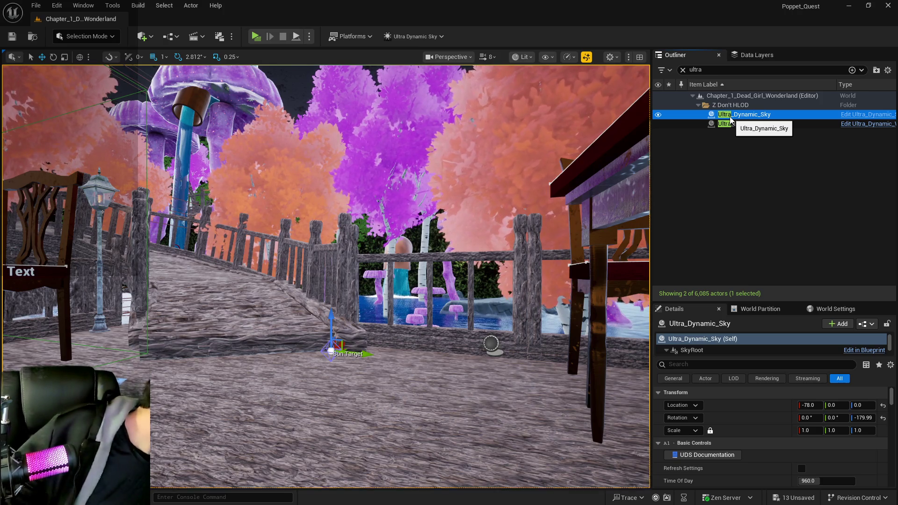
mouse_move(801, 477)
mouse_down()
mouse_move(608, 350)
mouse_move(421, 210)
mouse_move(195, 73)
mouse_up()
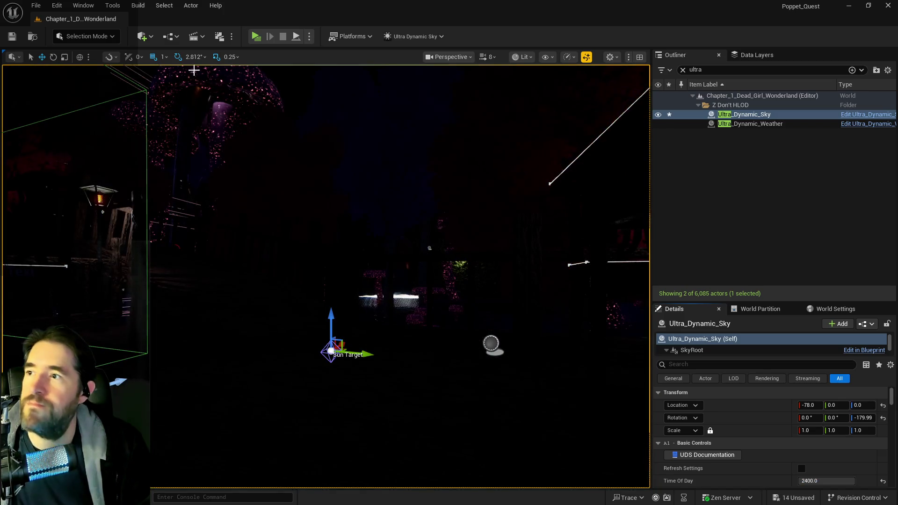
- Open the Poppet_Quest_Game_Mode blueprint from the Blueprints menu
click(166, 37)
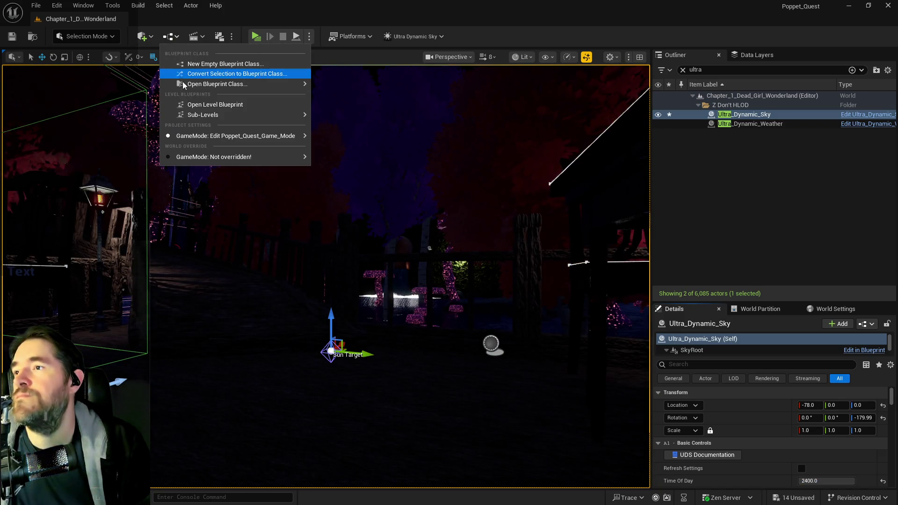
mouse_move(287, 140)
click(338, 140)
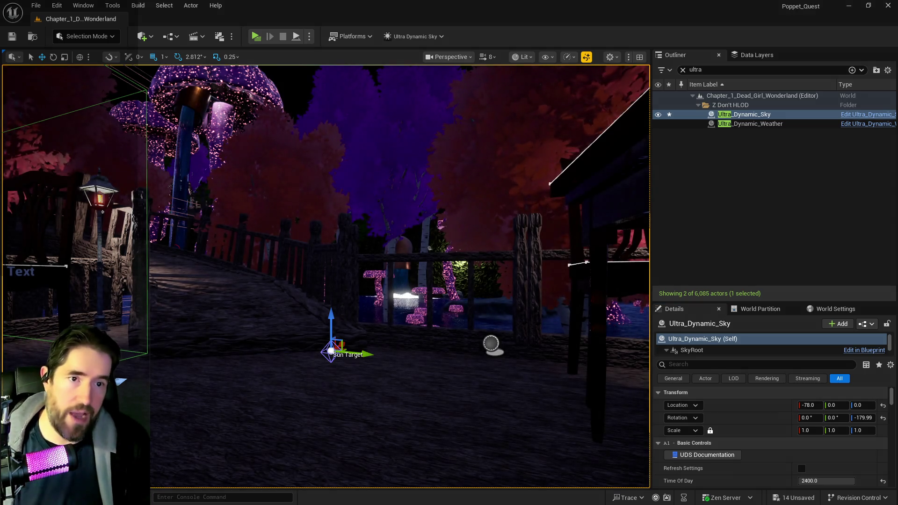
drag(608, 151, 356, 191)
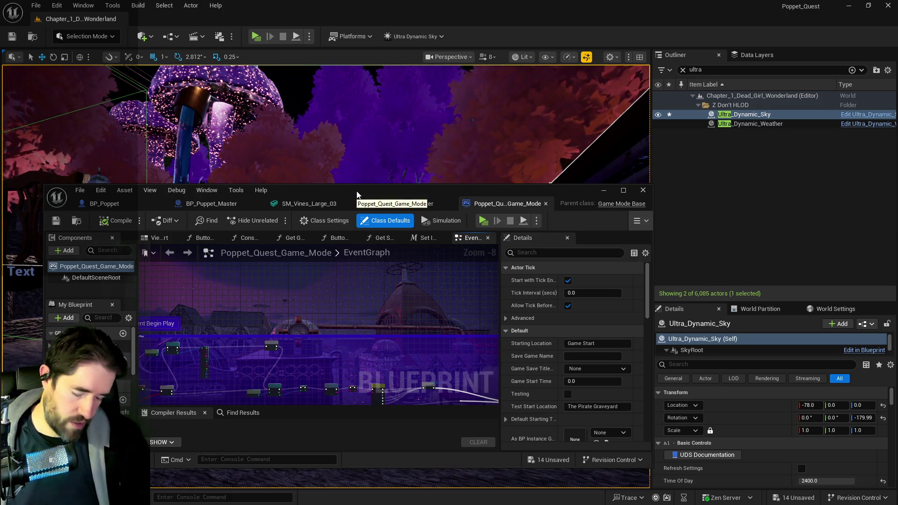
- Maximize the Poppet_Quest_Game_Mode editor and pan its EventGraph to review the nodes
double_click(356, 192)
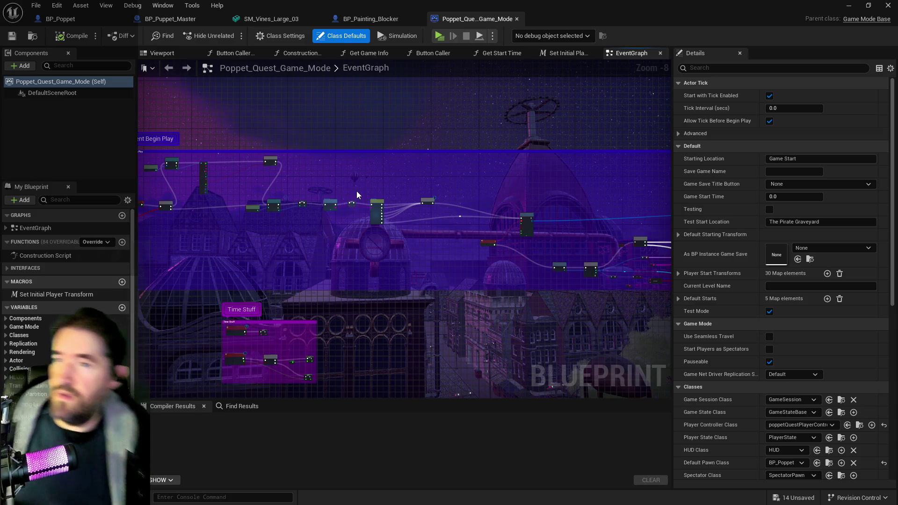
mouse_move(318, 245)
mouse_down()
mouse_move(661, 236)
mouse_move(472, 202)
mouse_move(271, 148)
mouse_move(382, 176)
mouse_up()
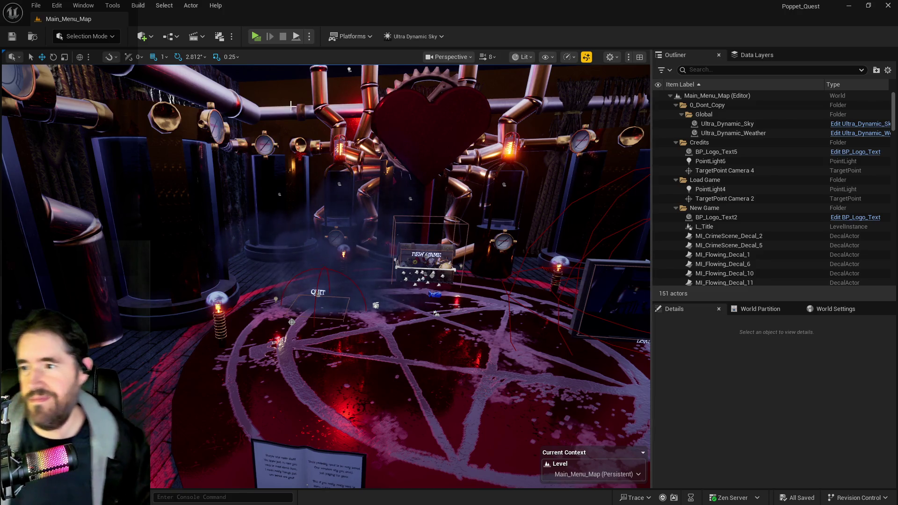
- Launch Poppet Quest in a standalone preview and choose New Game from its main menu
click(256, 39)
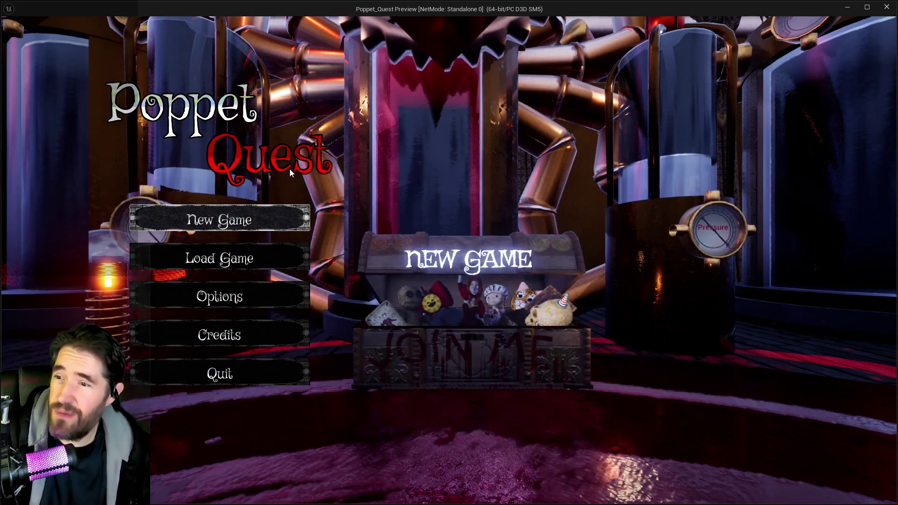
click(211, 219)
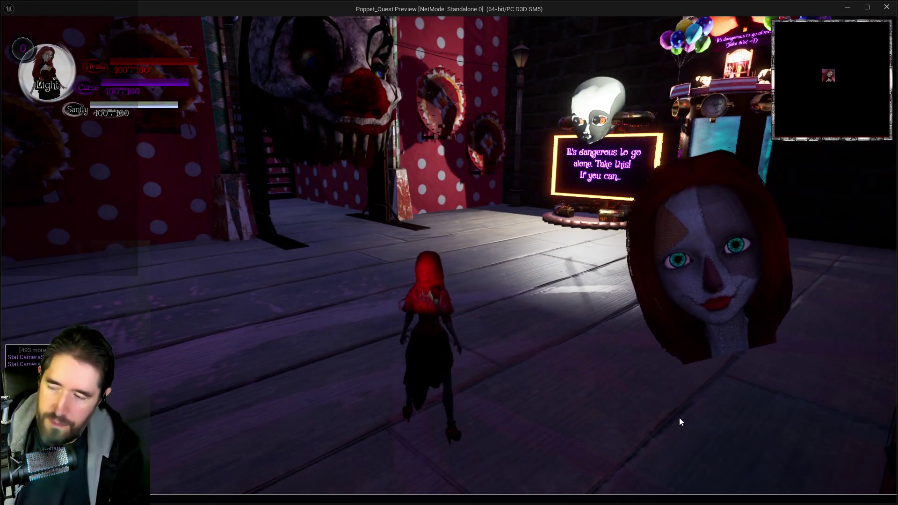
- Run through the alley to the pillar and collect the Tarot 0: The Fool card
click(679, 418)
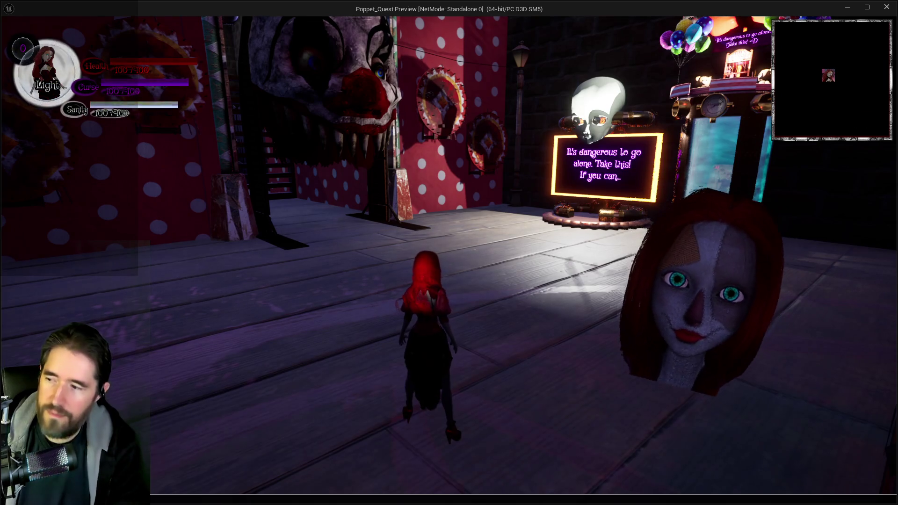
key(w)
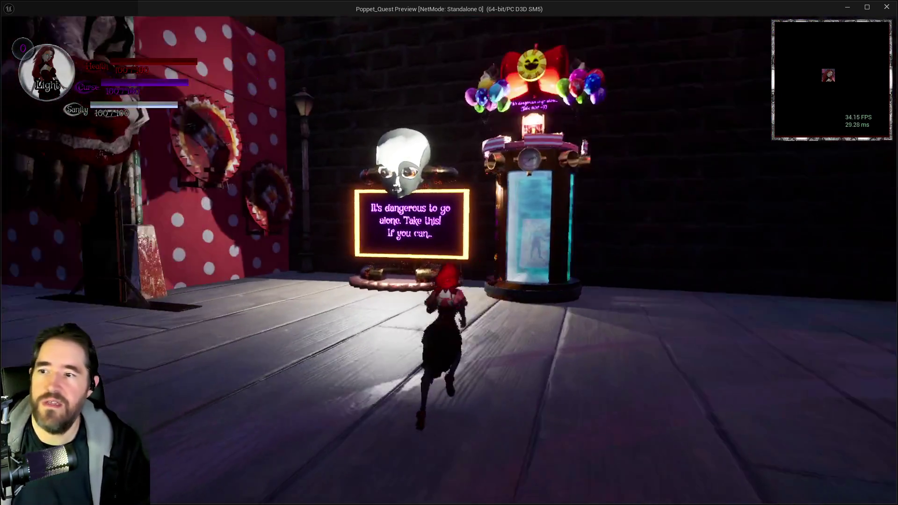
key(w)
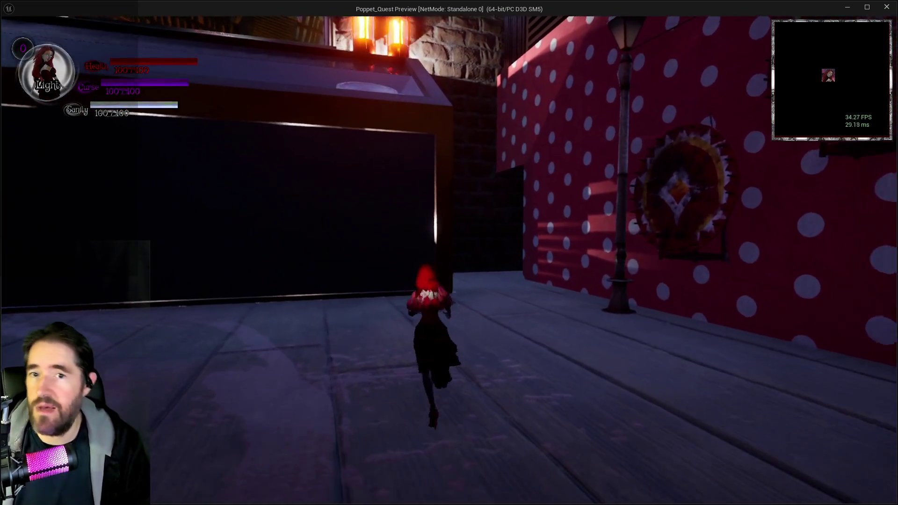
key(w)
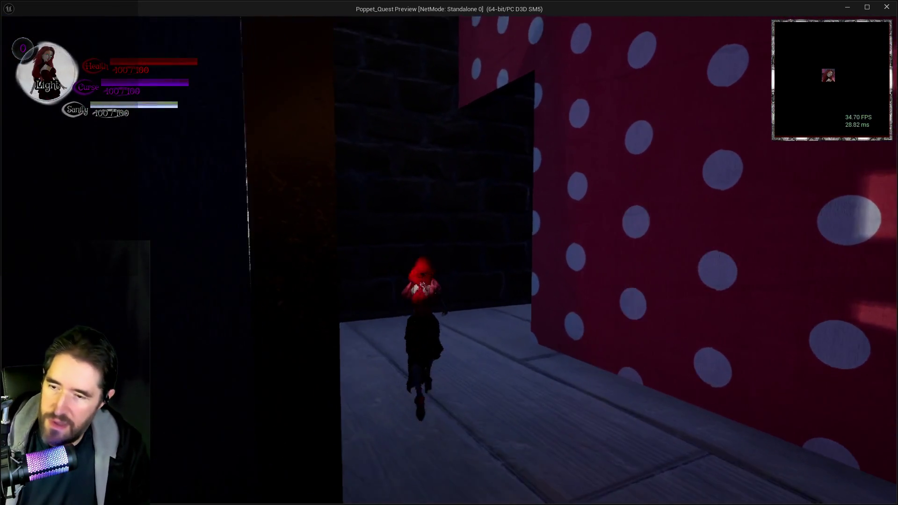
key(w)
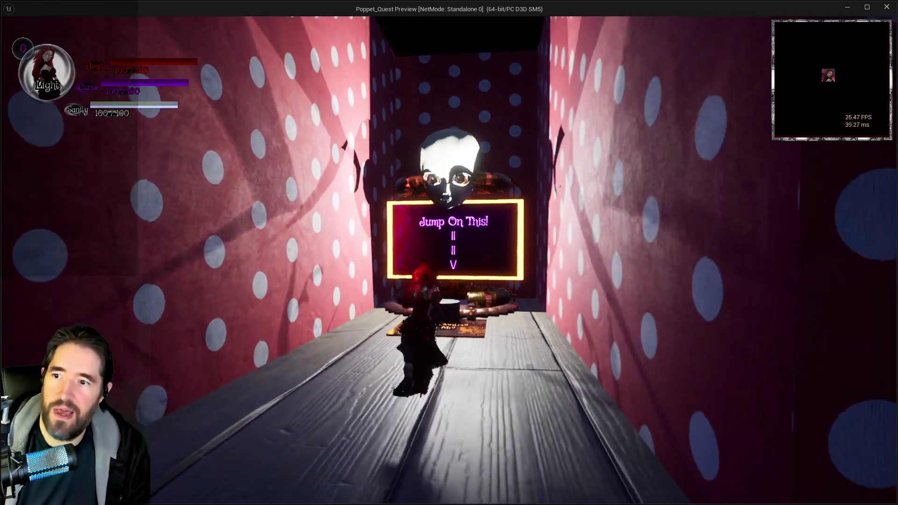
key(w)
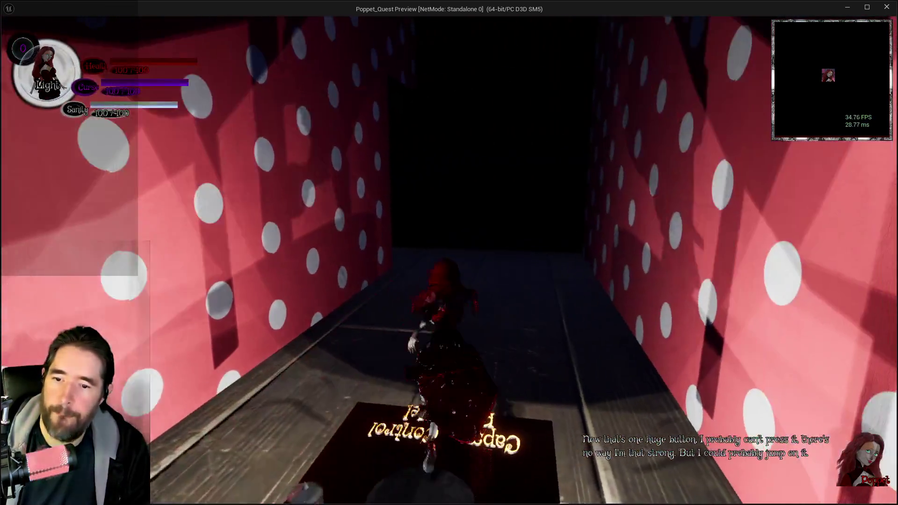
key(w)
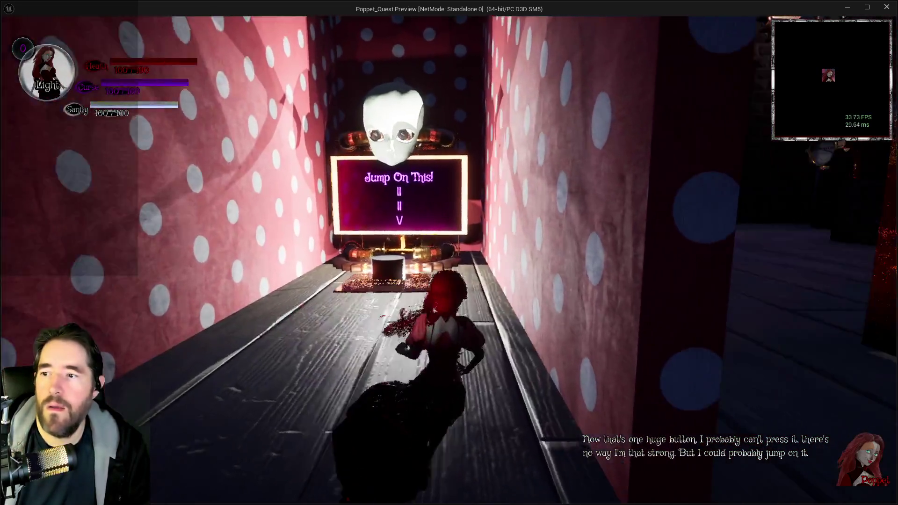
key(w)
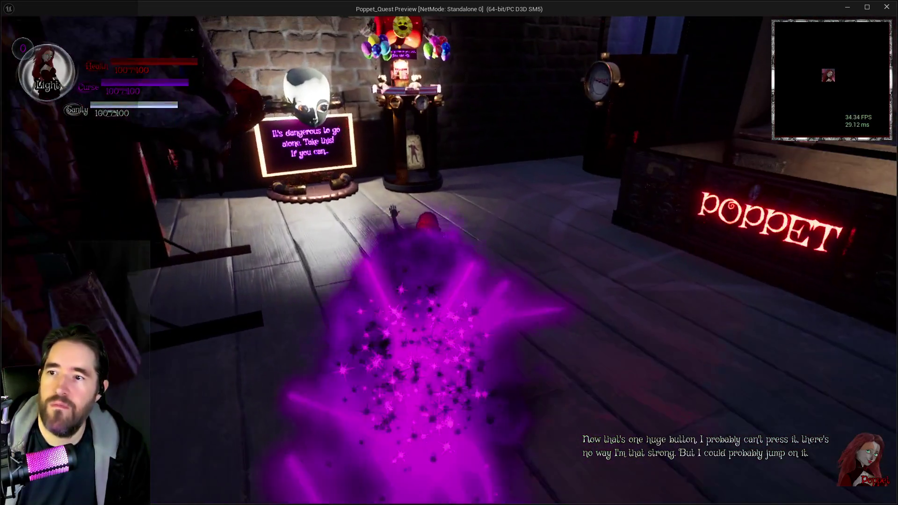
key(w)
key(w)
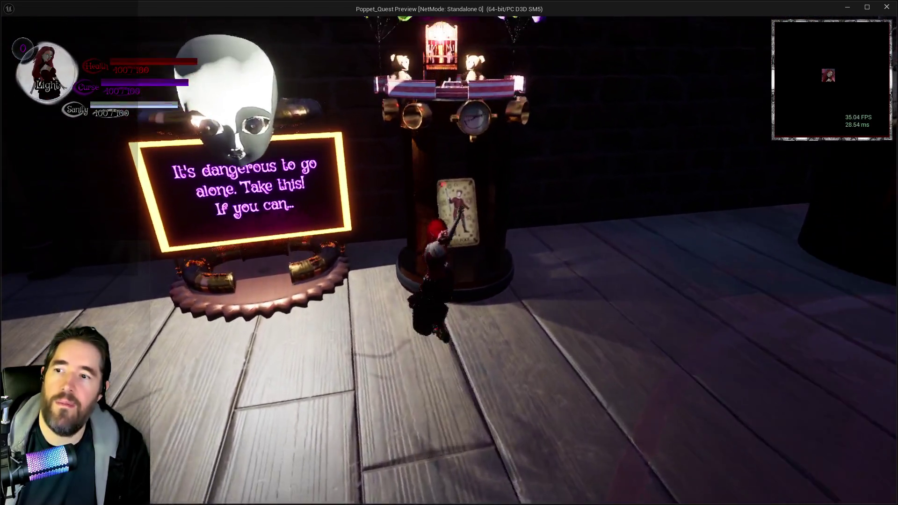
key(a)
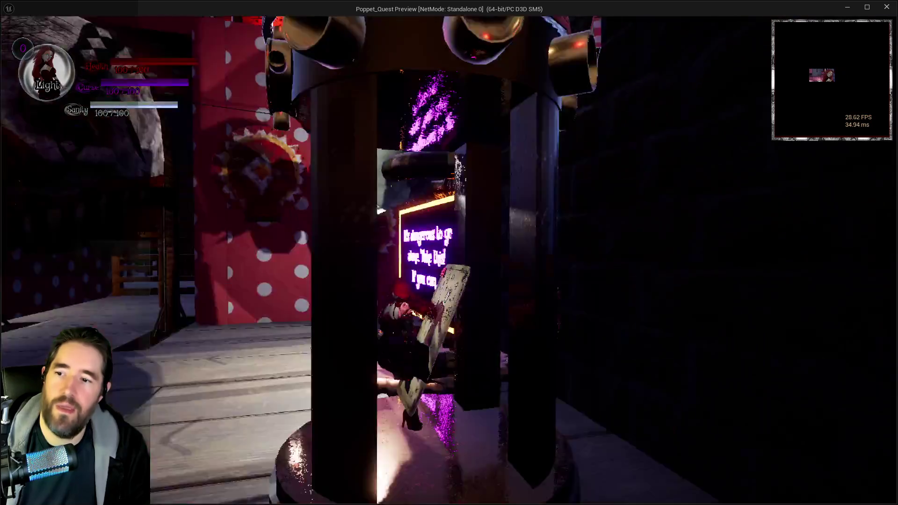
key(w)
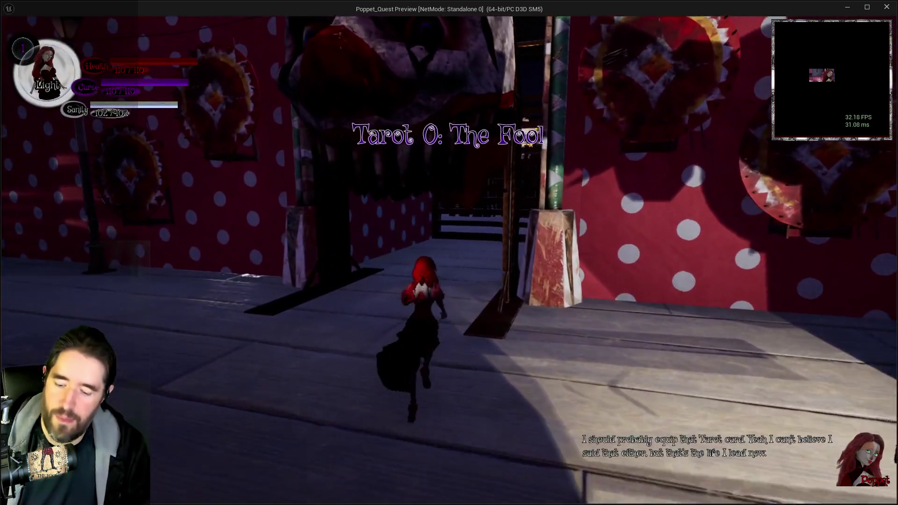
key(w)
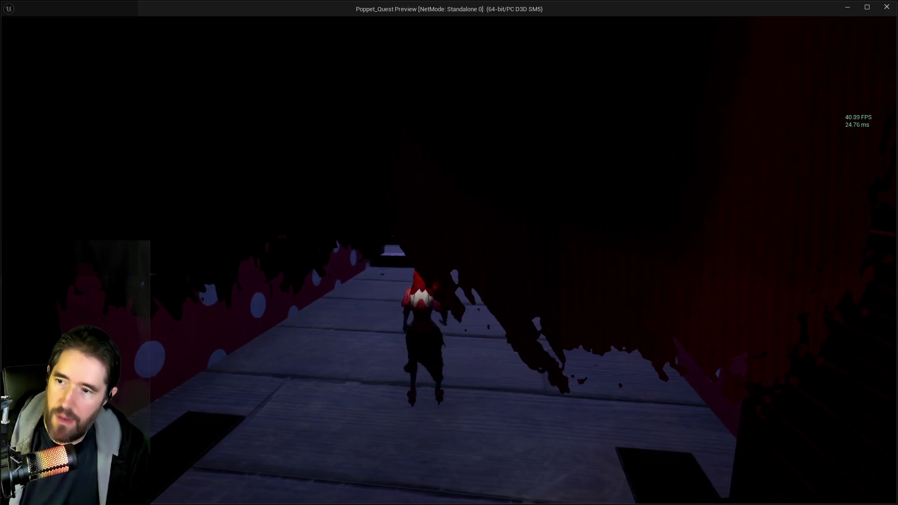
- Dismiss the card screen and smash the barrier with repeated giant hammer swings
click(146, 185)
key(w)
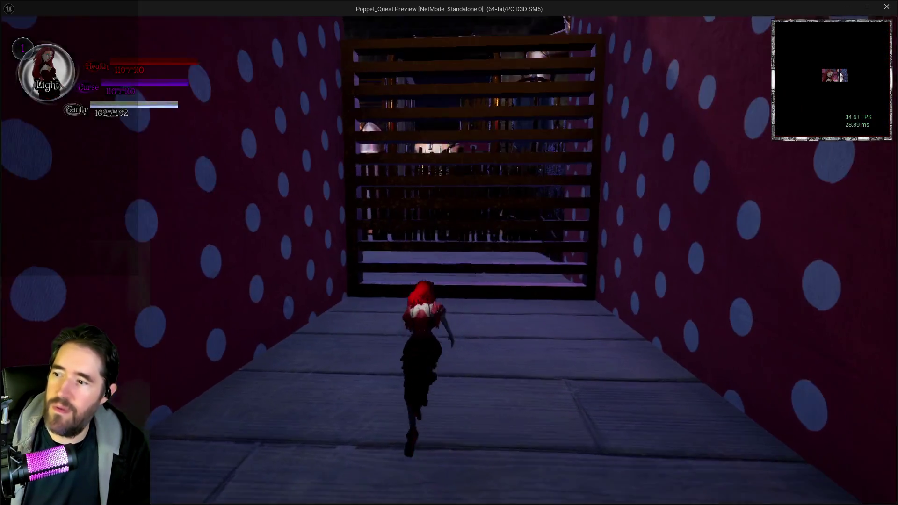
key(s)
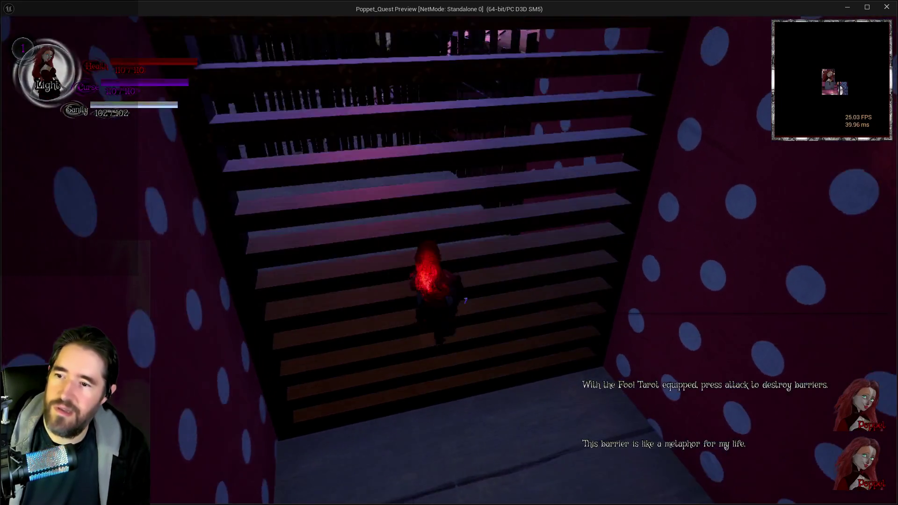
click(449, 253)
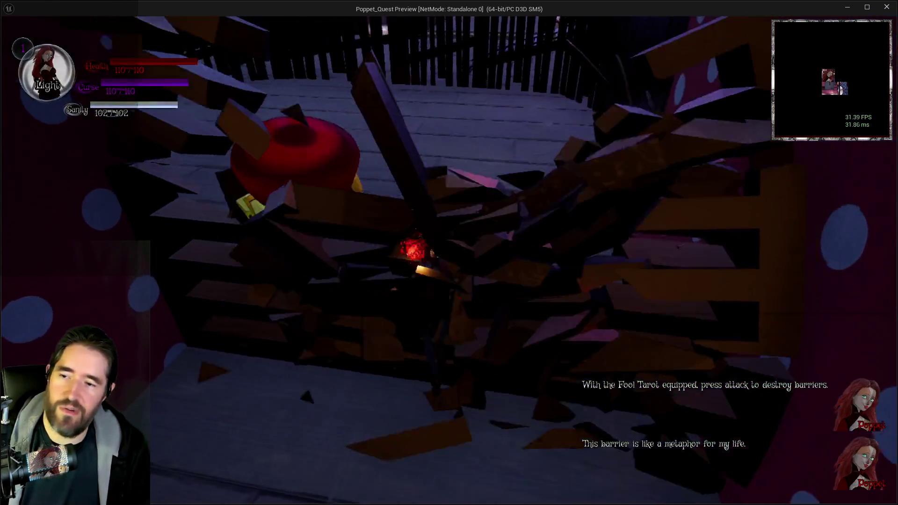
key(w)
click(448, 252)
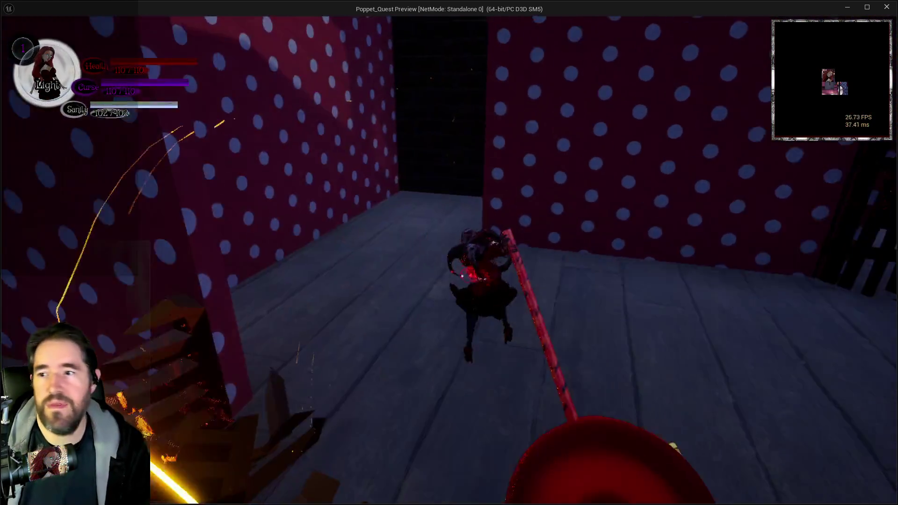
key(w)
click(449, 252)
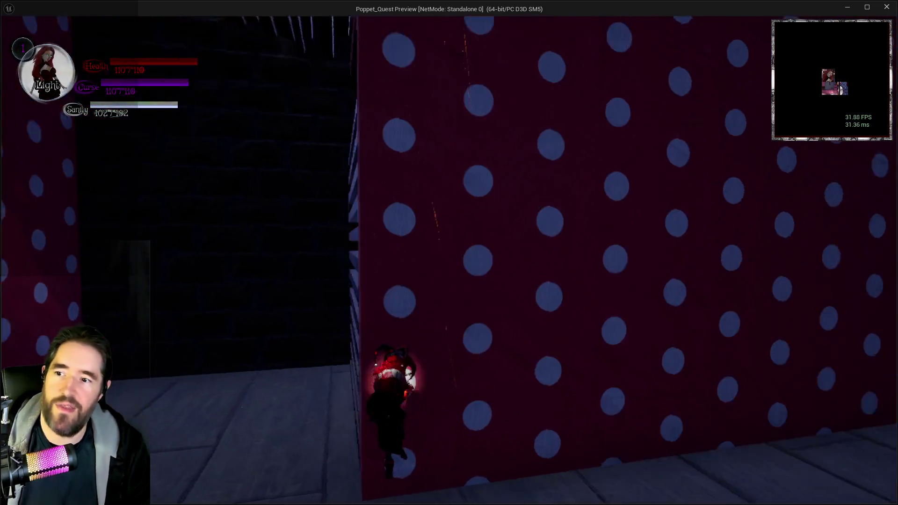
key(w)
click(449, 253)
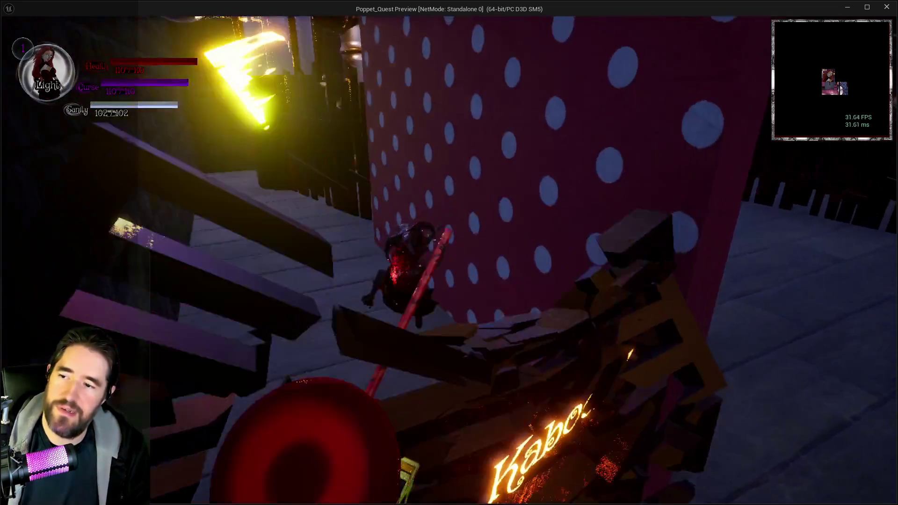
key(w)
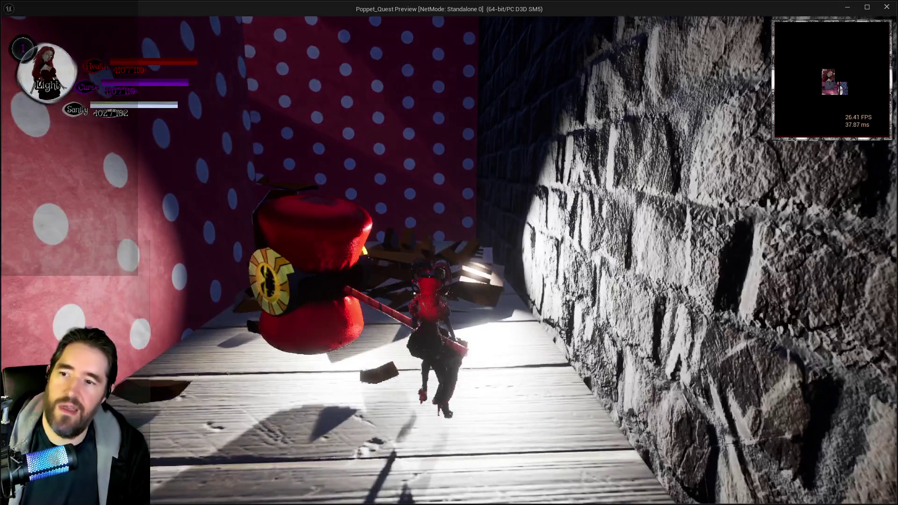
- Pause the game and switch to the Google Docs playtest notes
key(Escape)
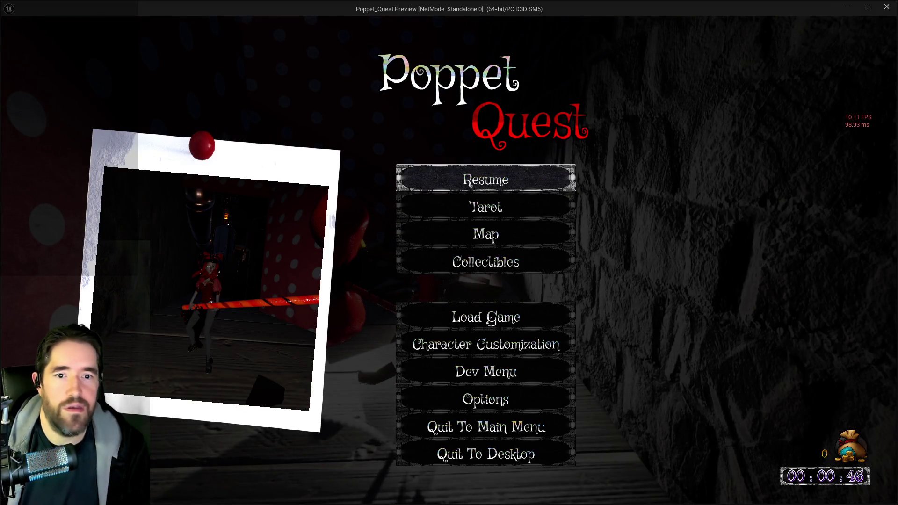
key(alt+Tab)
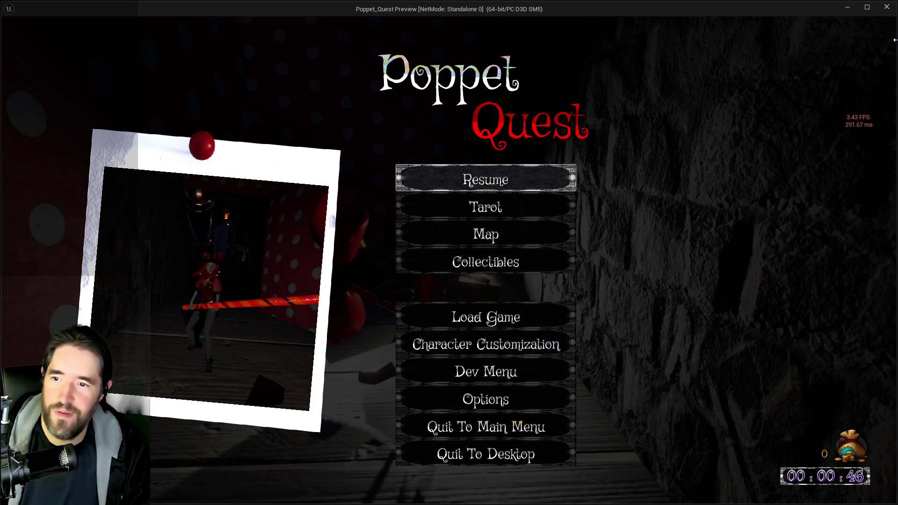
key(alt+Tab)
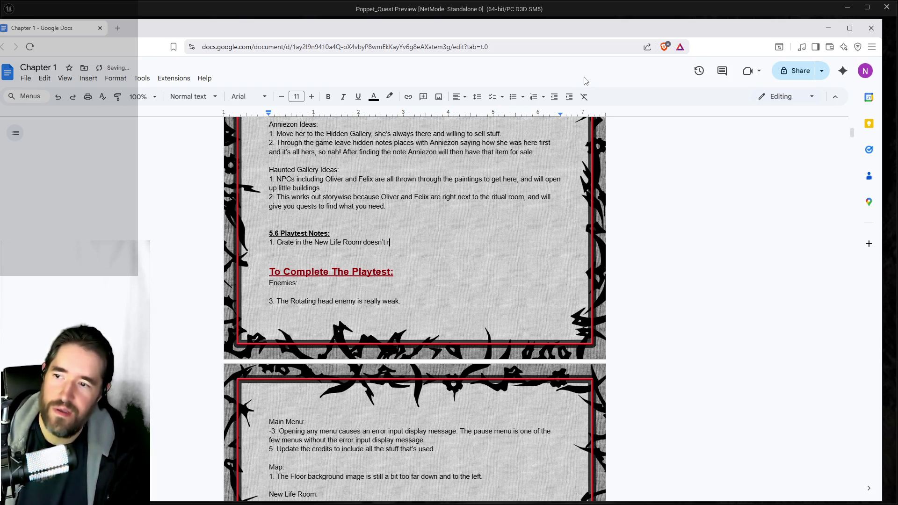
- Note the New Life Room grate gap and missing enemy spawns, then return to the paused game
key(Return)
text(2. Enemies didn't spawn.)
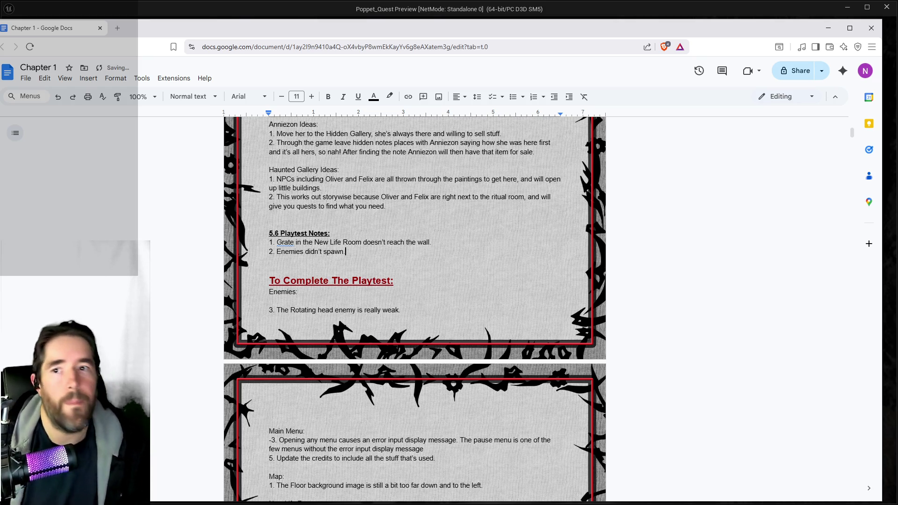
key(alt+Tab)
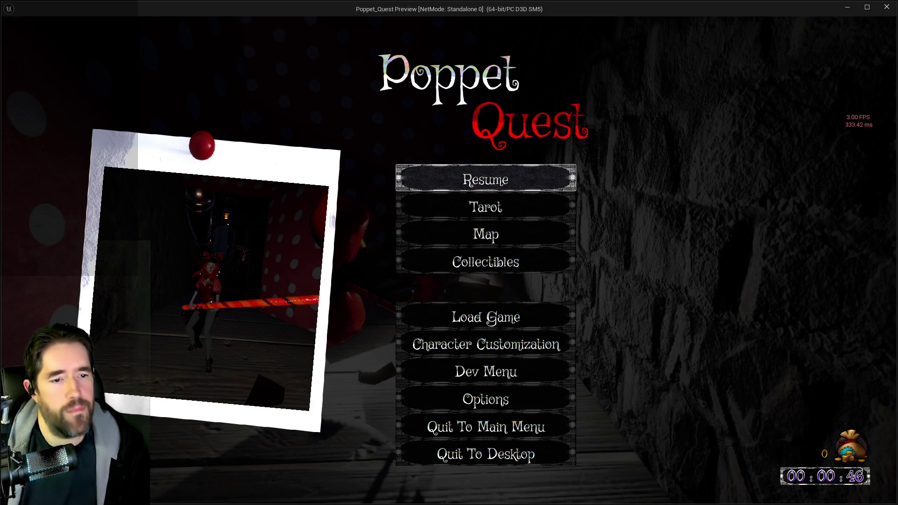
- Resume and run past the ball-filled box toward the Carnival entrance in Light form, then return to the editor
click(494, 179)
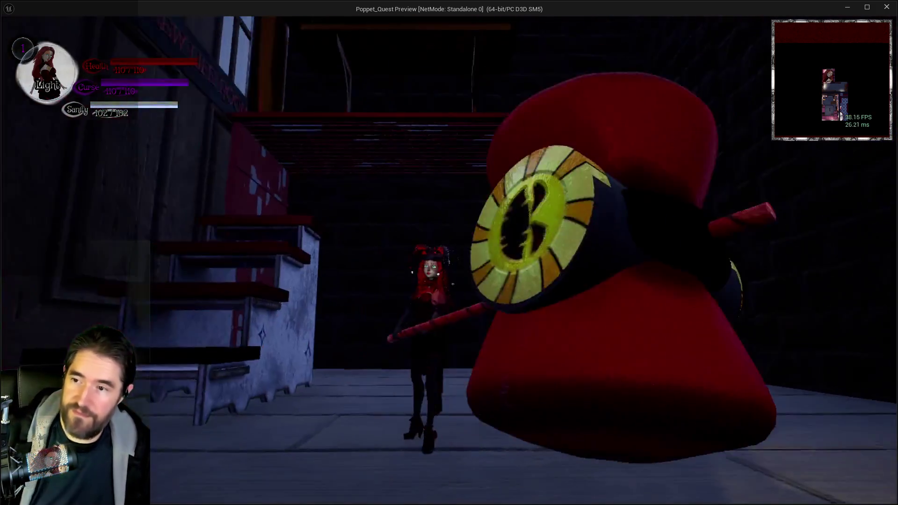
key(w)
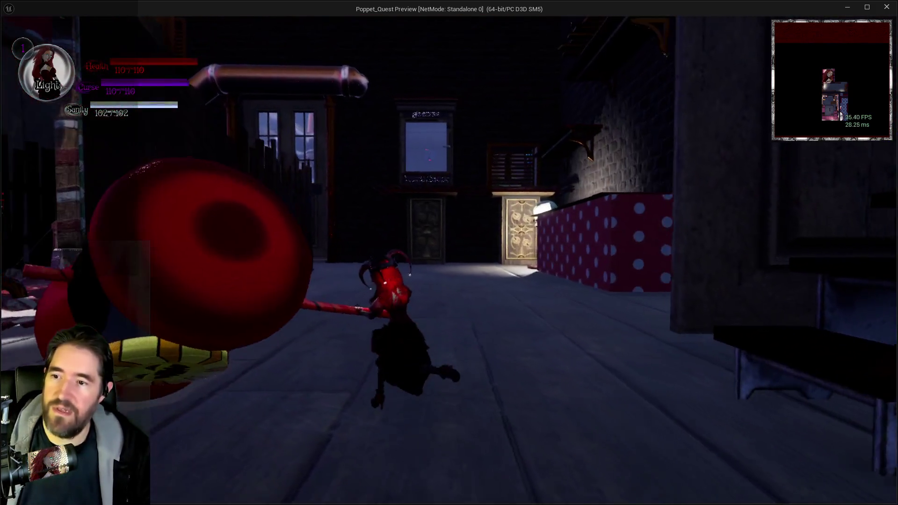
key(w)
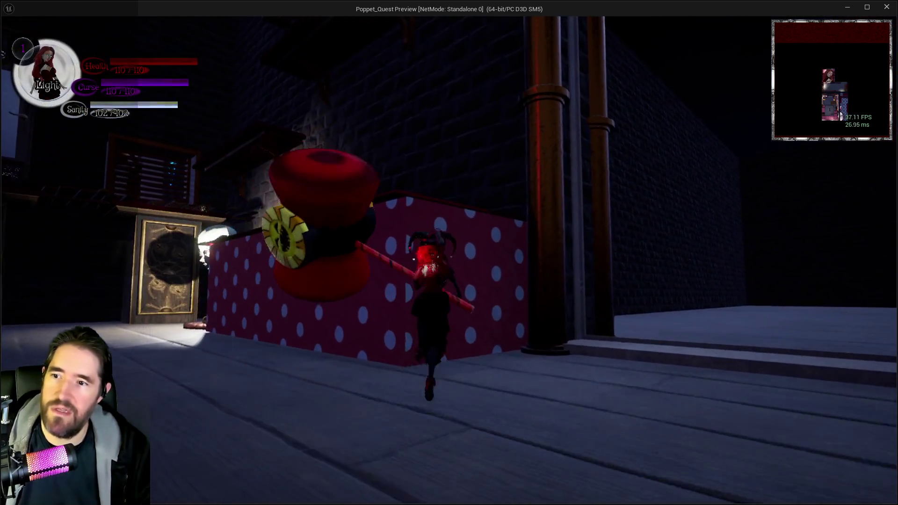
key(q)
key(w)
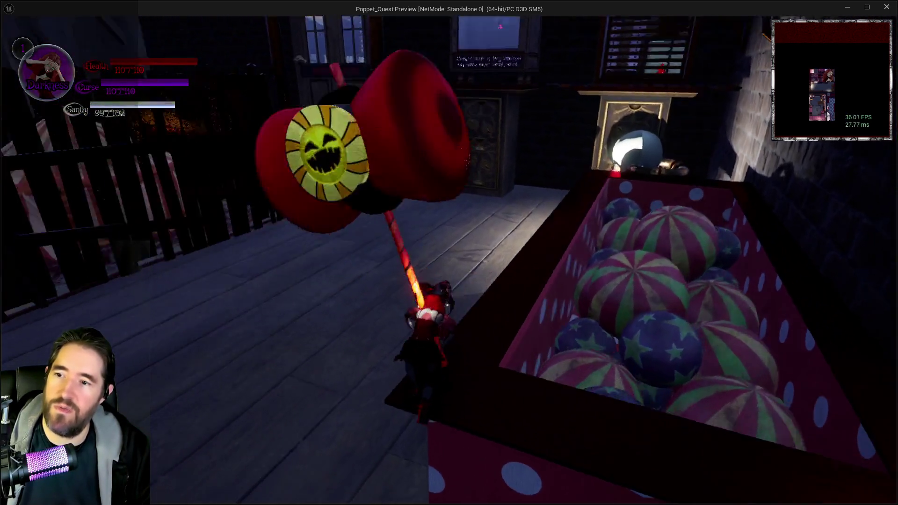
key(w)
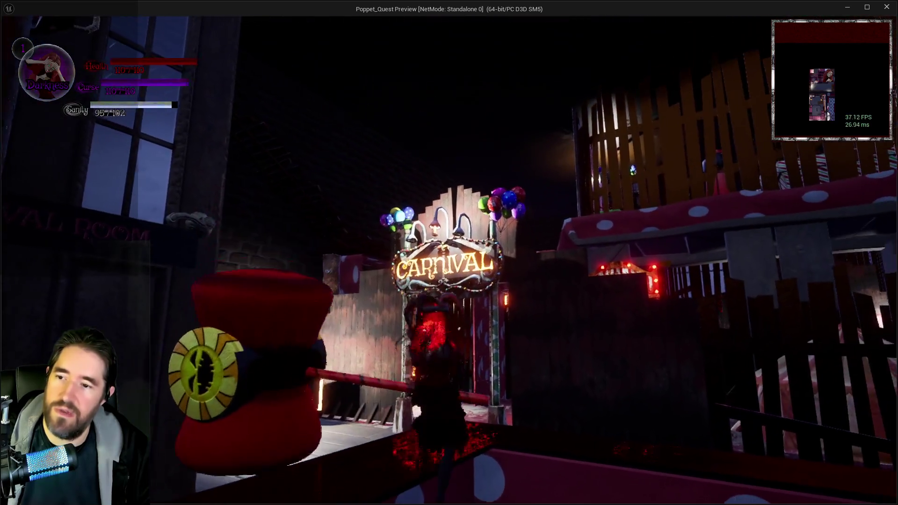
key(w)
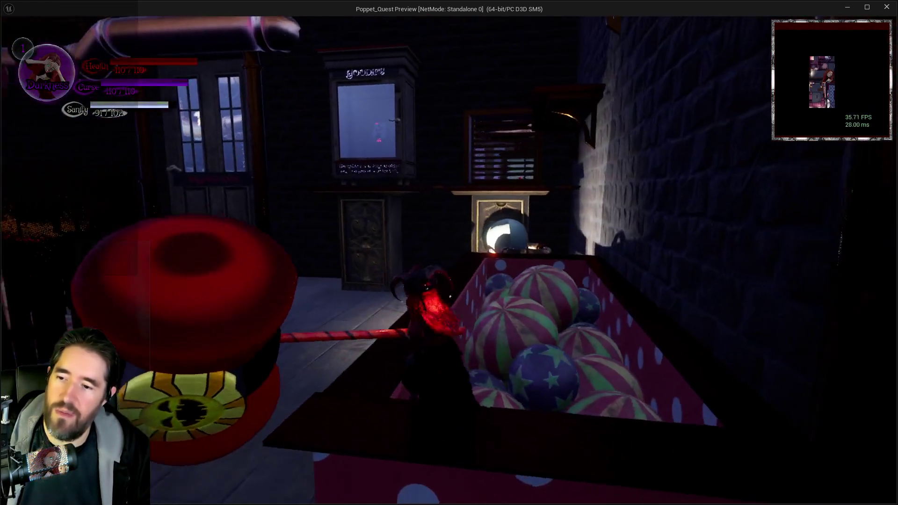
key(w)
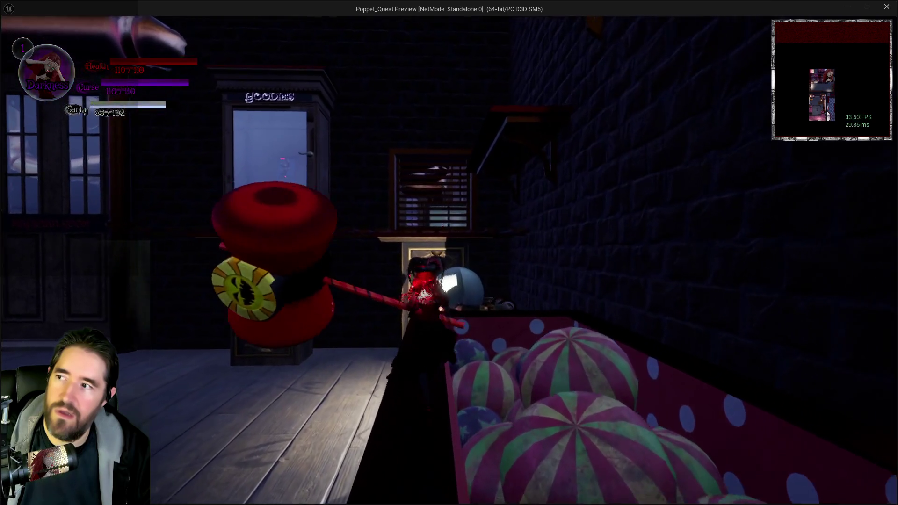
key(q)
key(w)
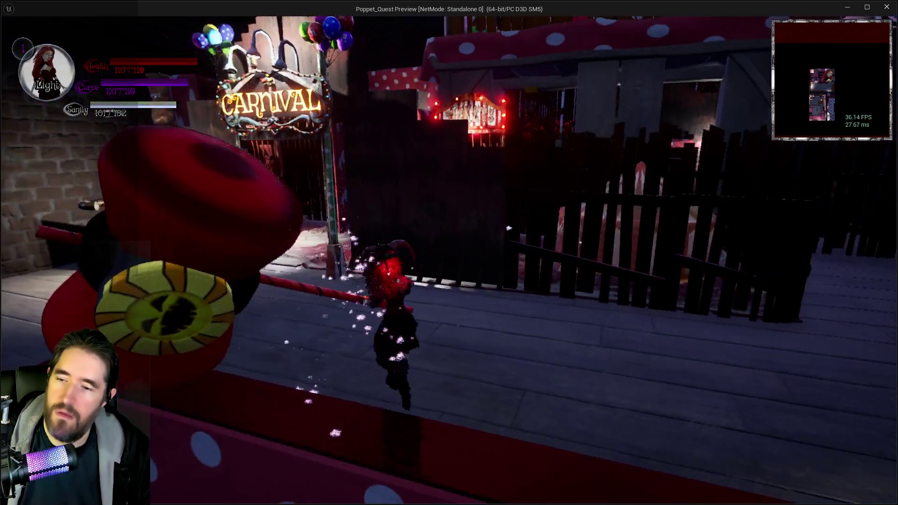
key(alt+Tab)
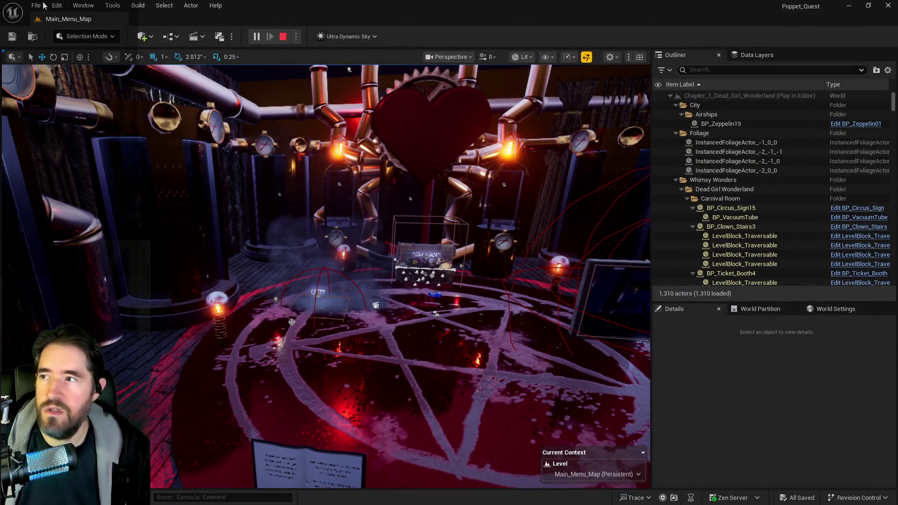
- Stop play and load Chapter_1_Dead_Girl_Wonderland from File > Recent Levels
key(Escape)
click(36, 5)
mouse_move(161, 71)
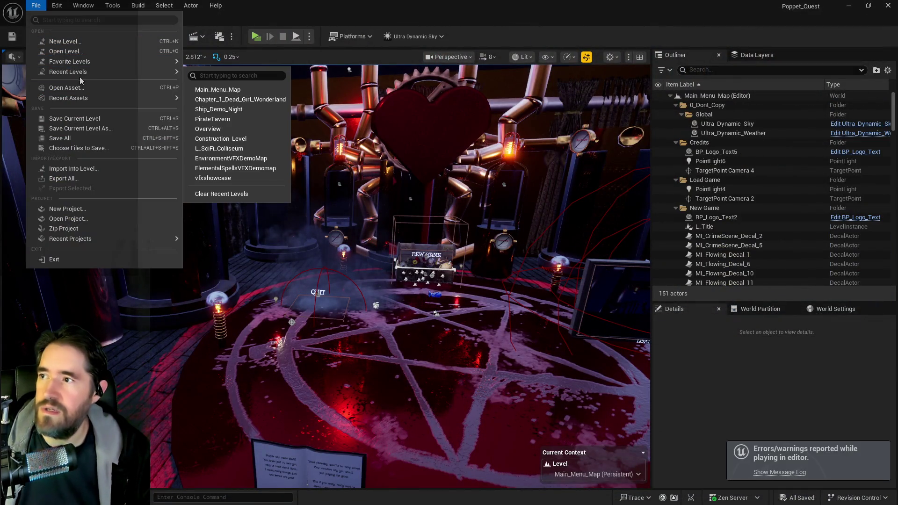
click(269, 100)
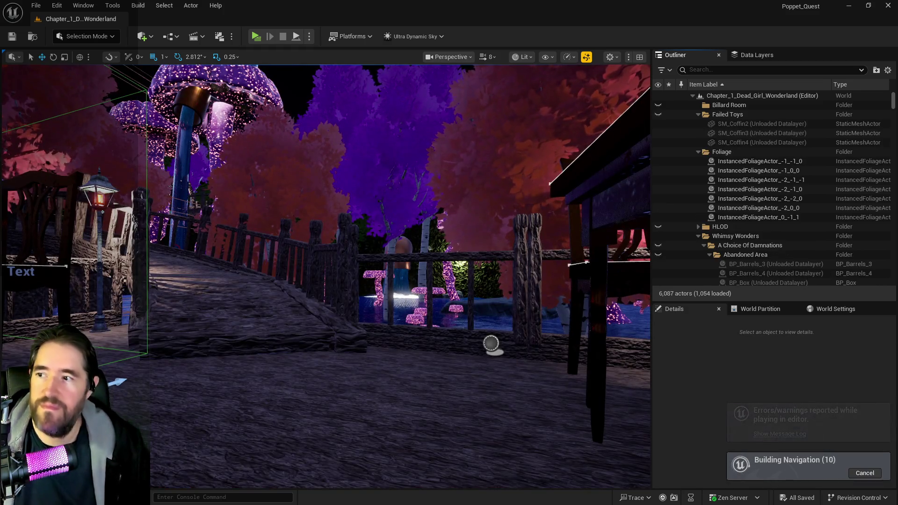
mouse_move(325, 276)
mouse_down()
mouse_move(300, 262)
mouse_move(286, 237)
mouse_up()
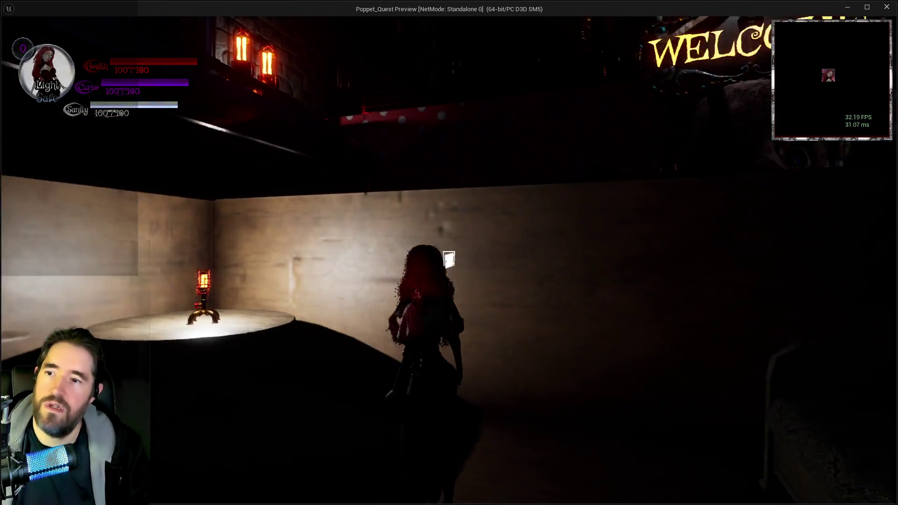
- Stop the play session and open the Poppet_Quest_Game_Mode blueprint via Blueprints > GameMode
key(alt+Tab)
key(Escape)
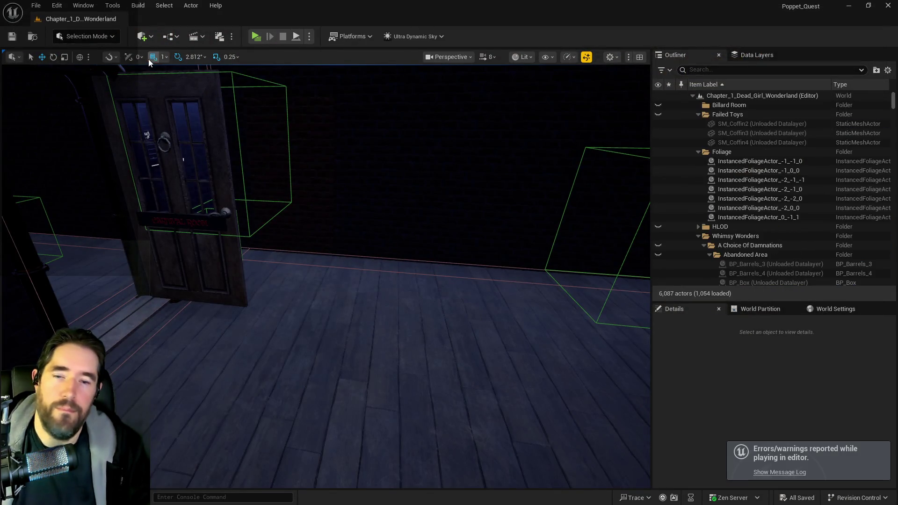
click(164, 39)
mouse_move(262, 136)
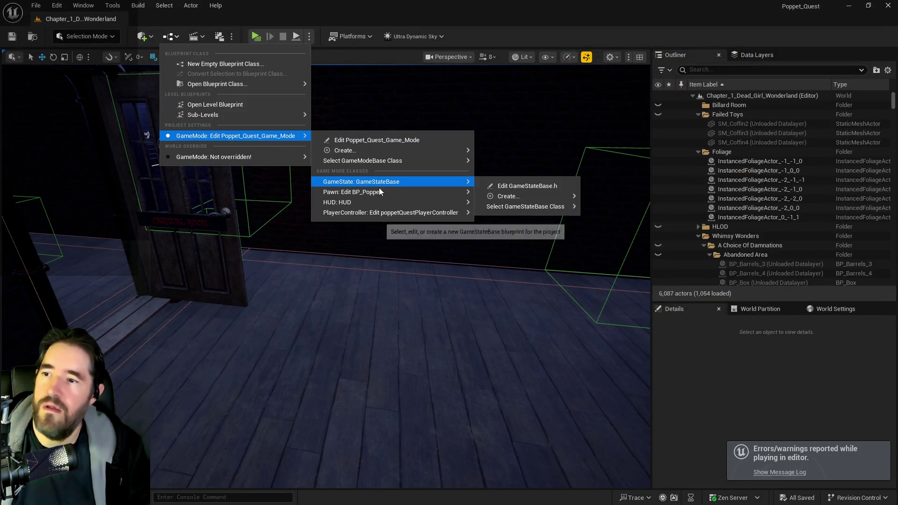
mouse_move(383, 191)
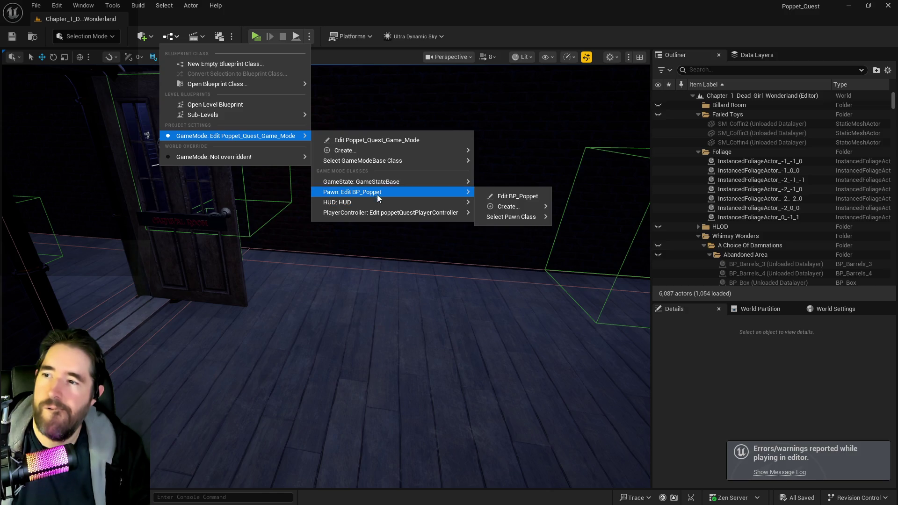
mouse_move(402, 204)
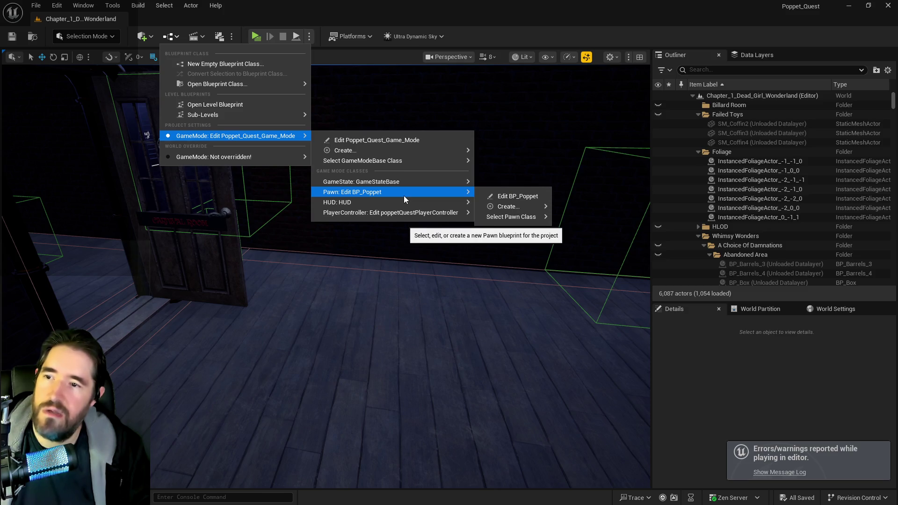
click(409, 139)
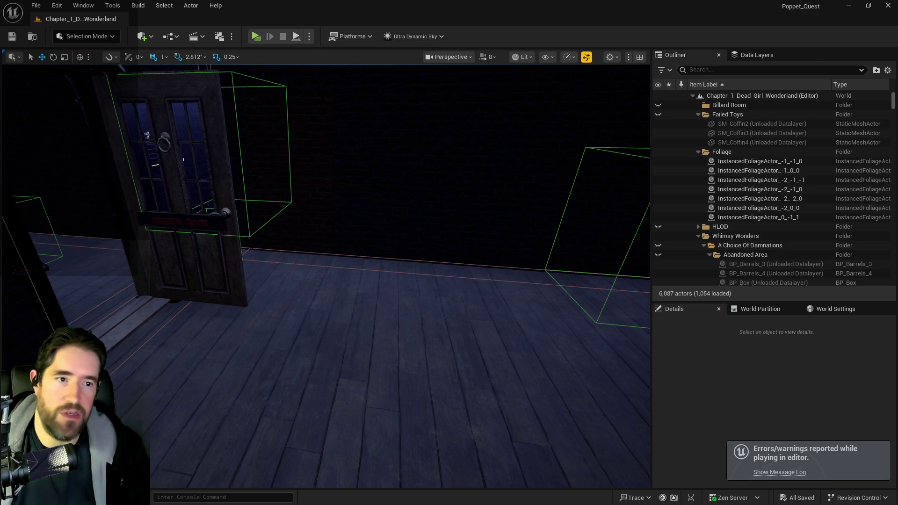
- Tick Test Mode's default value, then compile and save the blueprint
double_click(458, 182)
drag(184, 317, 522, 336)
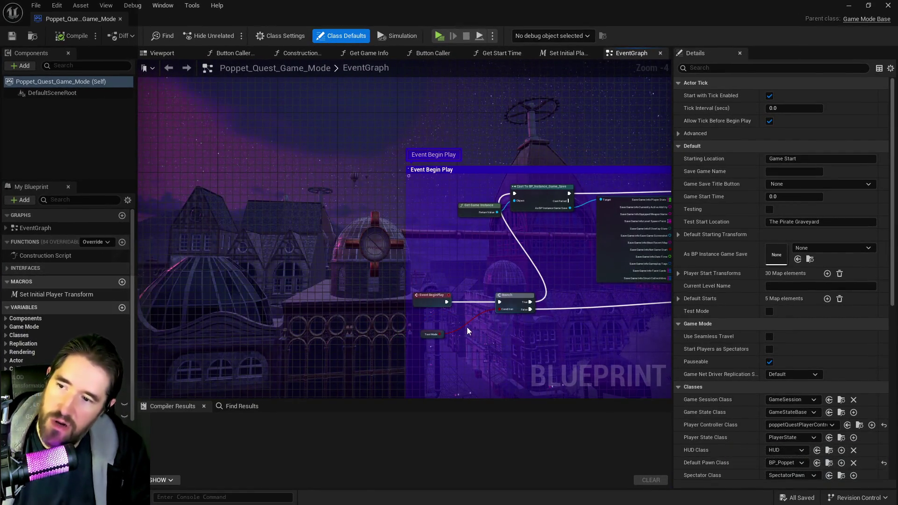
click(426, 335)
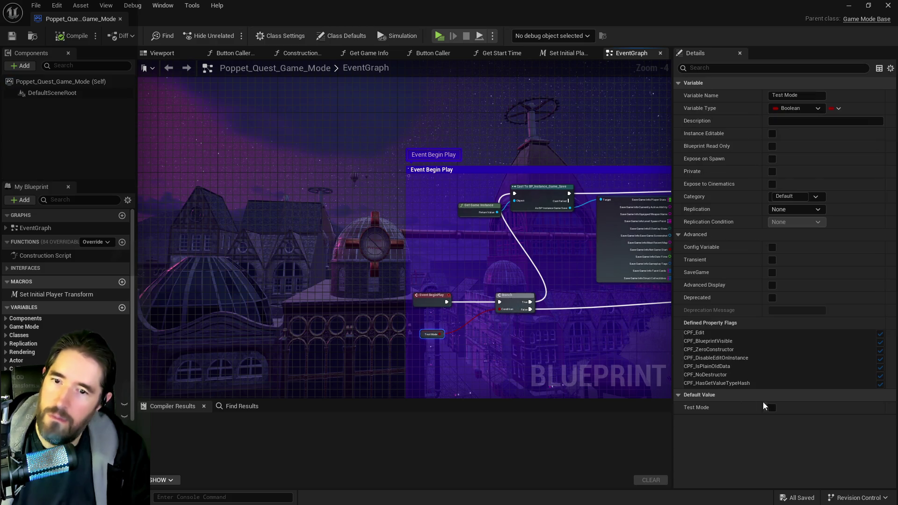
click(772, 407)
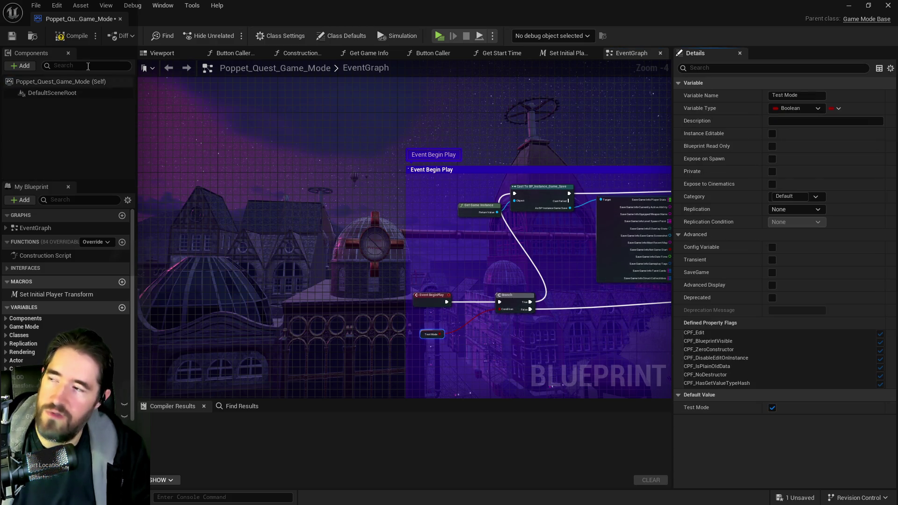
click(11, 36)
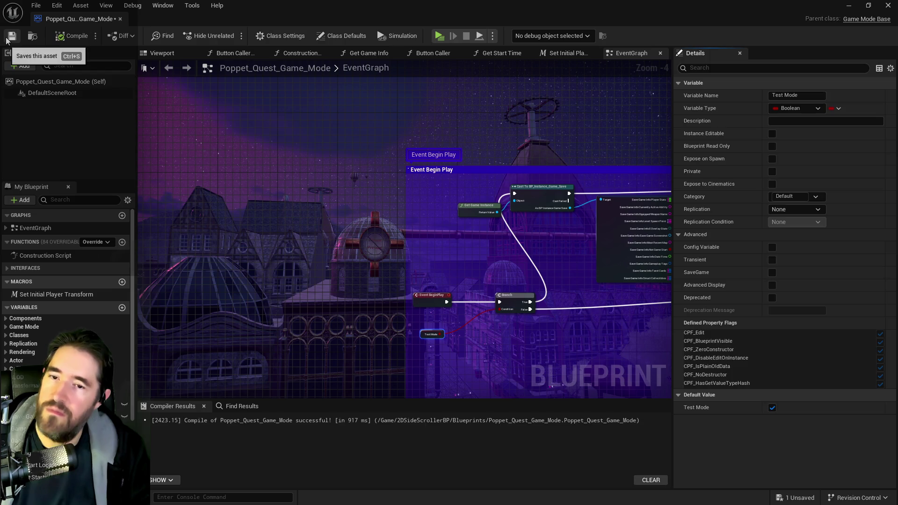
double_click(309, 16)
click(281, 187)
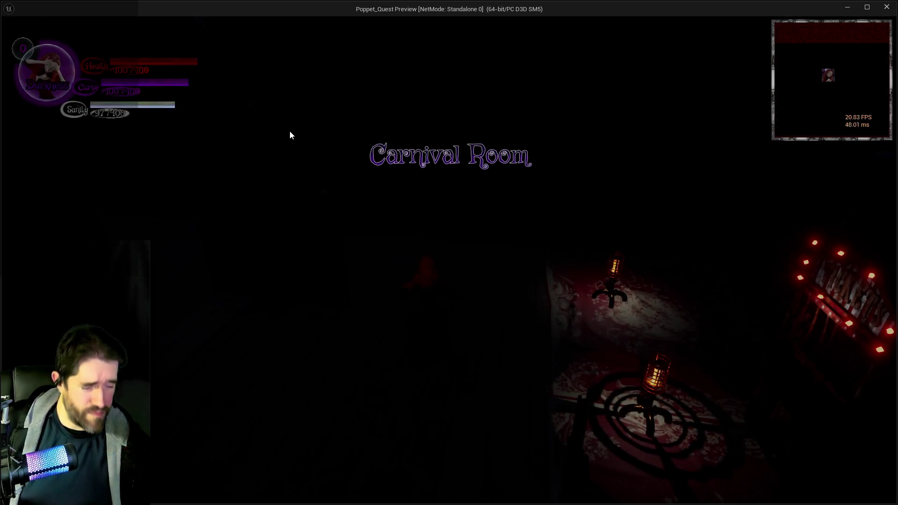
- Run from the Carnival Room down the street past the Goodies shop, toggling Light and Darkness forms
click(341, 271)
key(w)
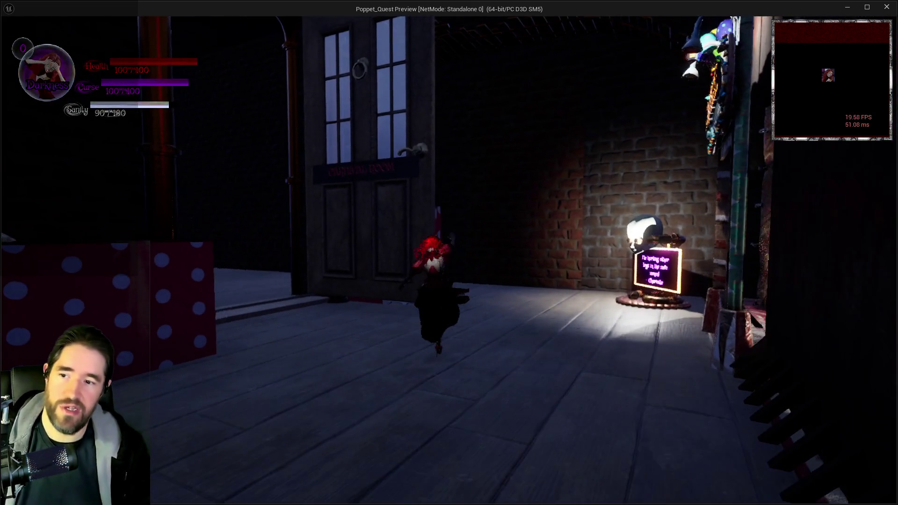
key(a)
key(w)
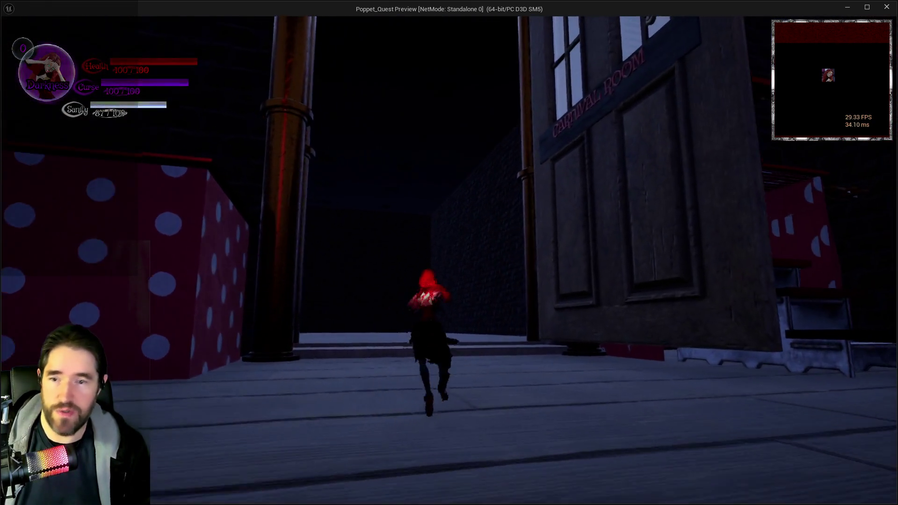
key(w)
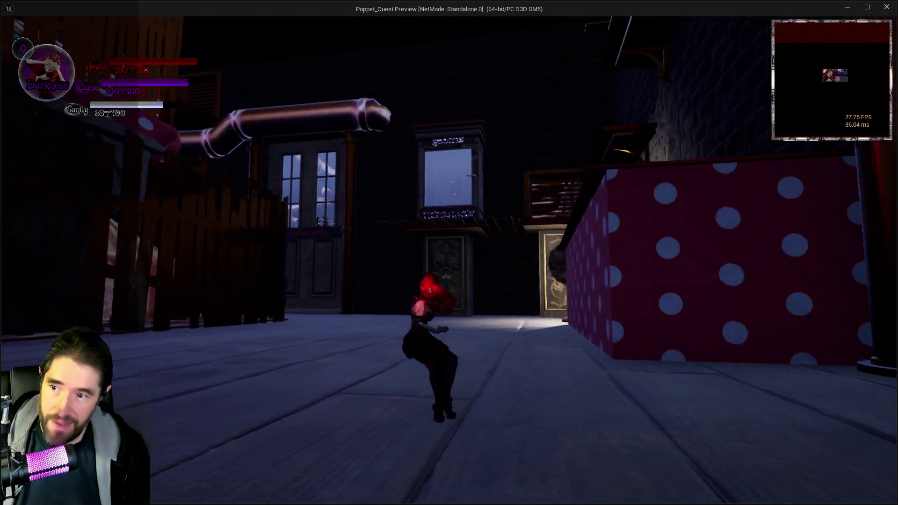
key(w)
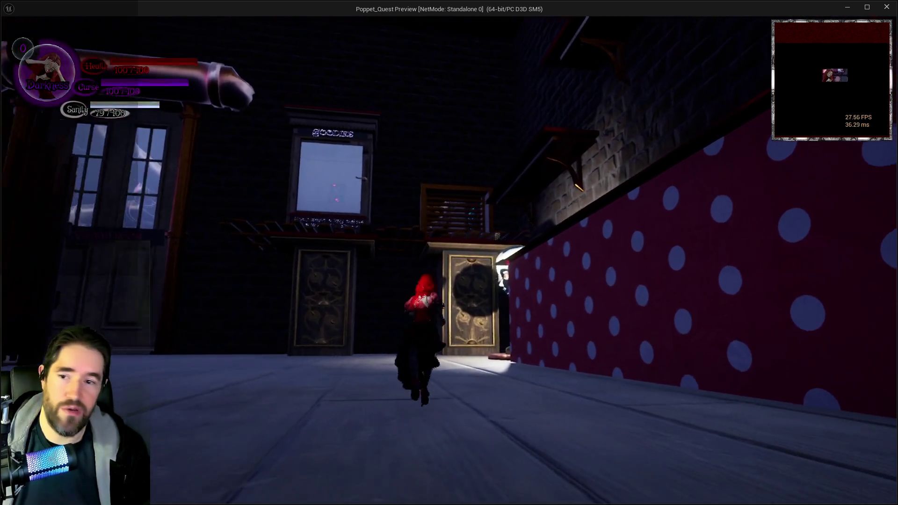
key(w)
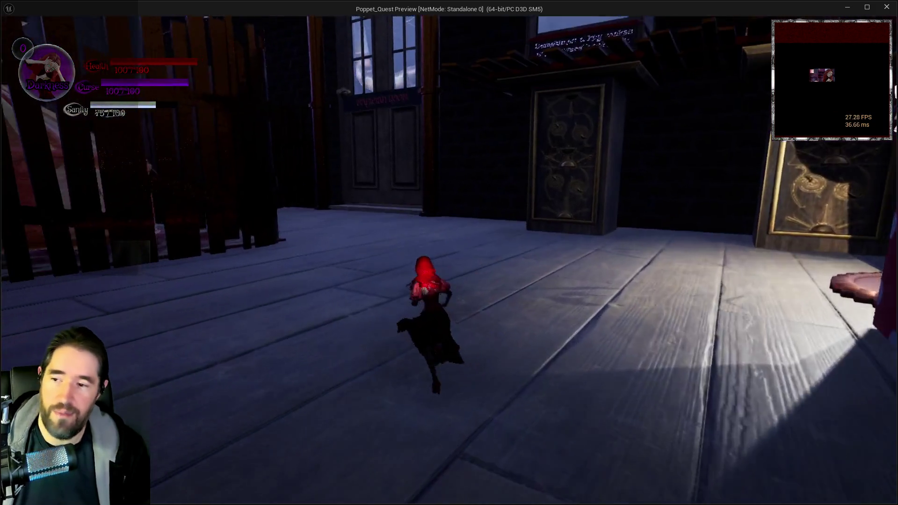
key(w)
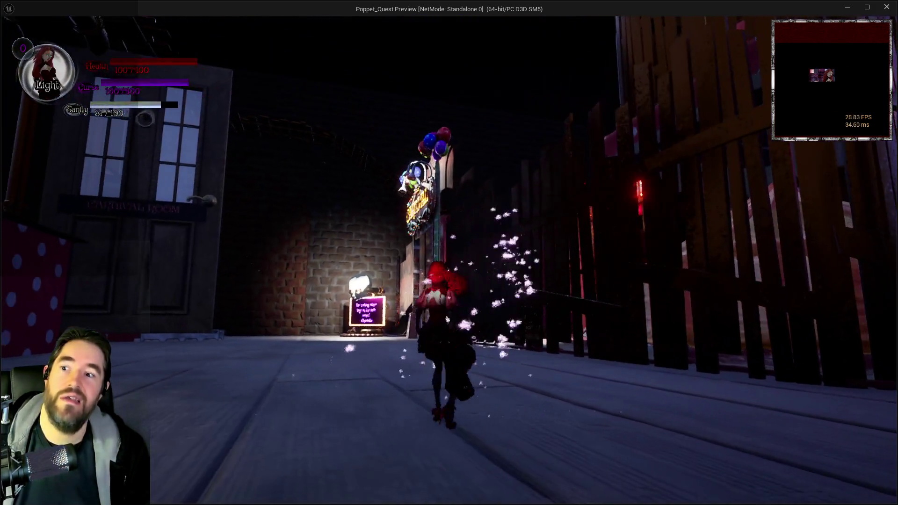
key(w)
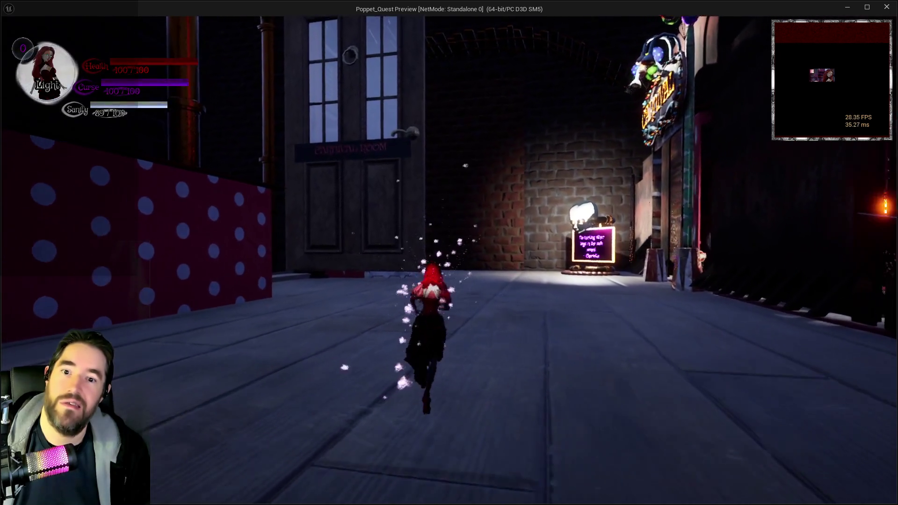
key(w)
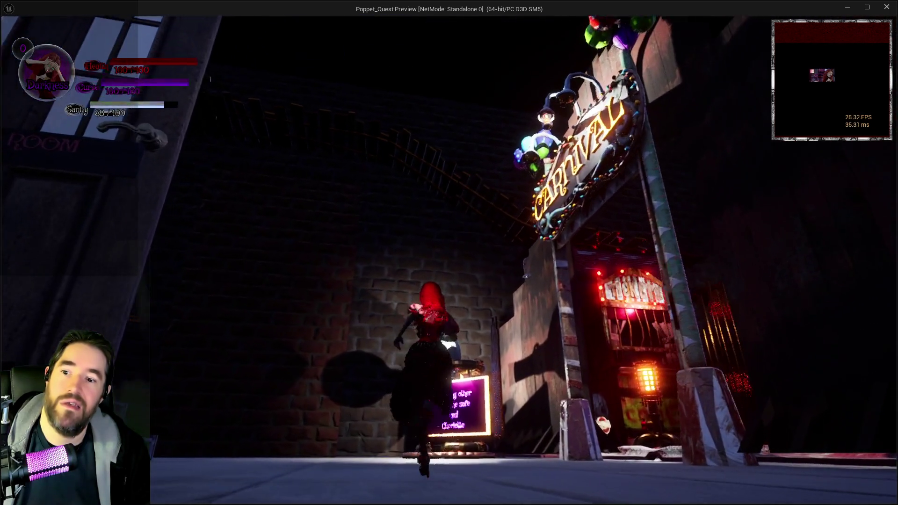
key(w)
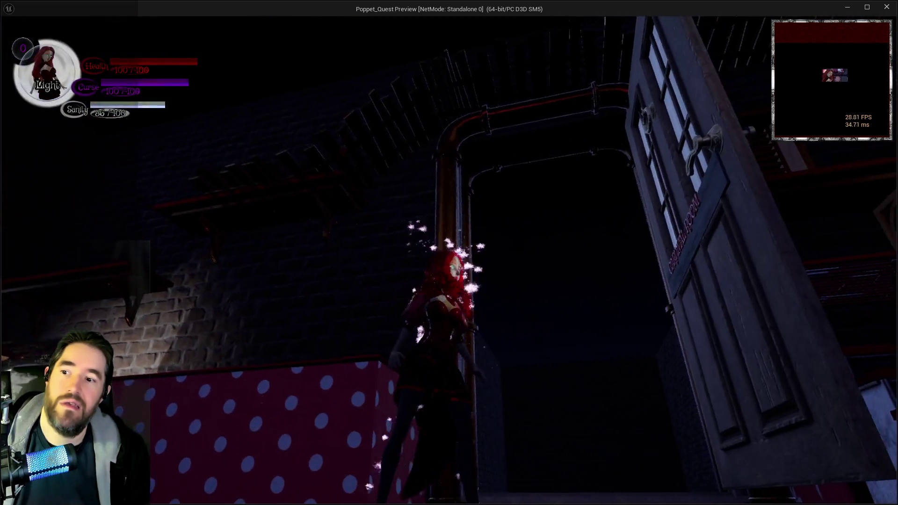
- Look around the display-case room at the pipe, doors and windows, then close the preview
key(w)
key(Escape)
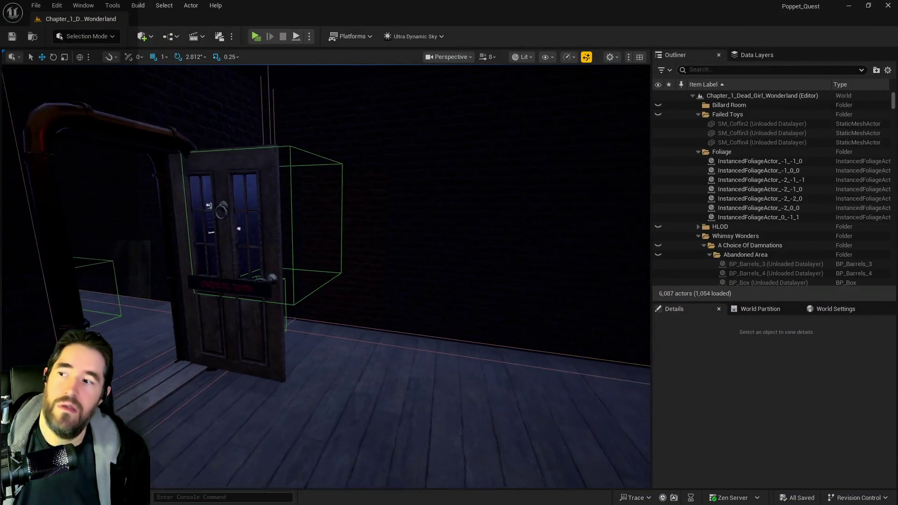
drag(394, 369, 394, 370)
drag(274, 145, 274, 144)
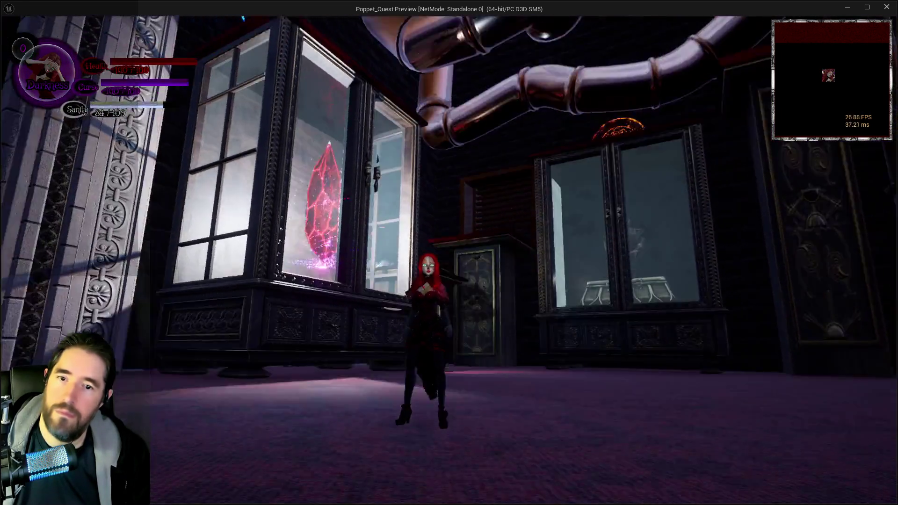
key(Escape)
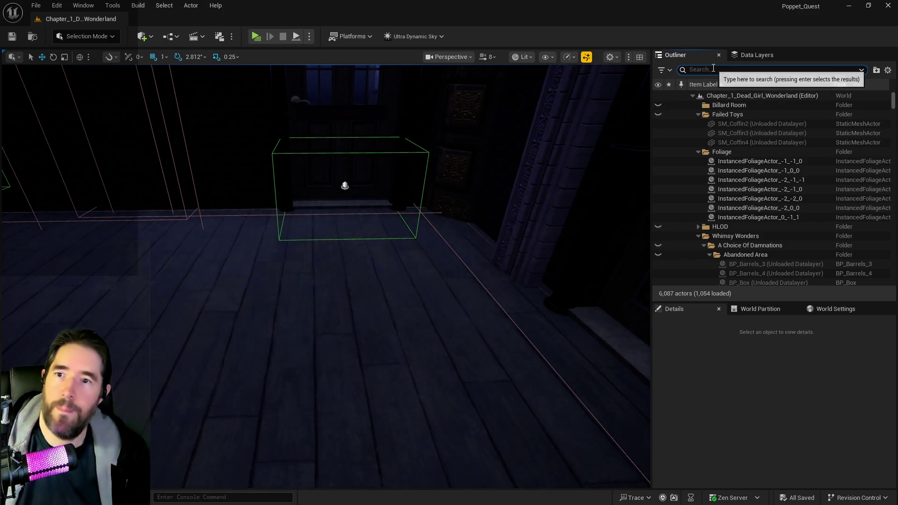
- Filter the Outliner for 'nav' and delete the old NavMeshBoundsVolume
text(nav)
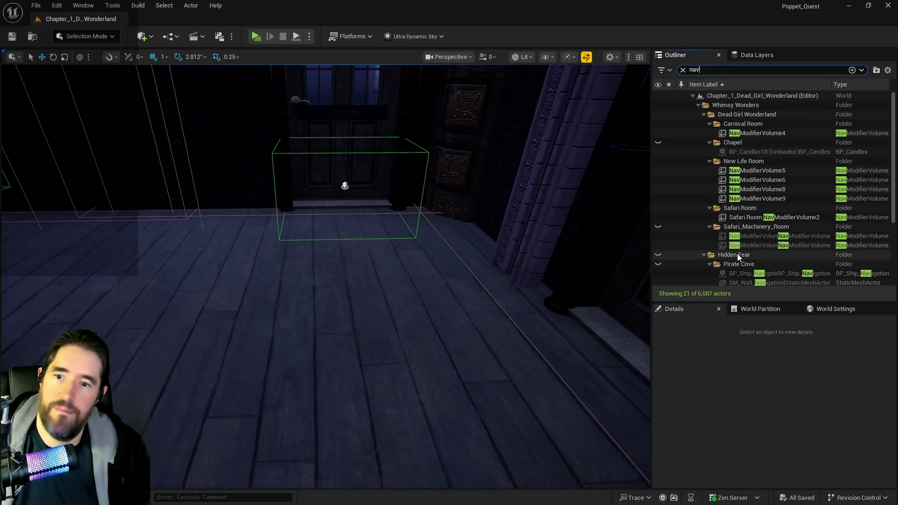
scroll(733, 240, down, 4)
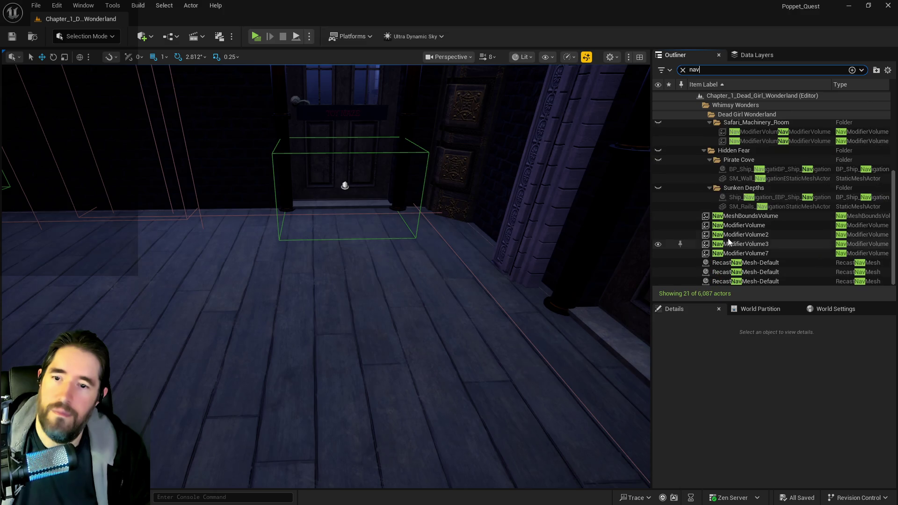
click(725, 219)
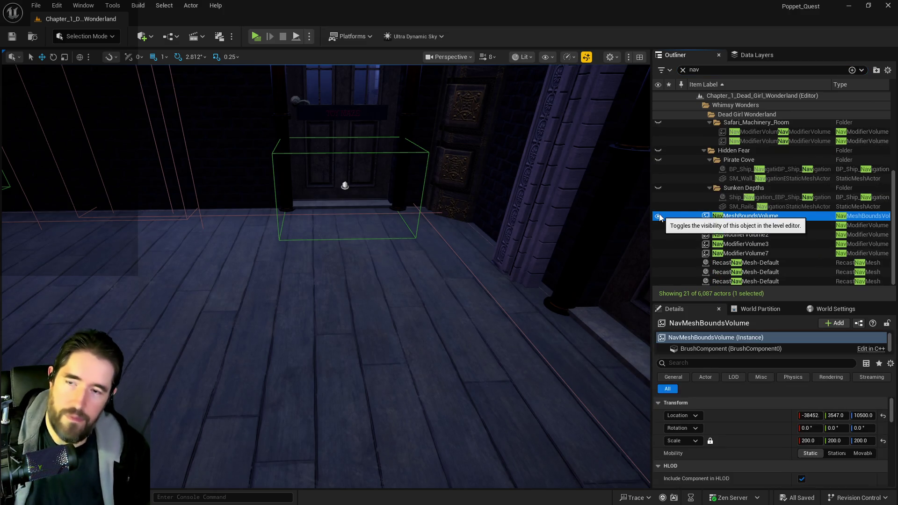
key(Delete)
scroll(545, 300, down, 10)
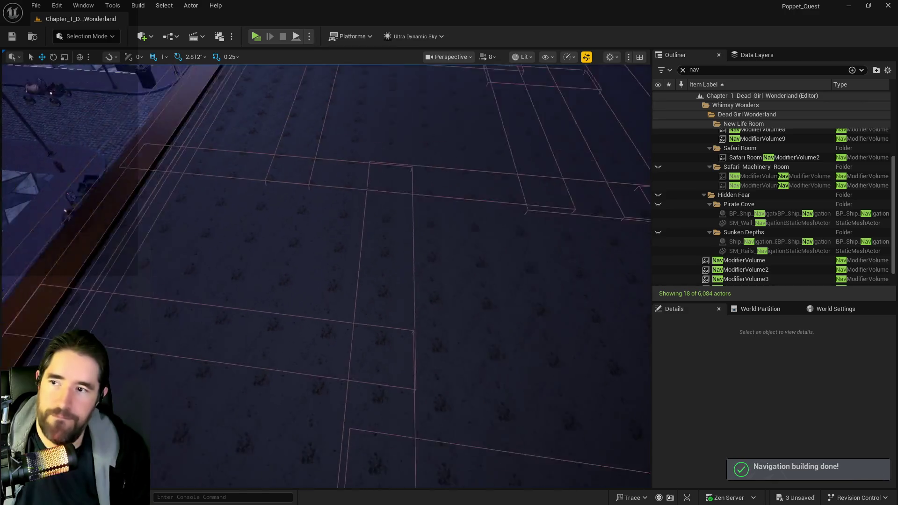
- Place a new Nav Mesh Bounds Volume on the floor, scale it to 200, and show navigation
drag(344, 187, 344, 21)
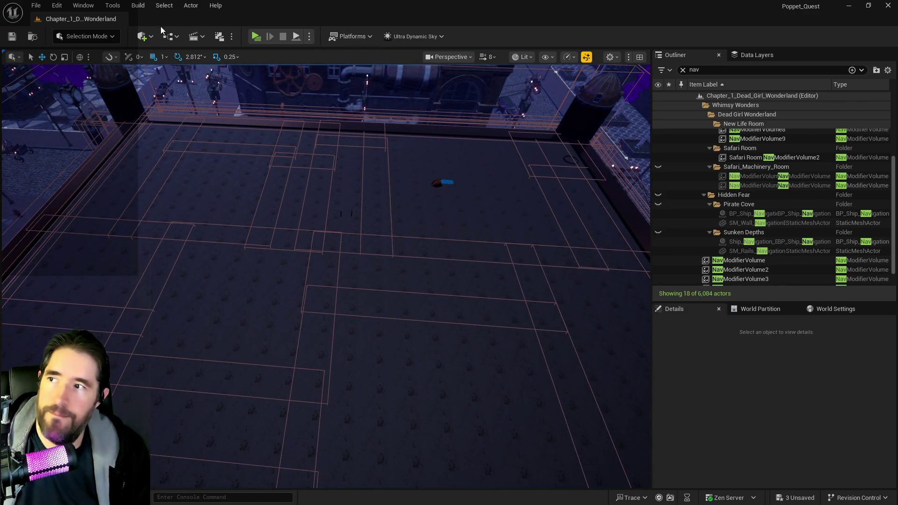
click(145, 36)
drag(192, 237, 354, 255)
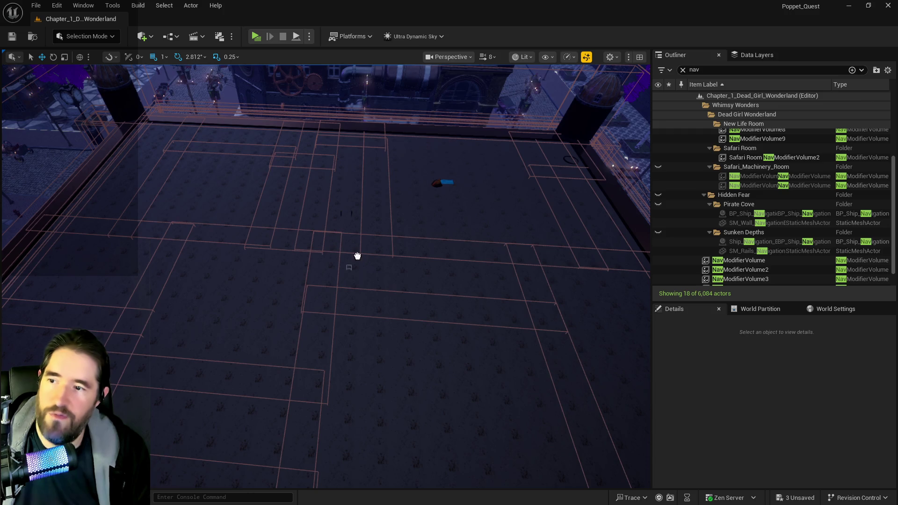
click(804, 441)
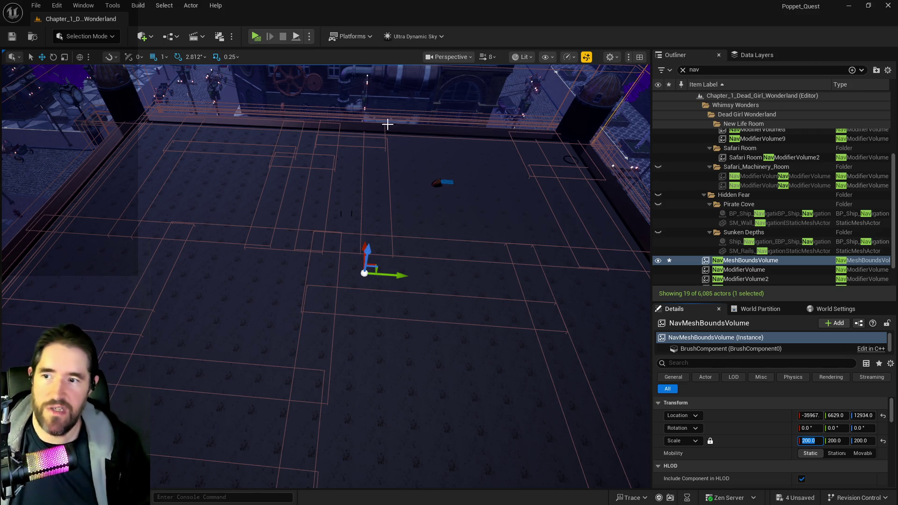
mouse_move(549, 206)
mouse_down()
mouse_move(549, 225)
mouse_move(533, 233)
mouse_move(538, 136)
mouse_move(498, 259)
mouse_up()
key(p)
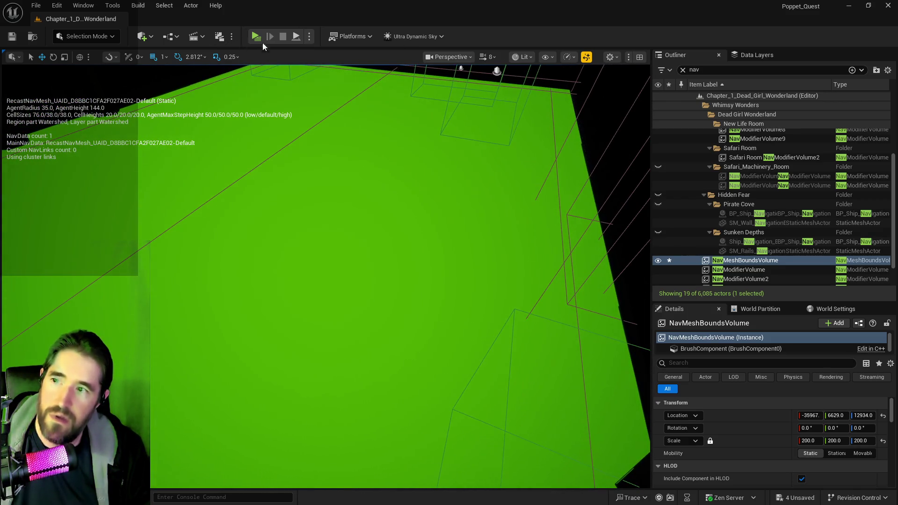
- Run a brief Play-in-Editor test, stop it, and relaunch as a standalone game
click(255, 36)
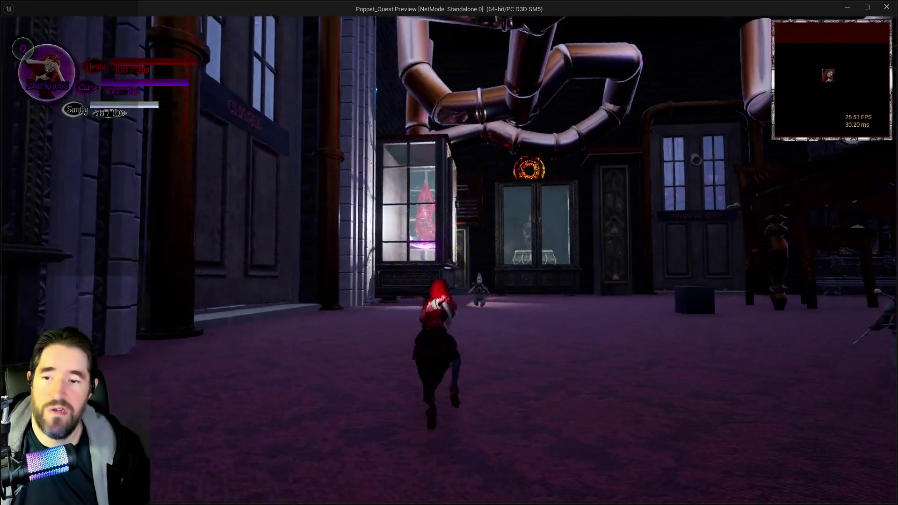
key(alt+Tab)
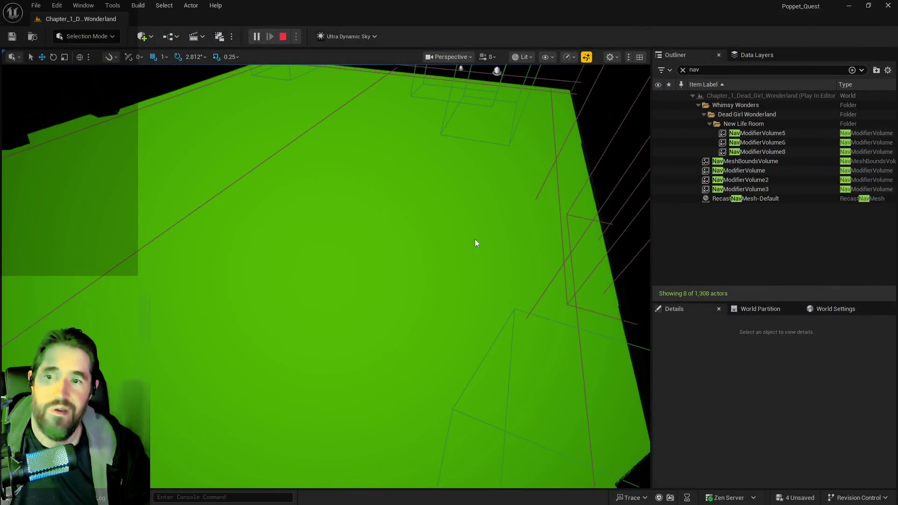
key(Escape)
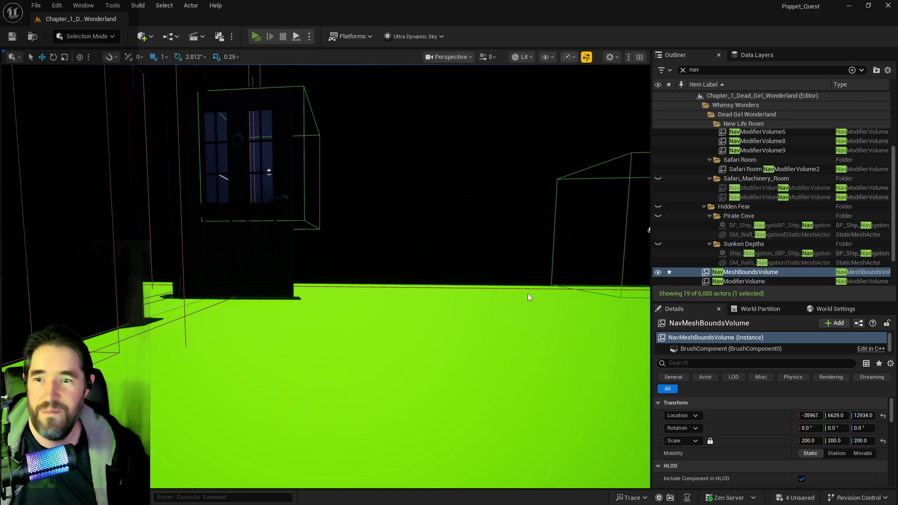
key(alt+p)
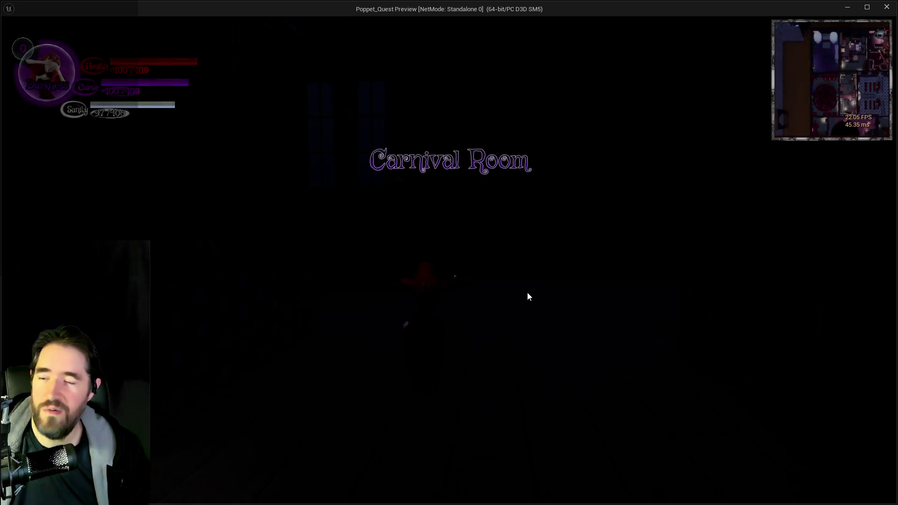
- Run the character through the Carnival alleys toward the pink gate and ornate doors, then return to the editor
click(508, 288)
key(w)
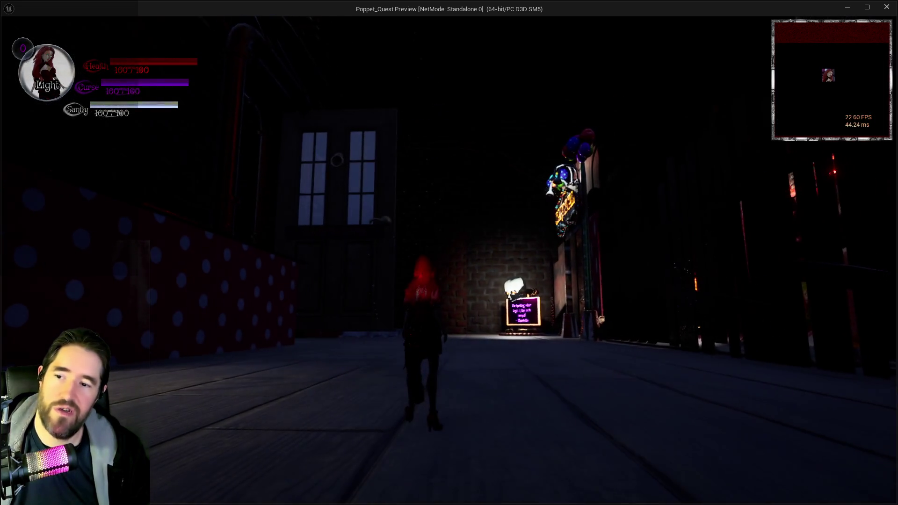
key(w)
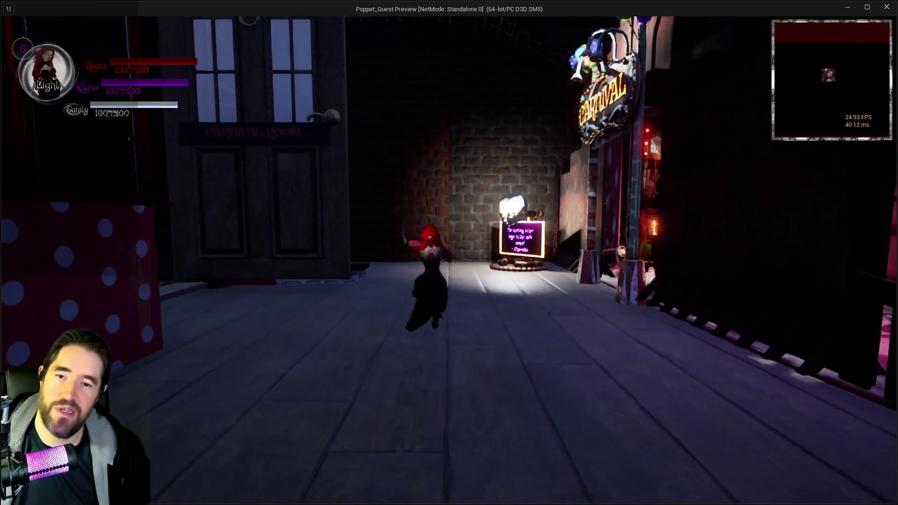
key(s)
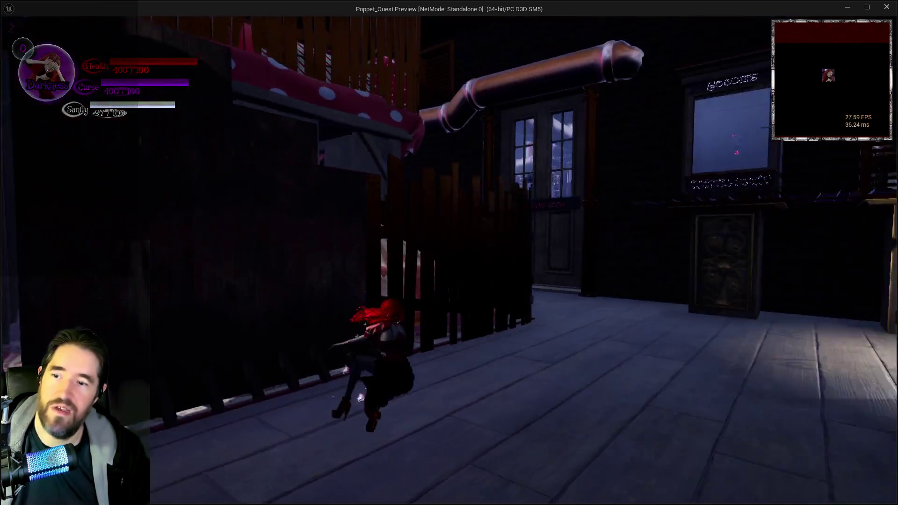
key(w)
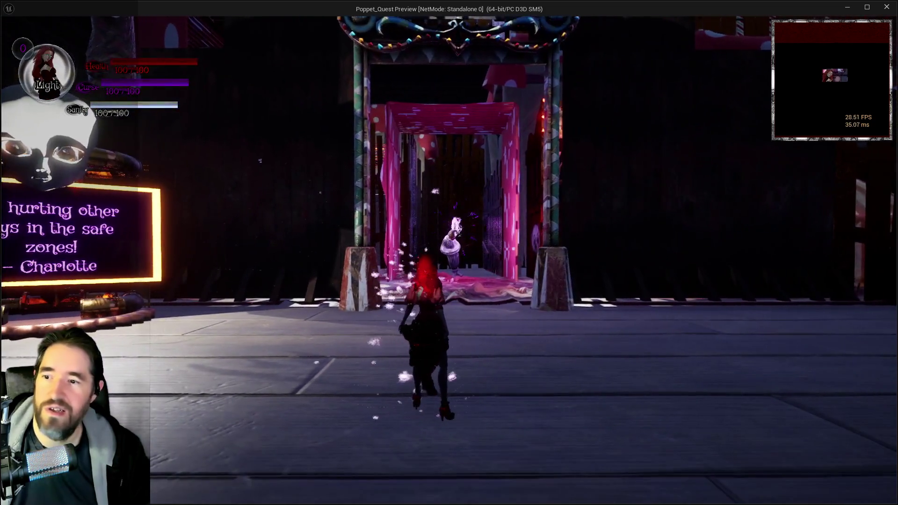
key(w)
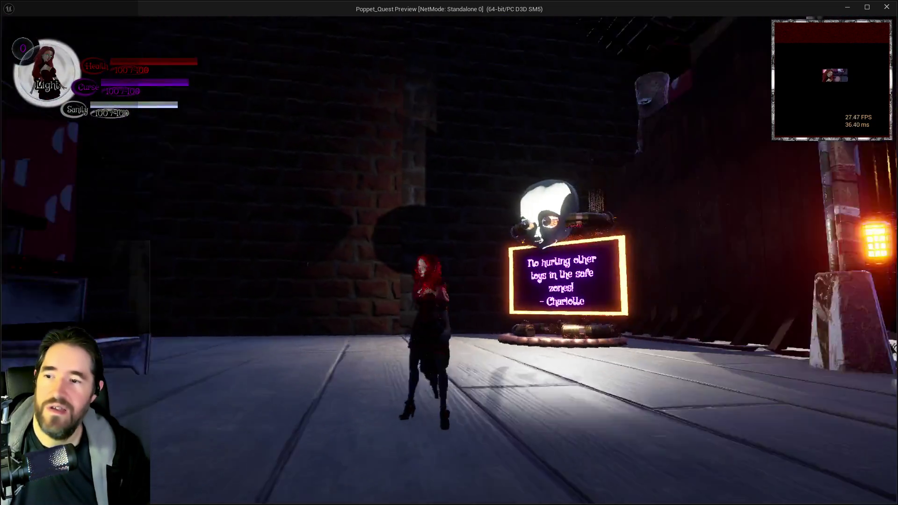
key(w)
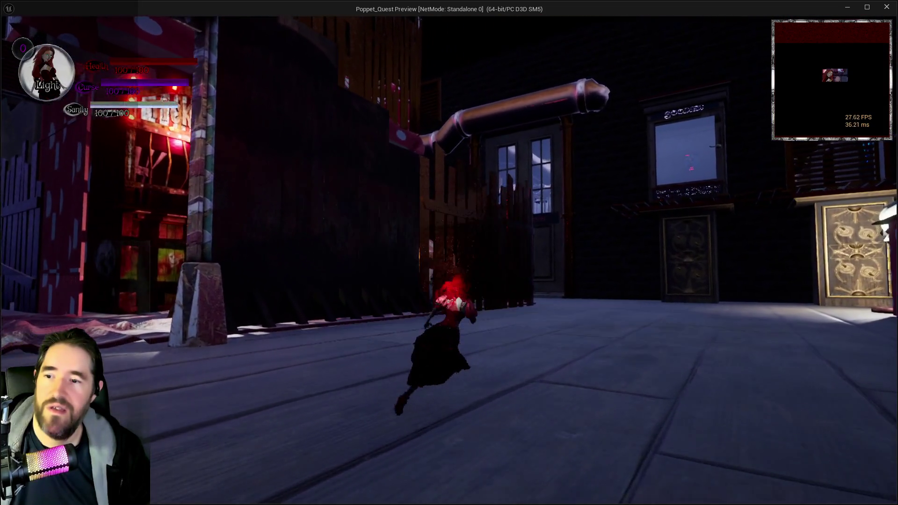
key(w)
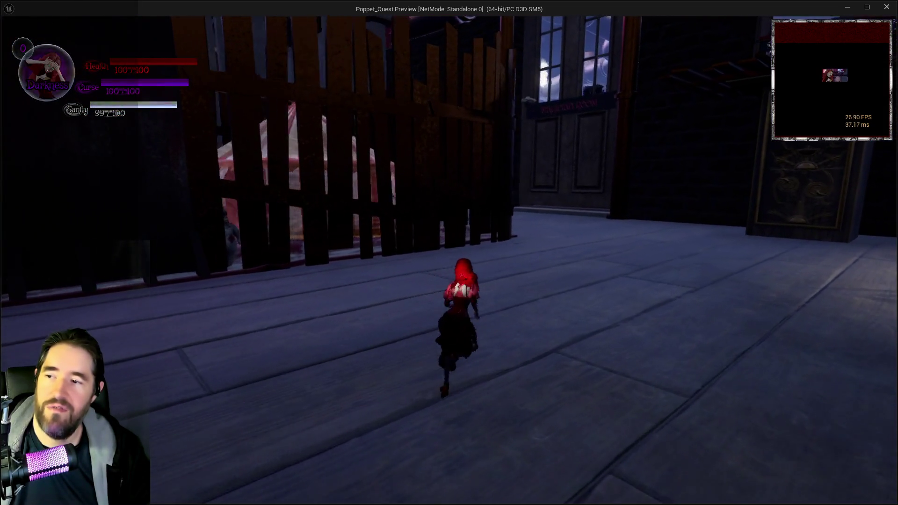
key(w)
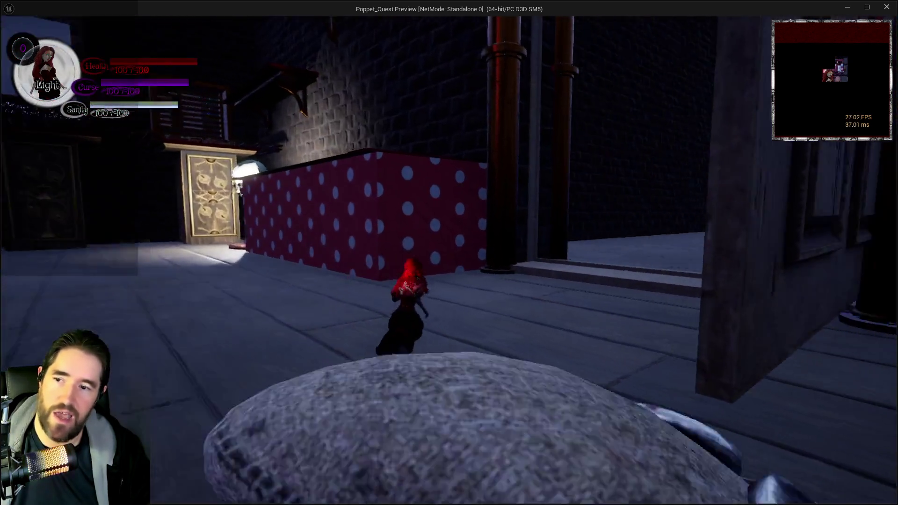
key(alt+Tab)
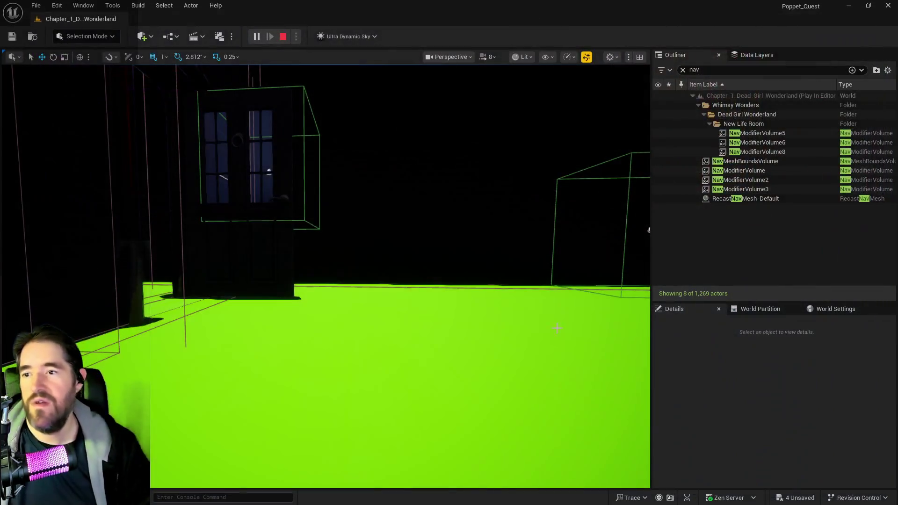
- Stop the playtest and save the level with its rebuilt navigation
key(Escape)
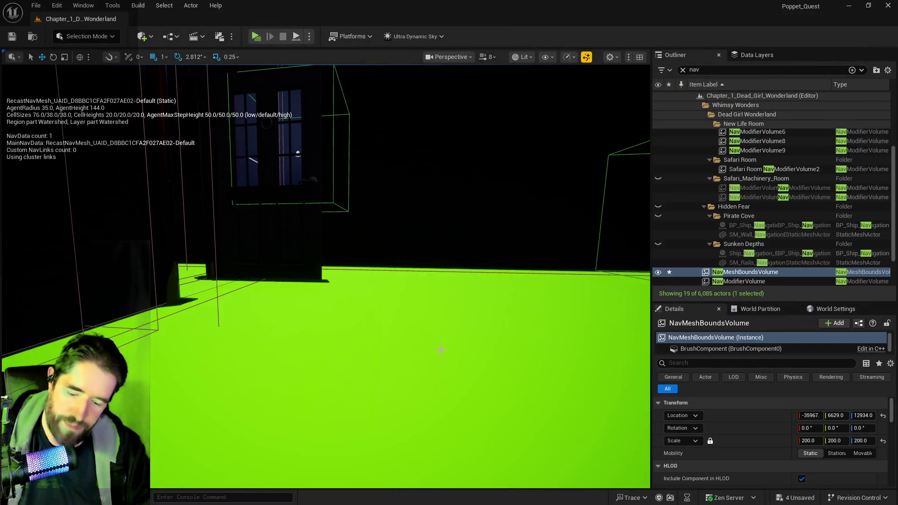
key(Escape)
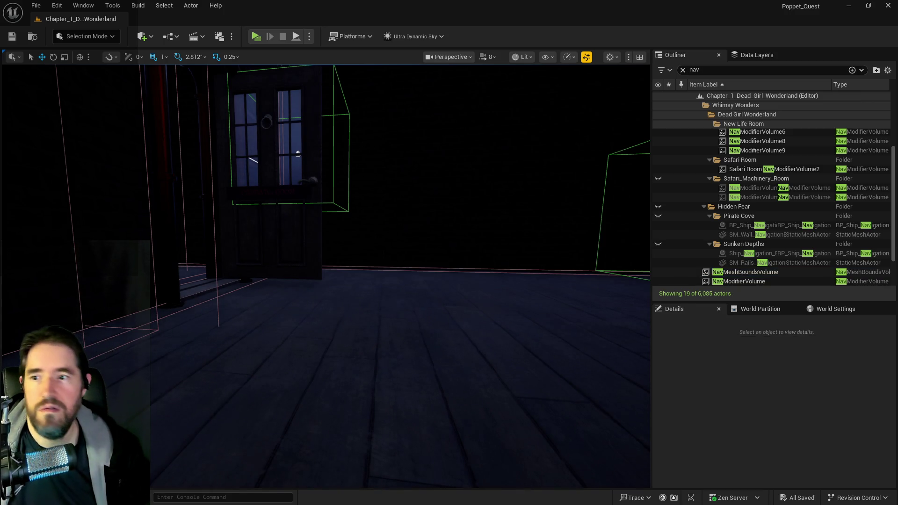
key(w)
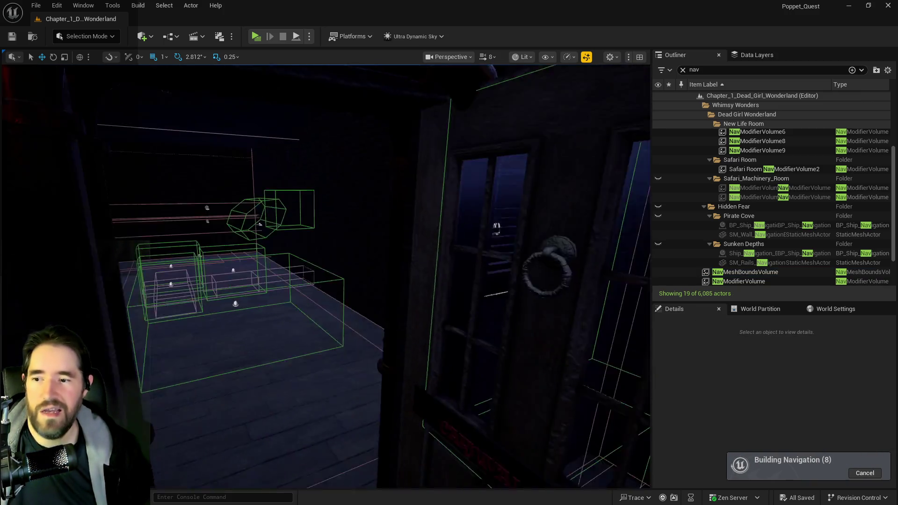
key(w)
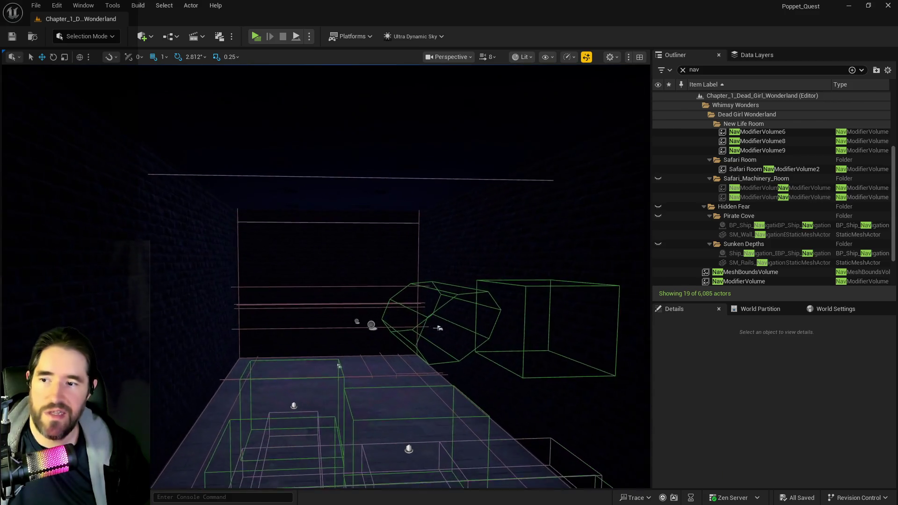
- Open the Main_Menu_Map level from File > Recent Levels
click(36, 6)
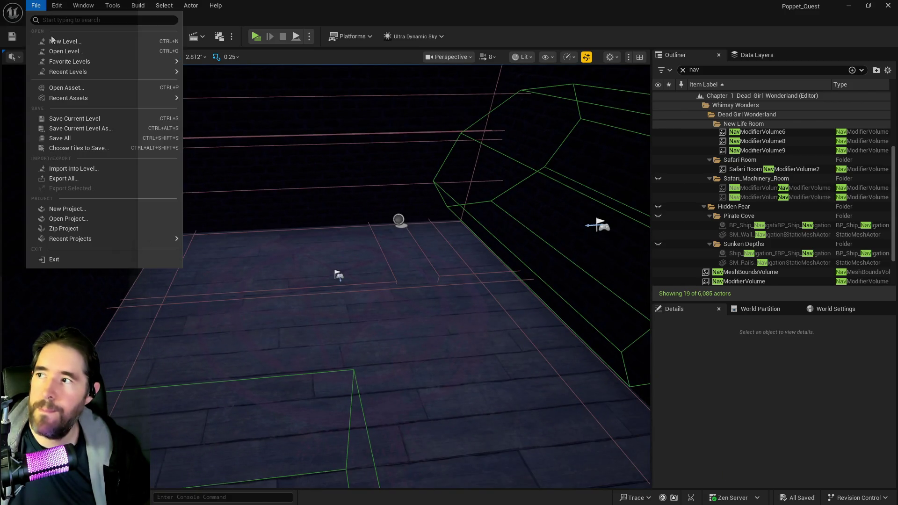
mouse_move(79, 71)
click(253, 95)
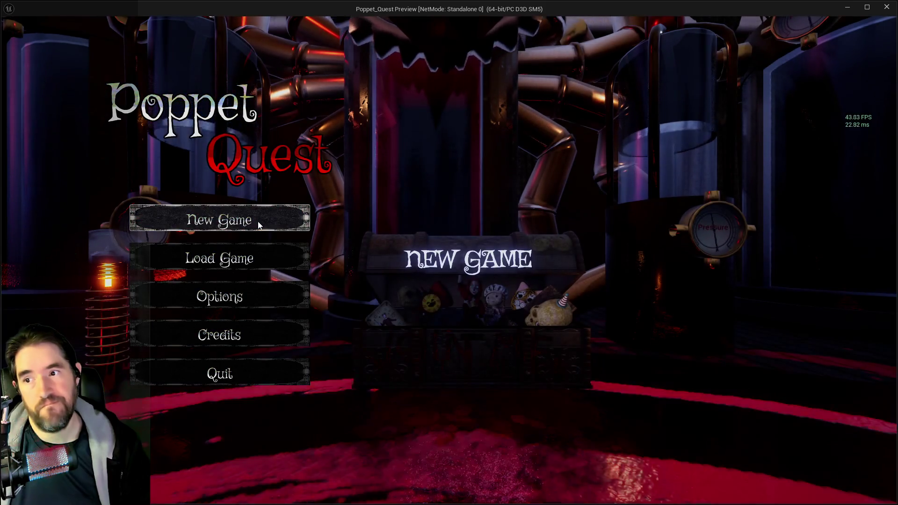
- Choose New Game on the Poppet Quest menu, let the Safari Room load, then stop play
click(257, 220)
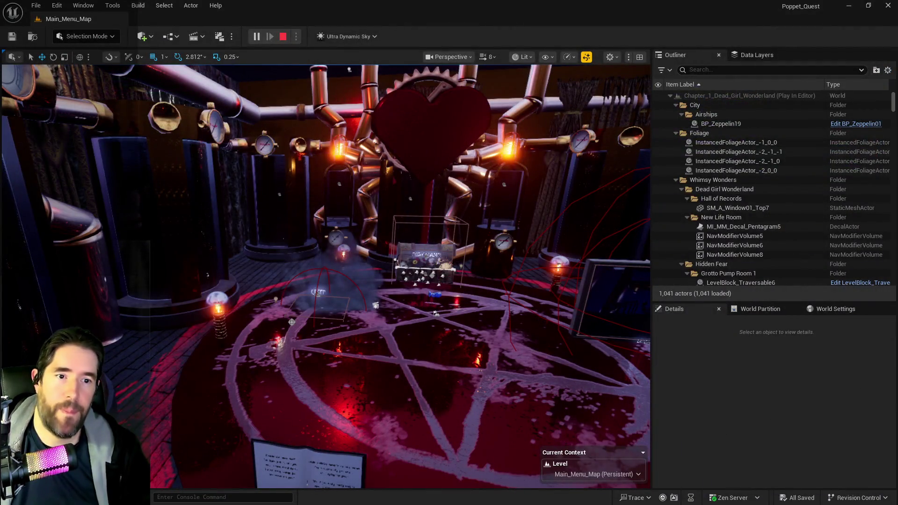
key(Escape)
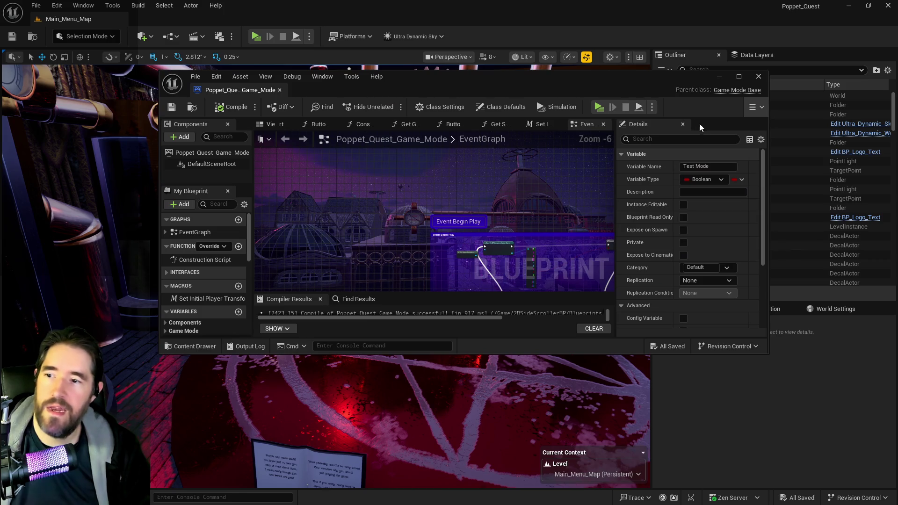
- Maximize the Poppet_Quest_Game_Mode blueprint editor and uncheck Test Mode's default value
double_click(661, 75)
scroll(323, 251, up, 6)
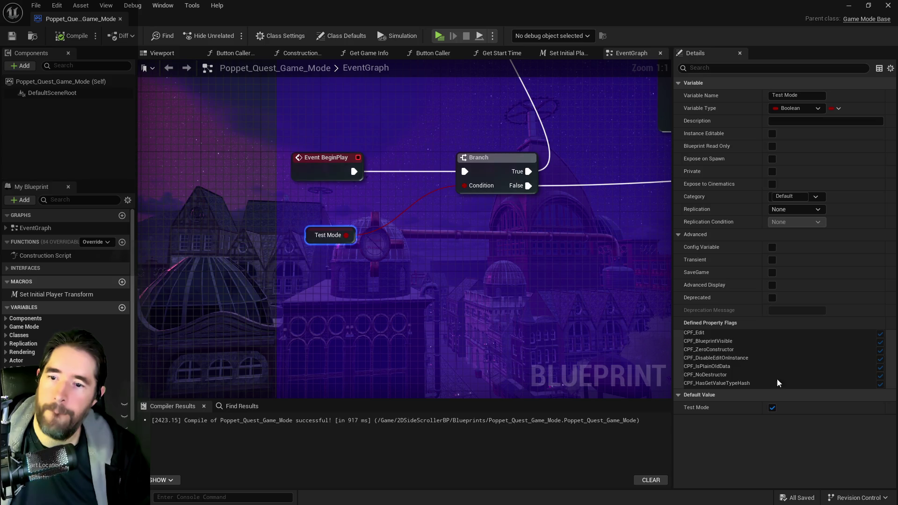
click(772, 408)
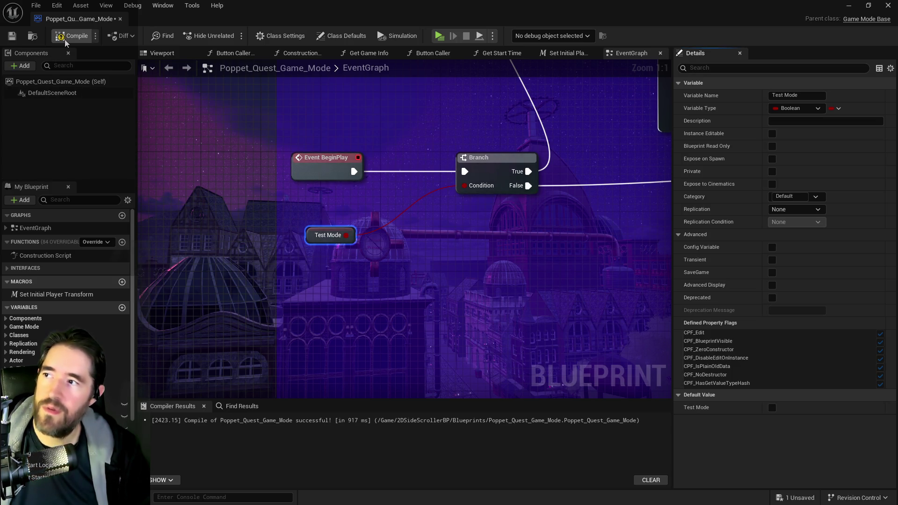
scroll(360, 149, down, 5)
scroll(531, 180, up, 3)
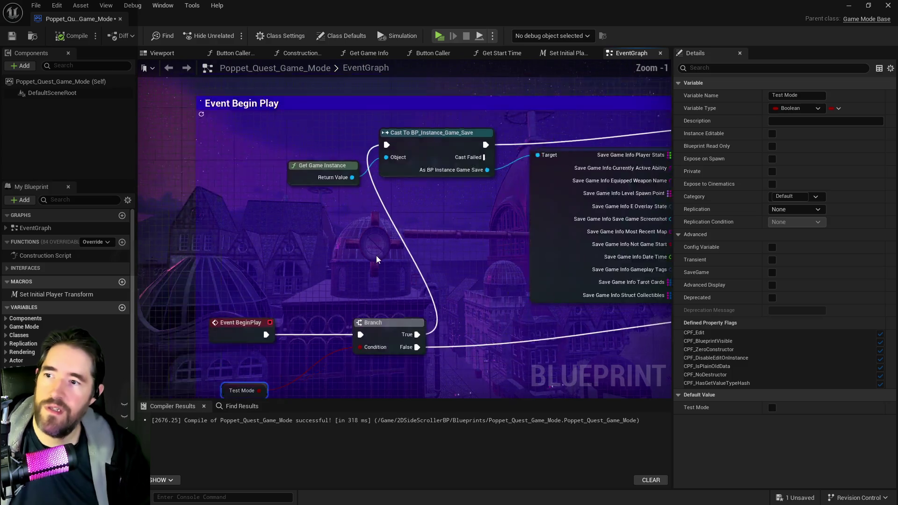
- Check the nearby branch nodes in the graph and save the blueprint
mouse_move(562, 211)
mouse_down()
mouse_move(569, 140)
mouse_move(505, 126)
mouse_move(397, 126)
mouse_move(604, 274)
mouse_move(620, 299)
mouse_move(361, 252)
mouse_move(121, 244)
mouse_up()
drag(287, 286, 219, 216)
click(14, 37)
- Review the Save Game Info, cast and Get Current Level Name nodes, then return to the level editor
scroll(391, 184, up, 2)
drag(137, 146, 247, 205)
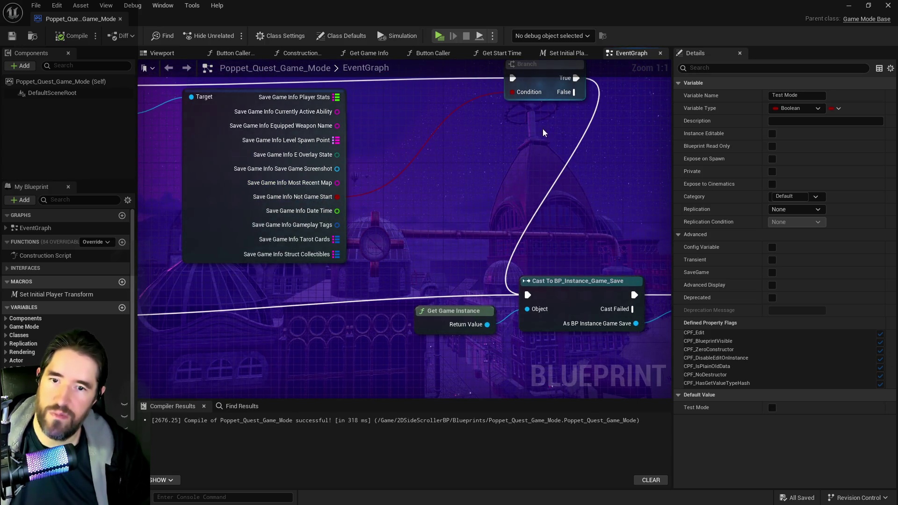
scroll(516, 247, down, 2)
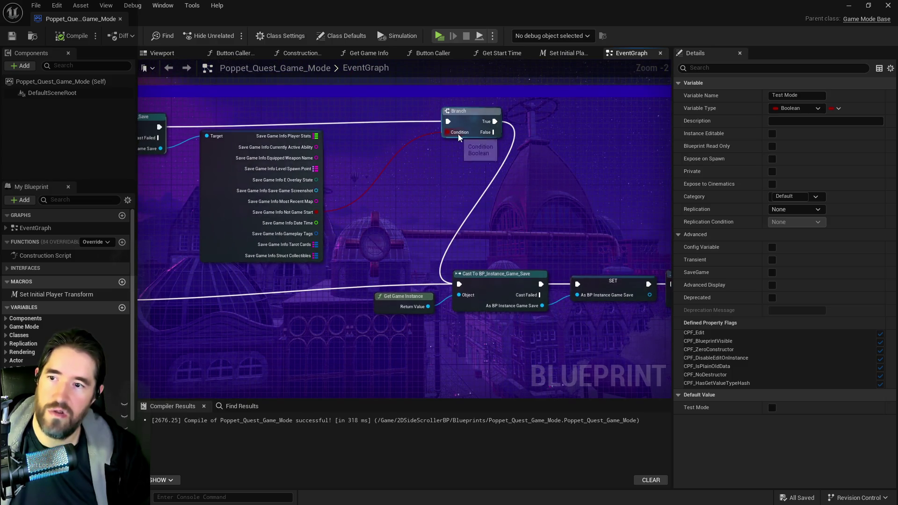
scroll(506, 167, down, 1)
drag(506, 167, 463, 109)
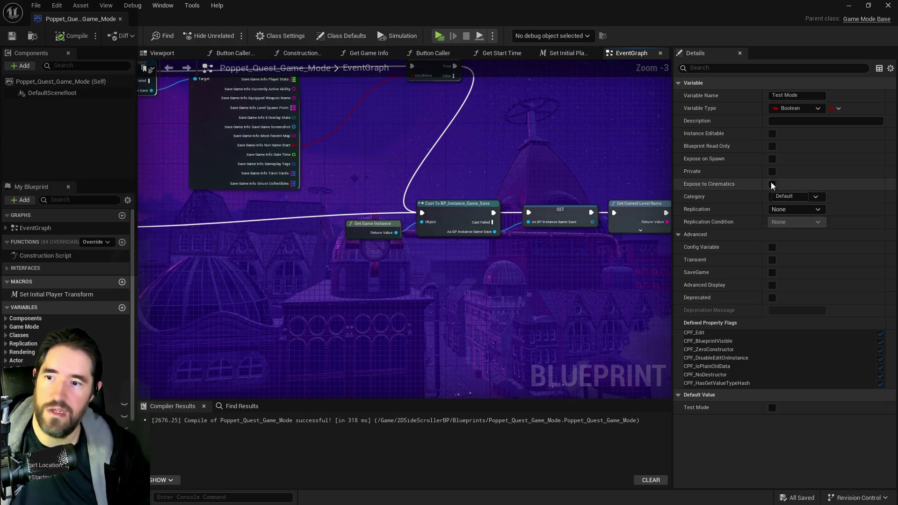
drag(431, 216, 403, 200)
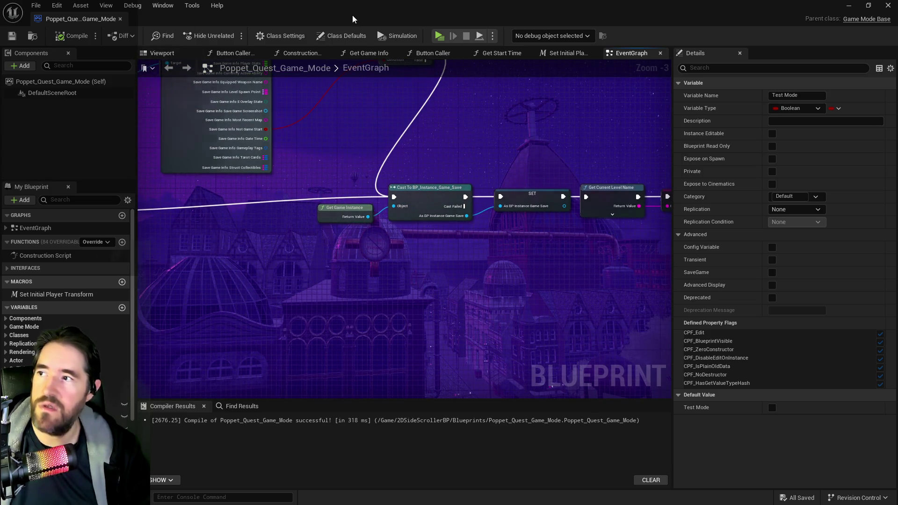
key(alt+Tab)
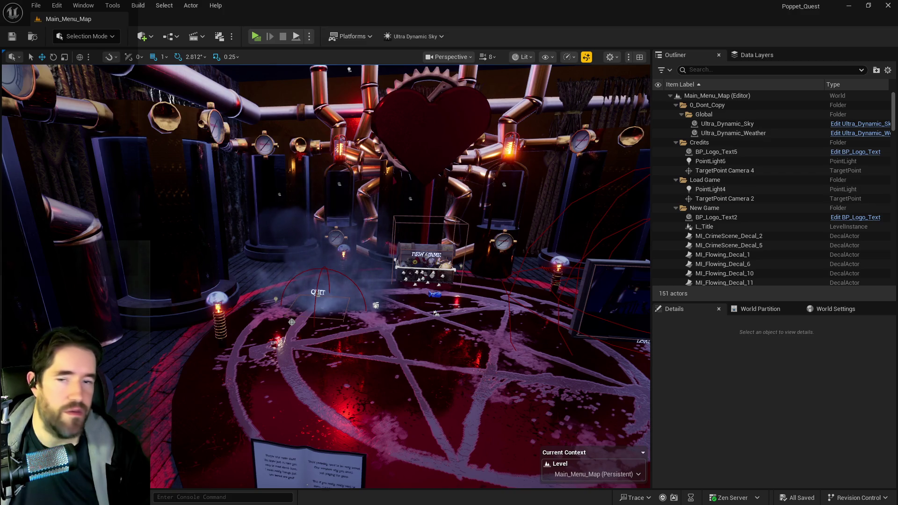
- Play Poppet Quest as a Standalone Game and choose New Game on its main menu
click(255, 40)
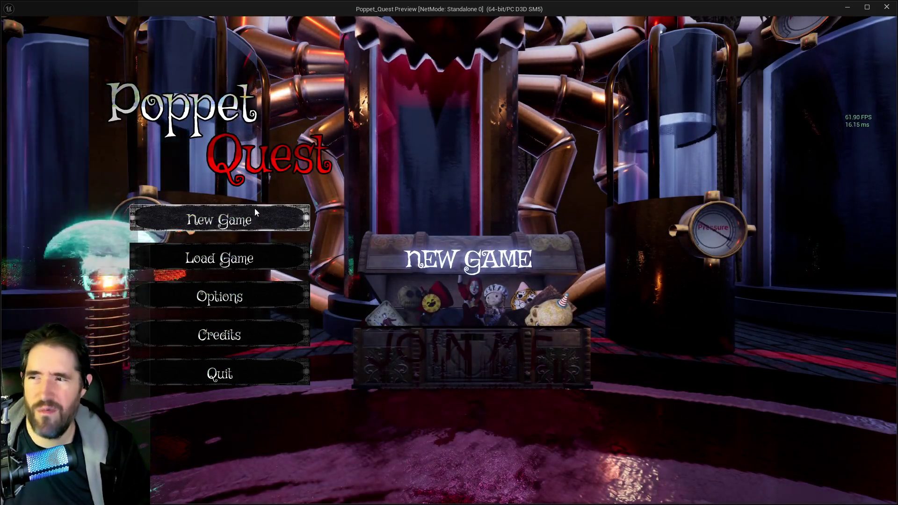
click(243, 211)
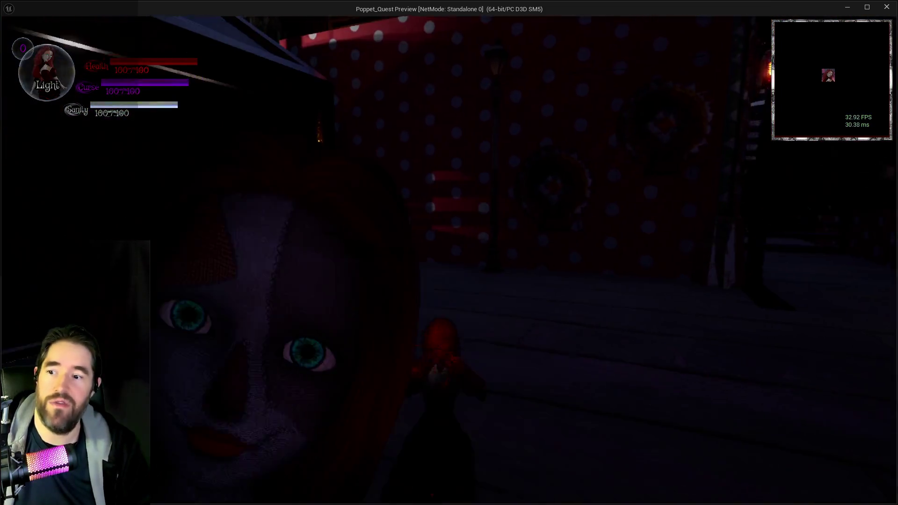
- Run past the Jump On This! sign to the POPPET booth and pick up Tarot 0: The Fool
key(w)
key(w)
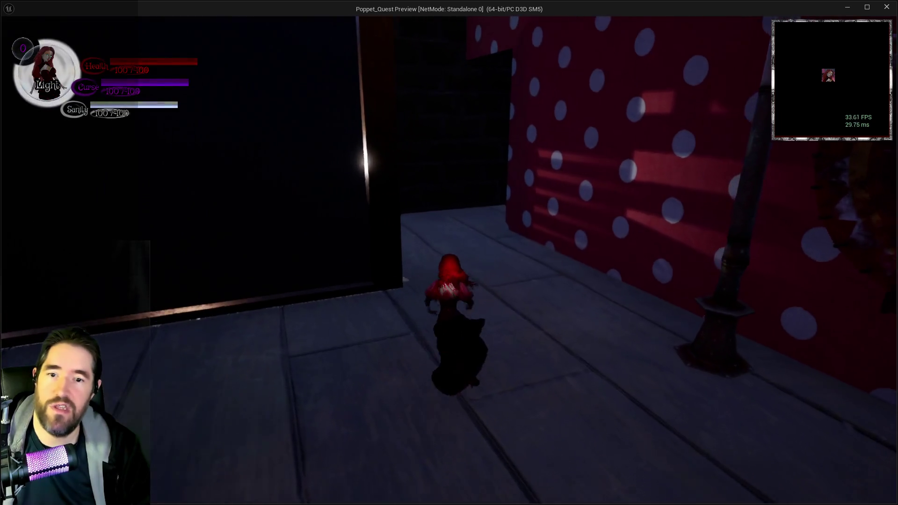
key(w)
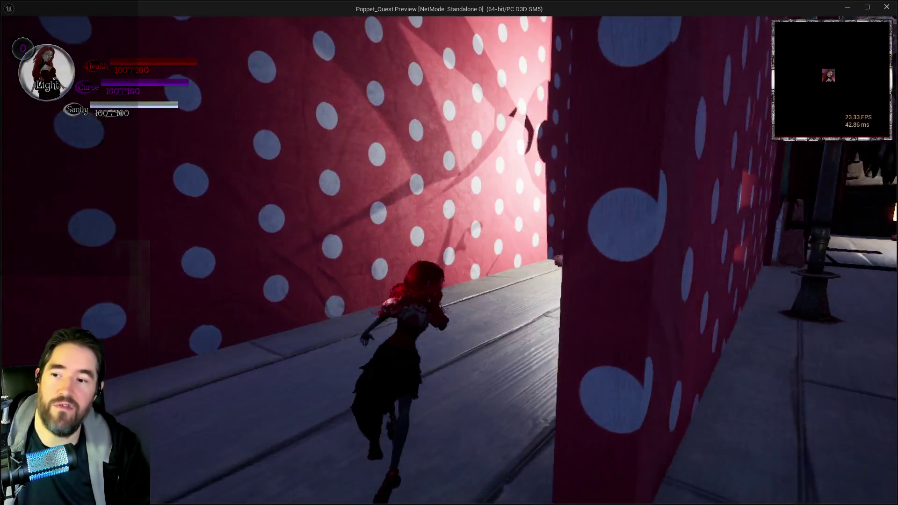
key(w)
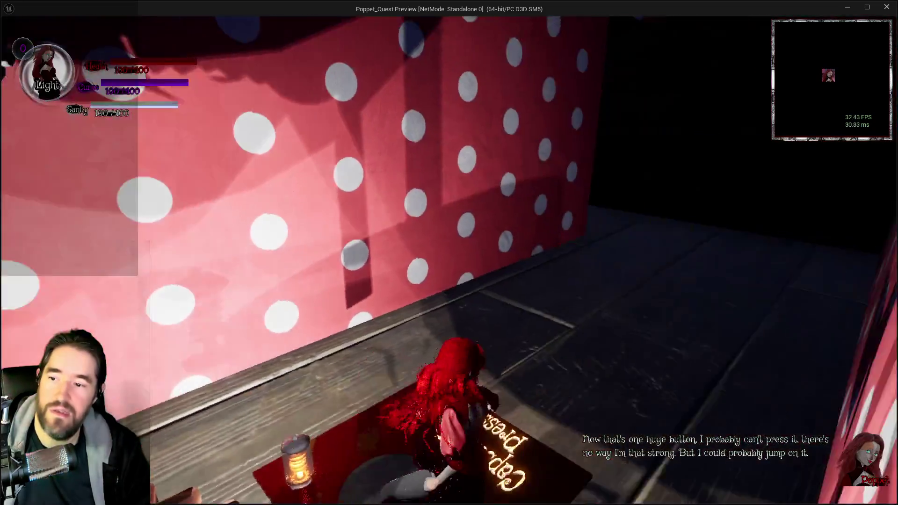
key(w)
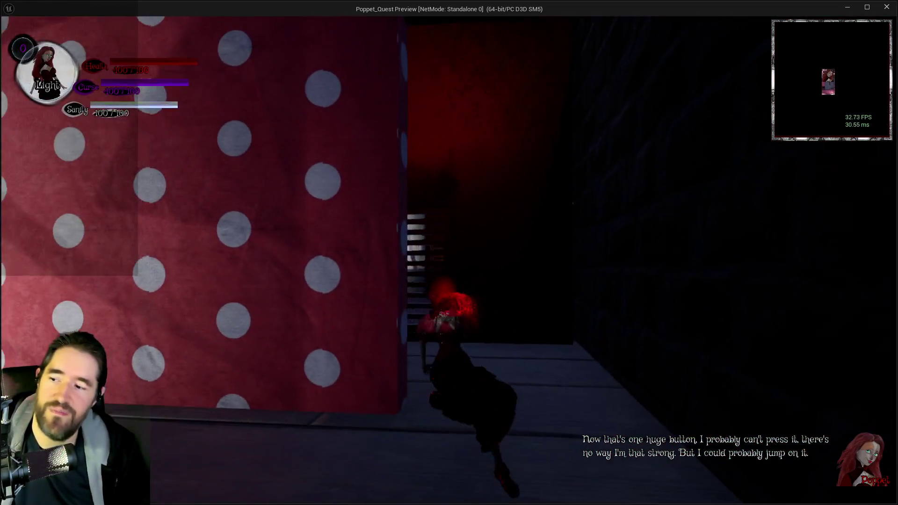
key(w)
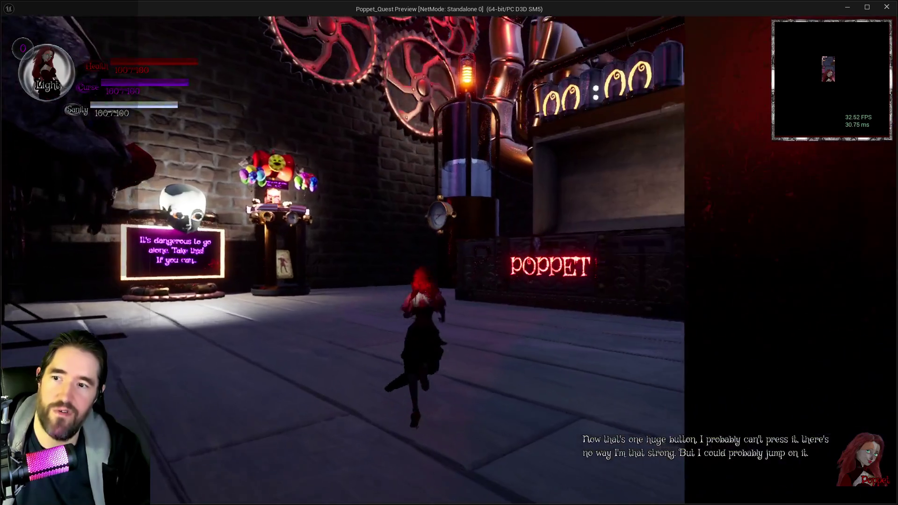
key(w)
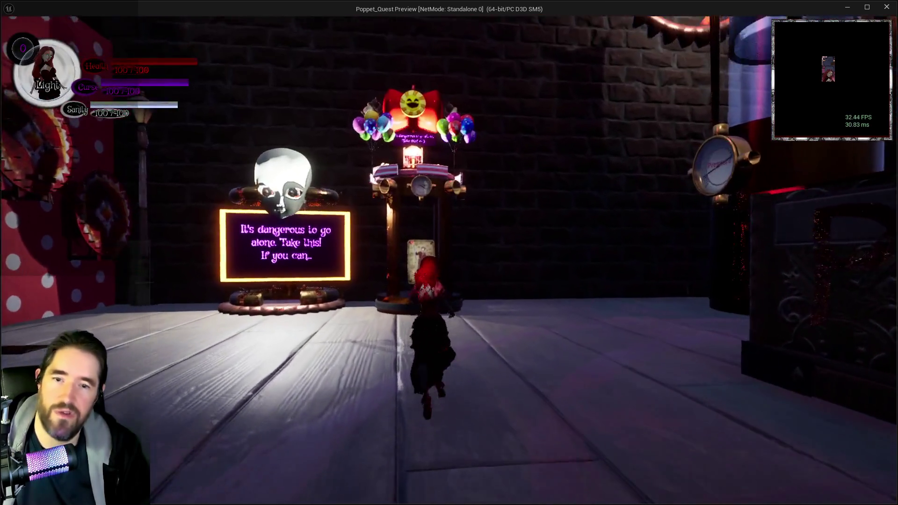
key(e)
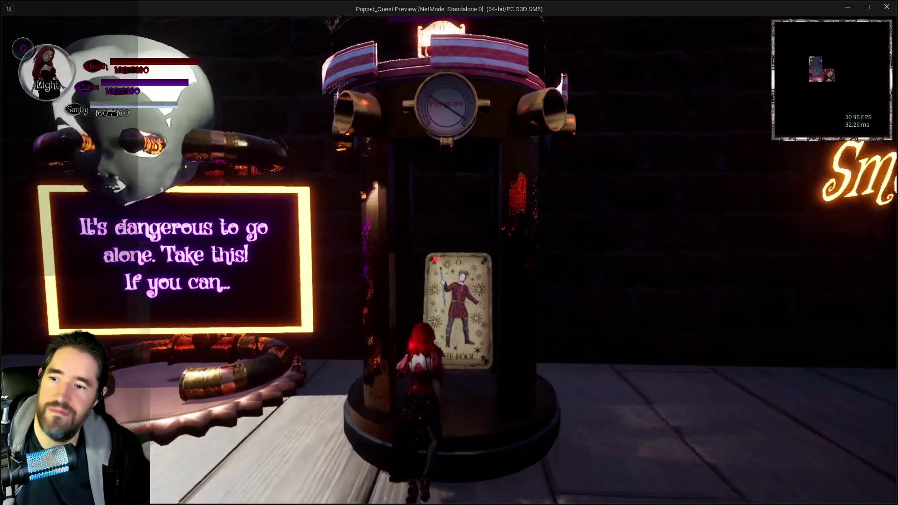
- Run through the clown-mouth gate, test a hammer swing, and check the tarot collection
key(w)
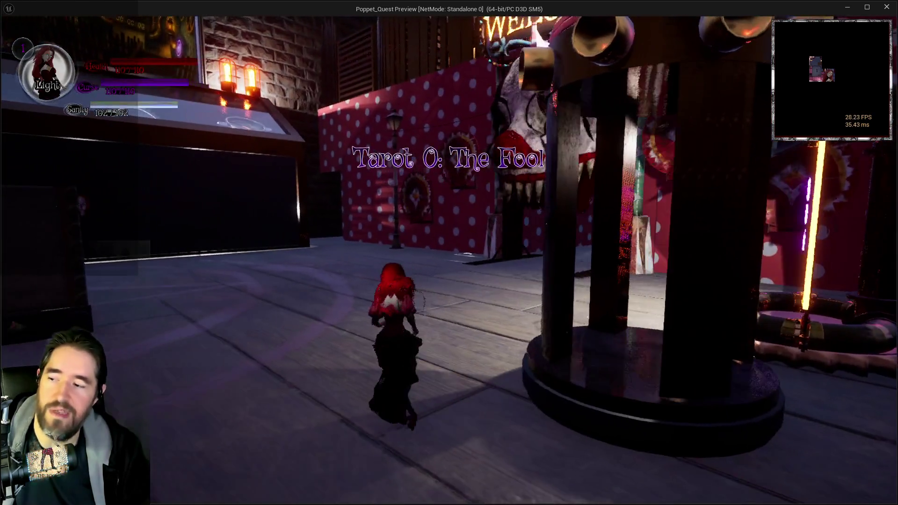
key(w)
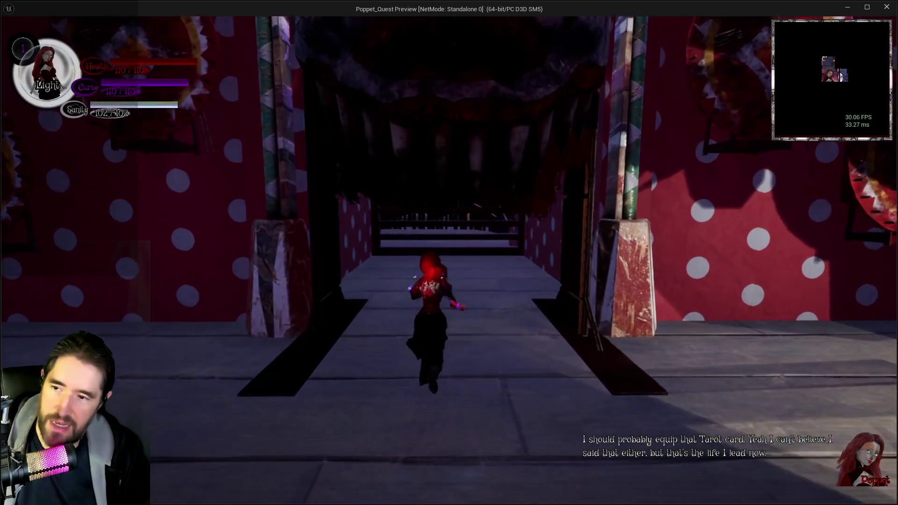
click(449, 253)
key(Tab)
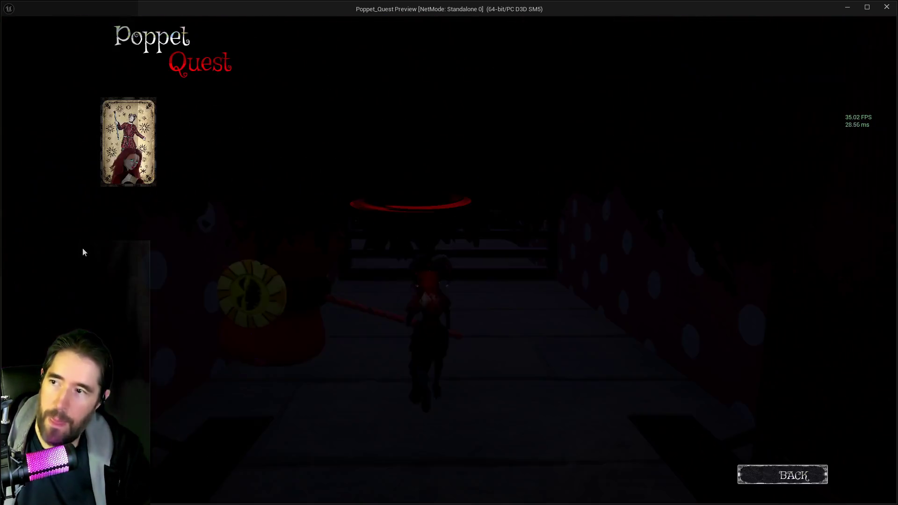
key(Tab)
key(w)
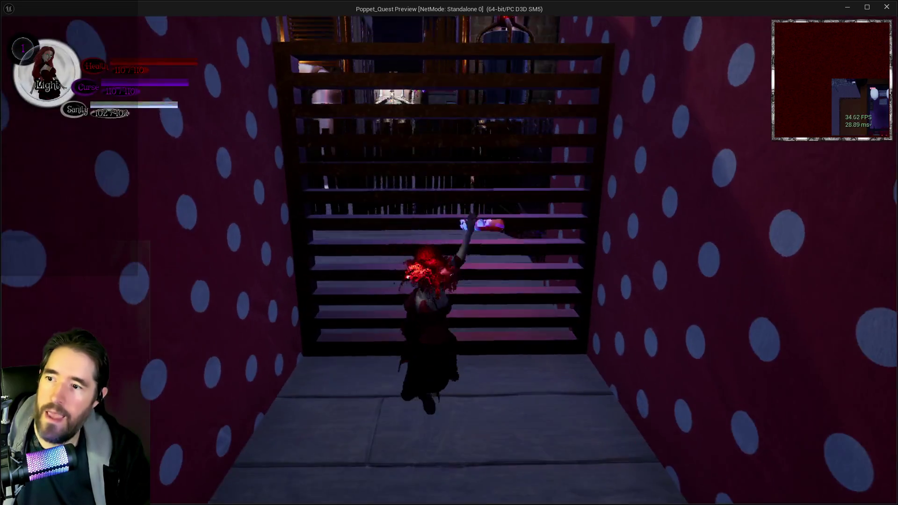
key(Tab)
key(Tab)
- Climb the stairs, smash the barrier with the hammer, and explore the fenced brick yard
key(w)
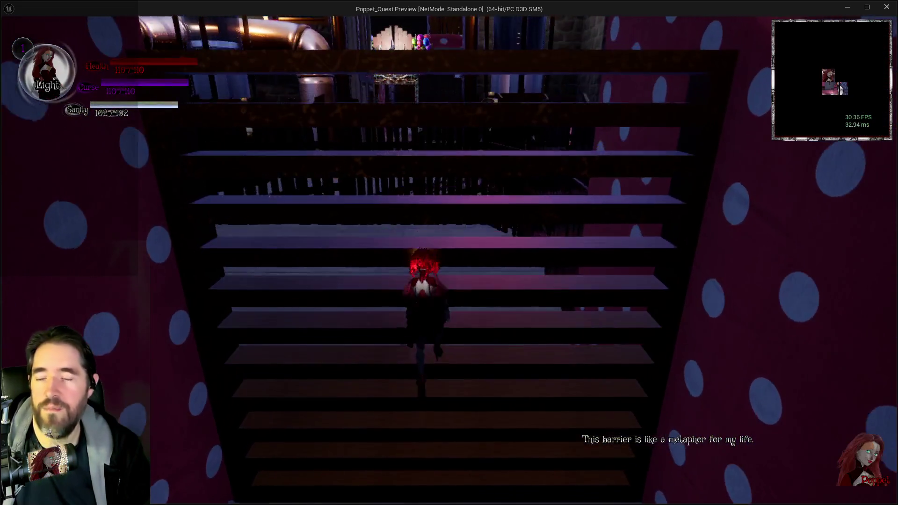
click(449, 253)
key(w)
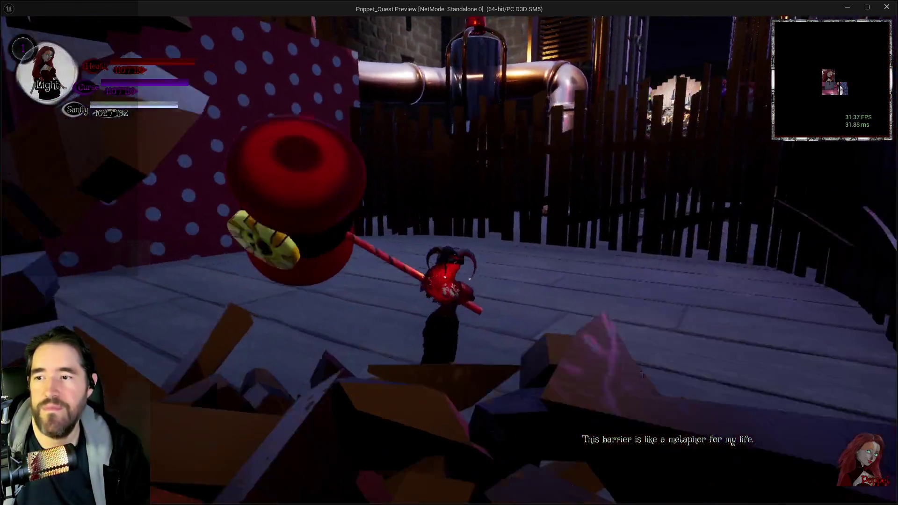
key(w)
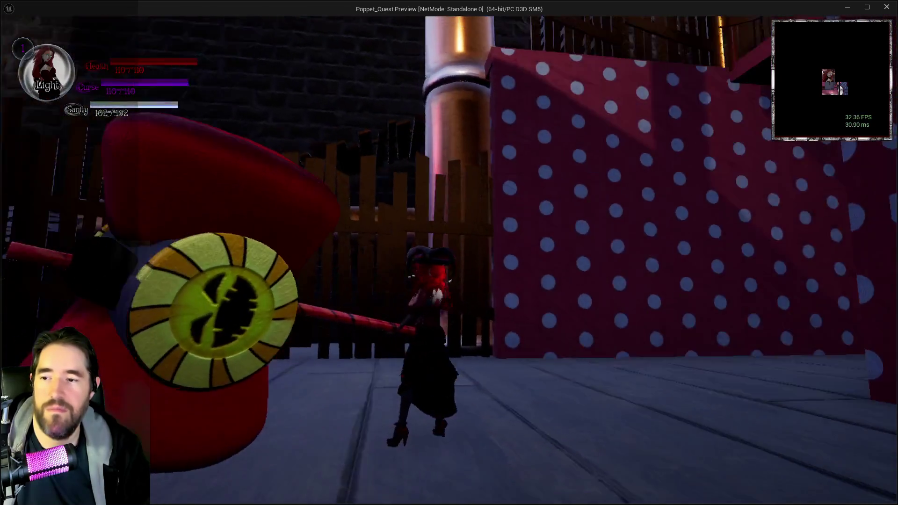
key(w)
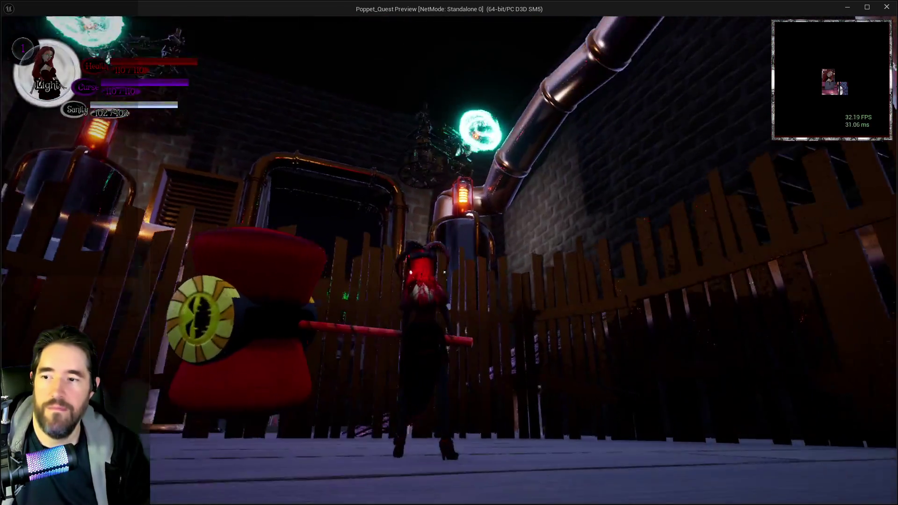
key(w)
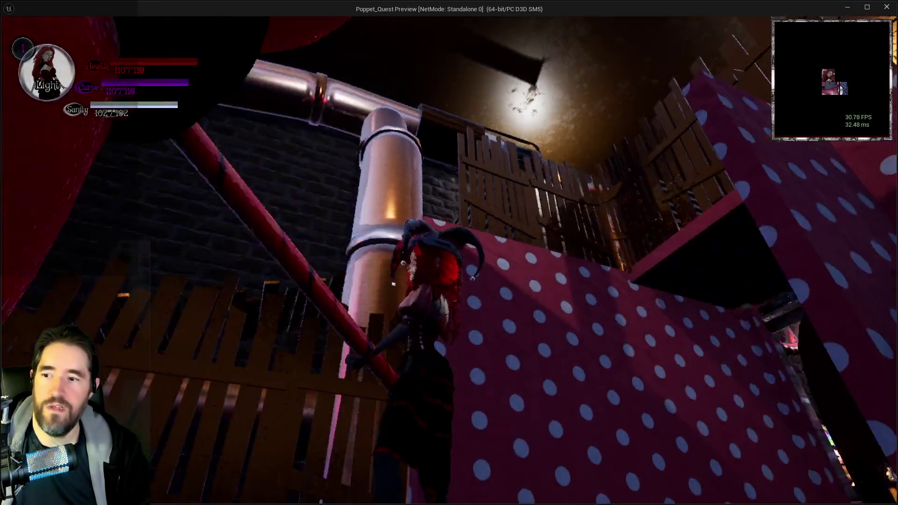
key(w)
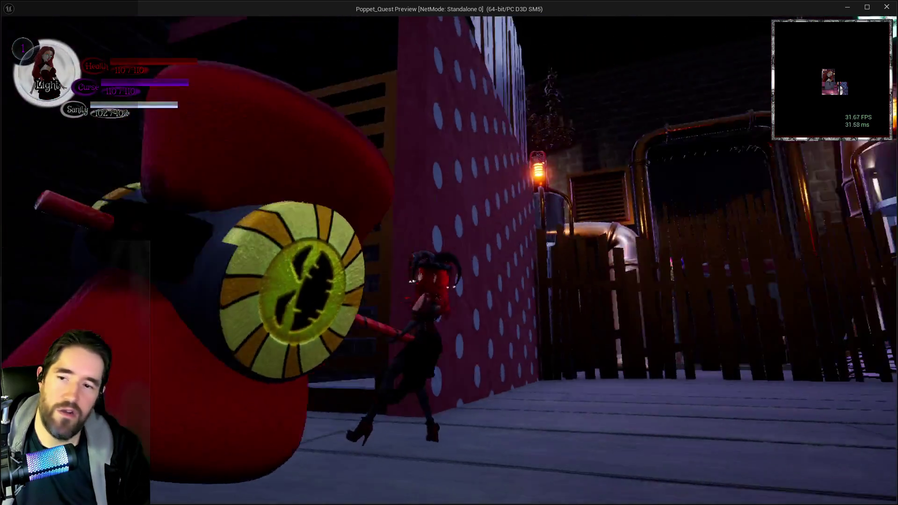
- Run from the wooden deck through the polka-dot corridor toward the fenced pipe area
key(w)
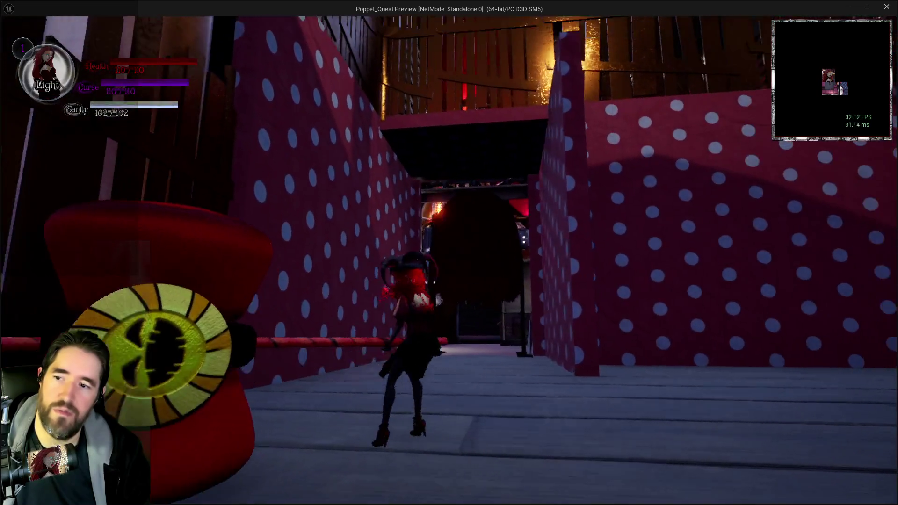
key(w)
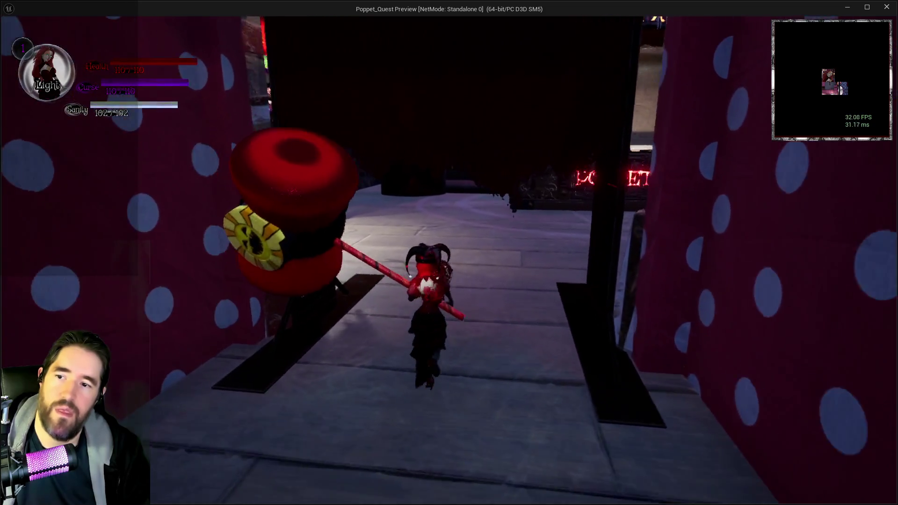
key(w)
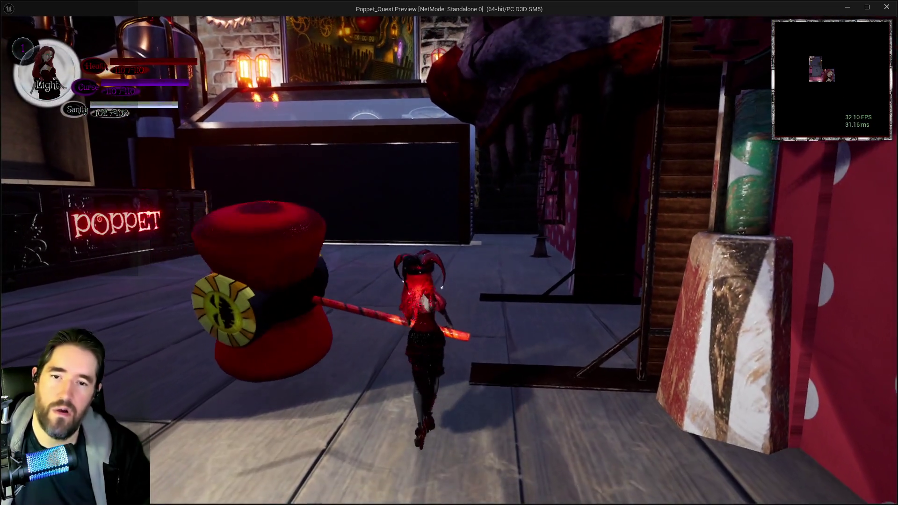
key(w)
key(w)
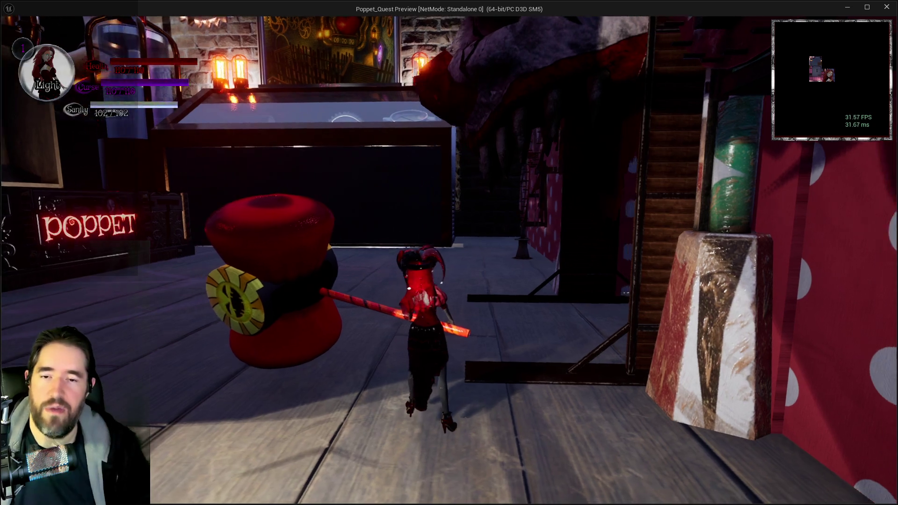
key(w)
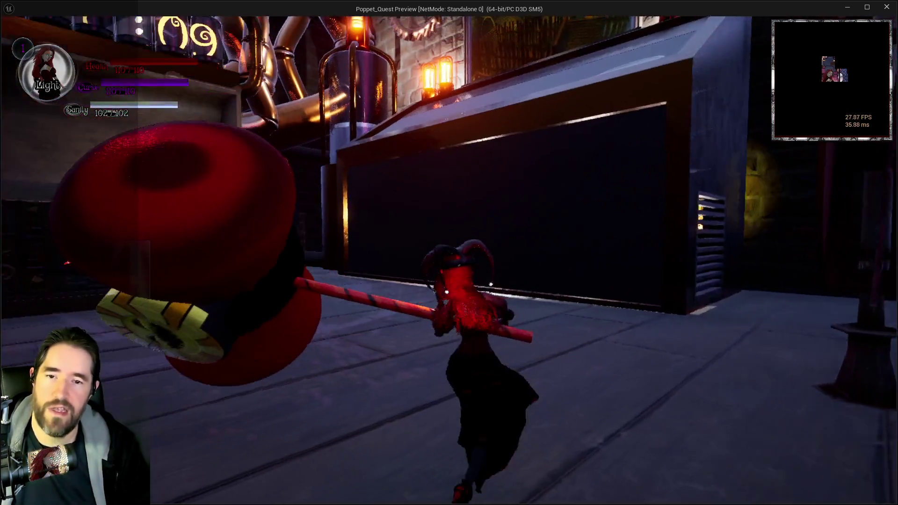
key(w)
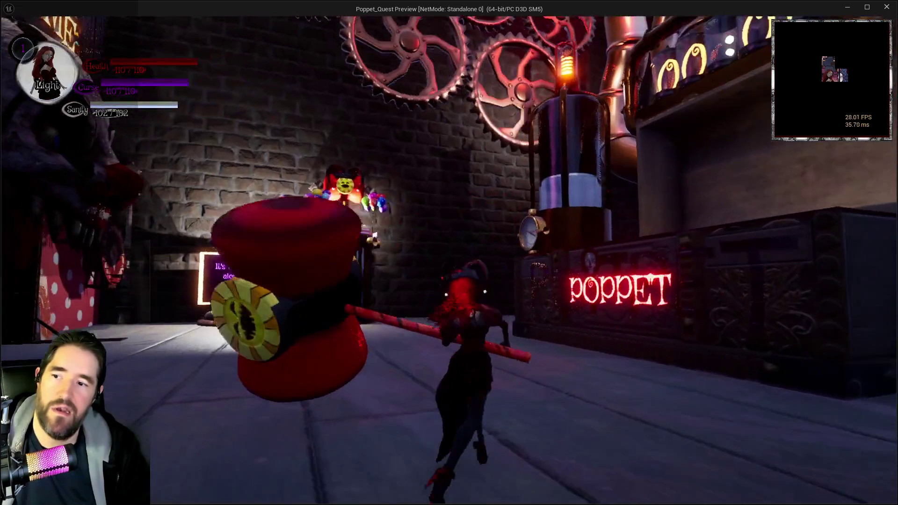
key(w)
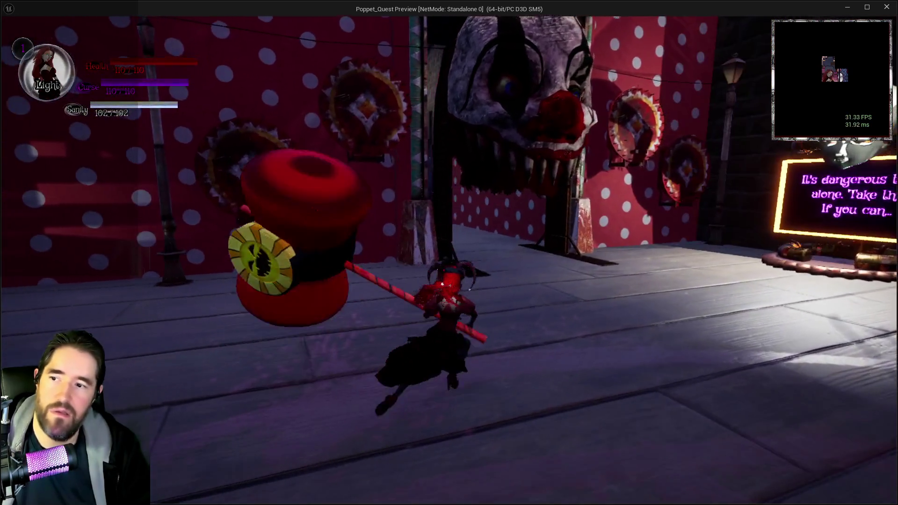
key(w)
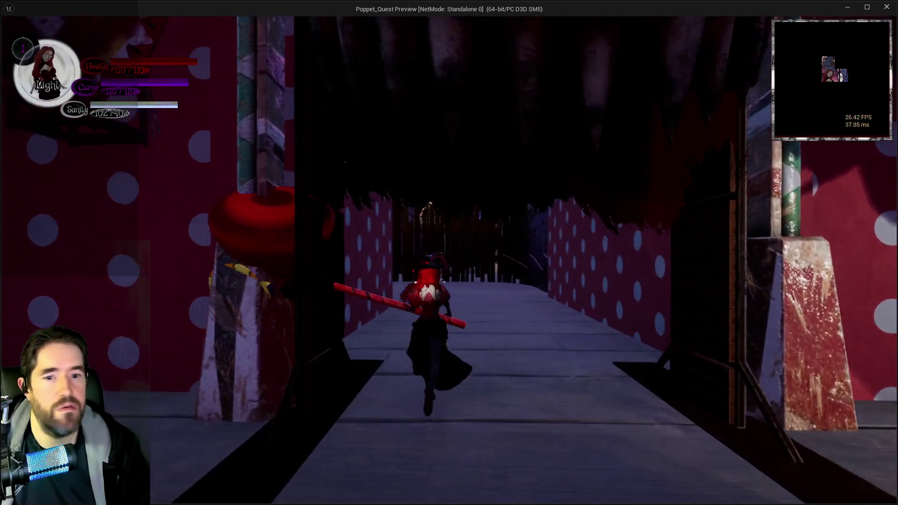
key(w)
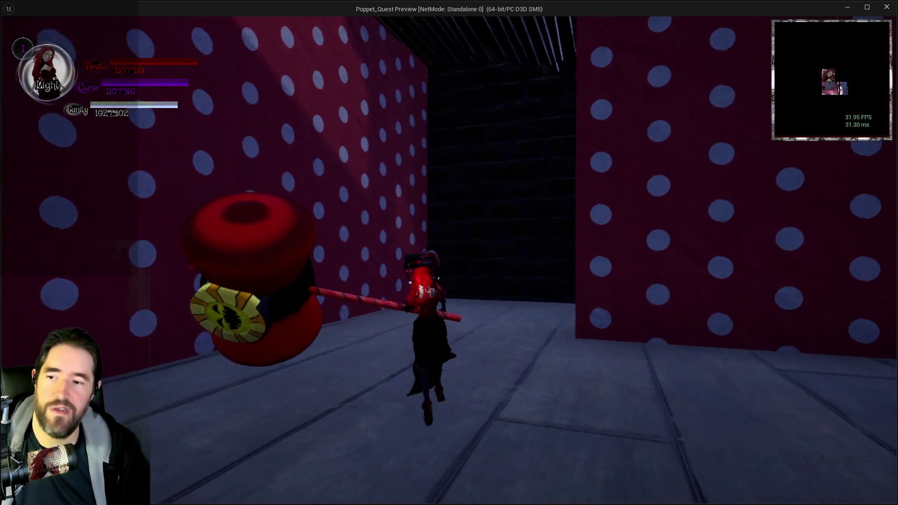
- Smash the wooden barrier, then run past the pipes and tanks toward the Carnival gate
key(w)
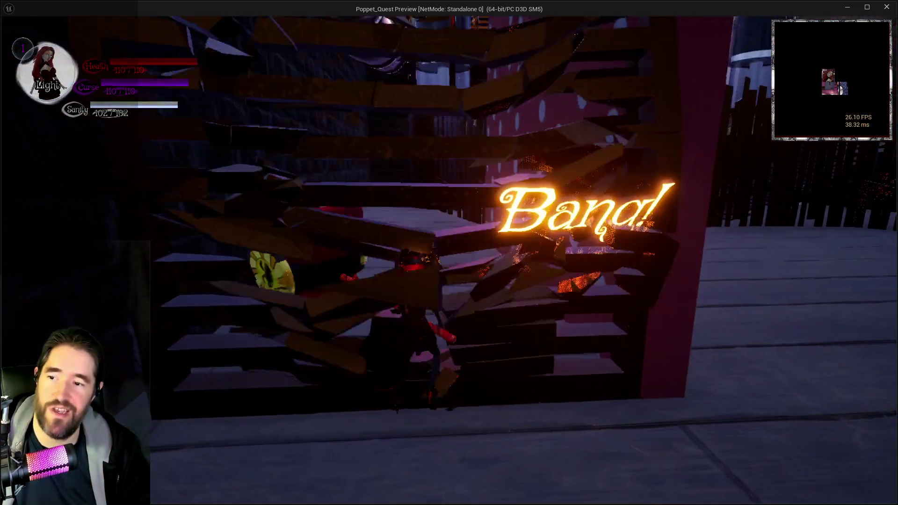
key(w)
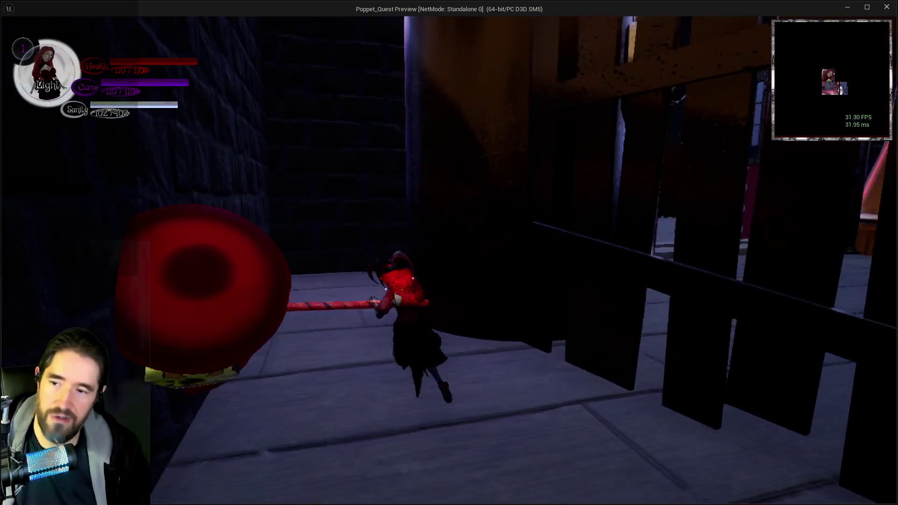
key(w)
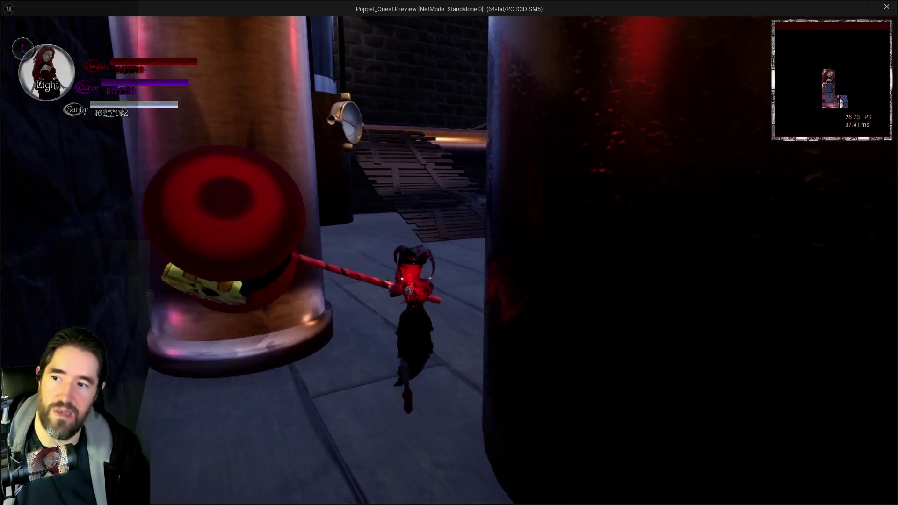
key(w)
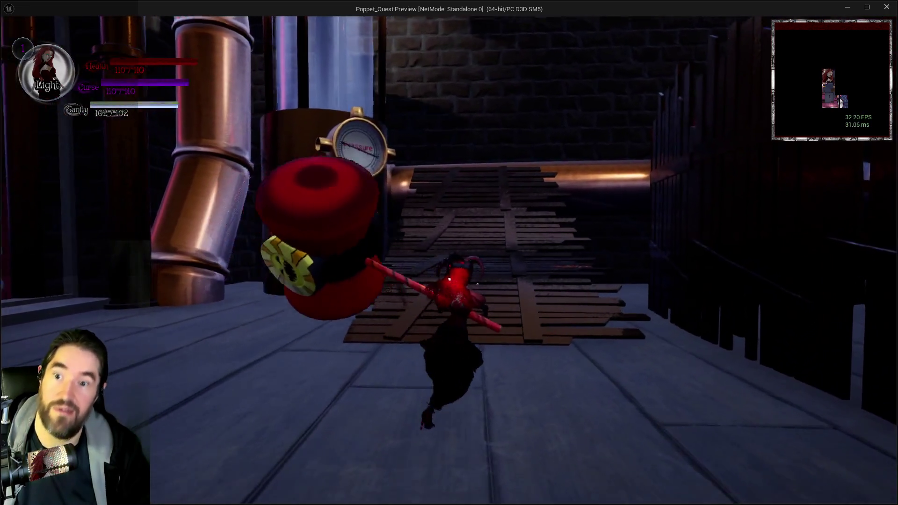
key(w)
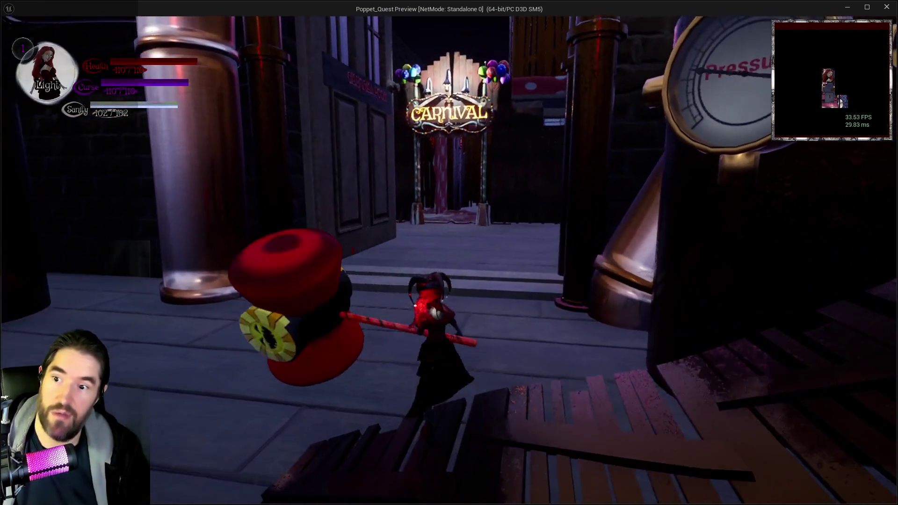
- Run through the Carnival gate, along the street to the safe-zone sign, and back
key(w)
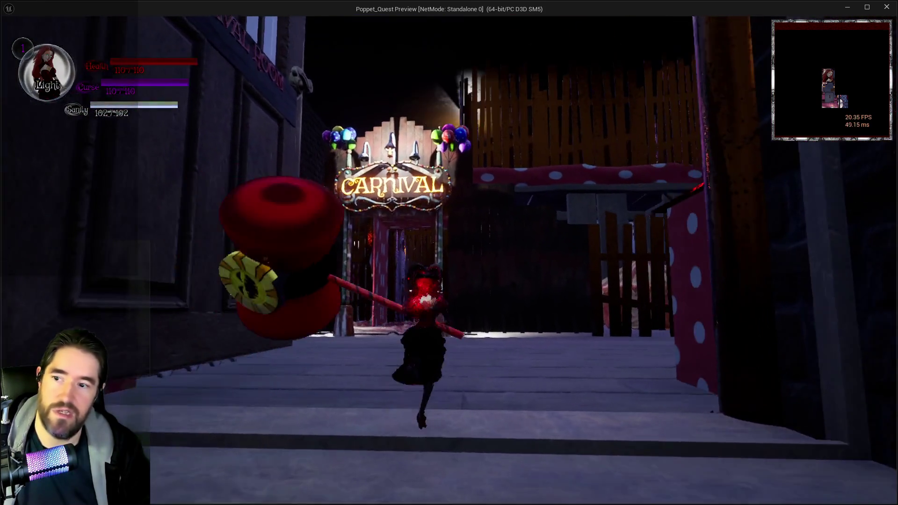
key(w)
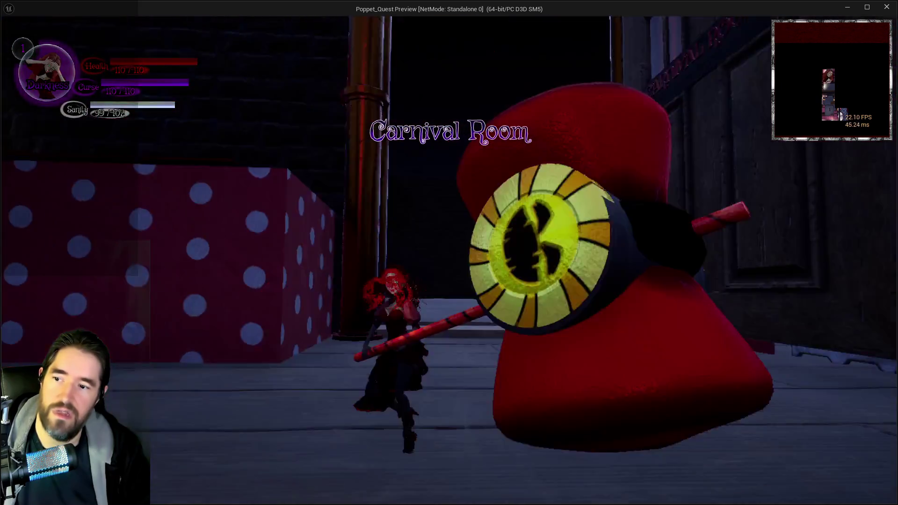
key(w)
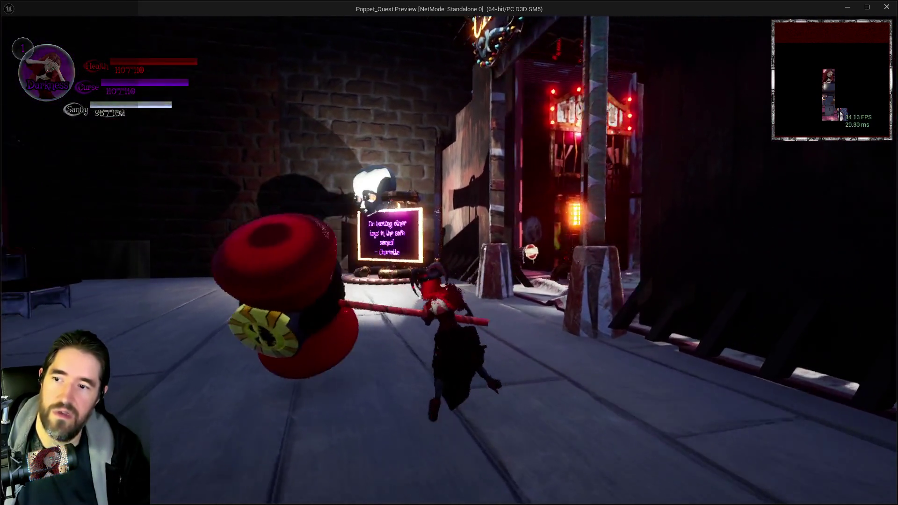
key(w)
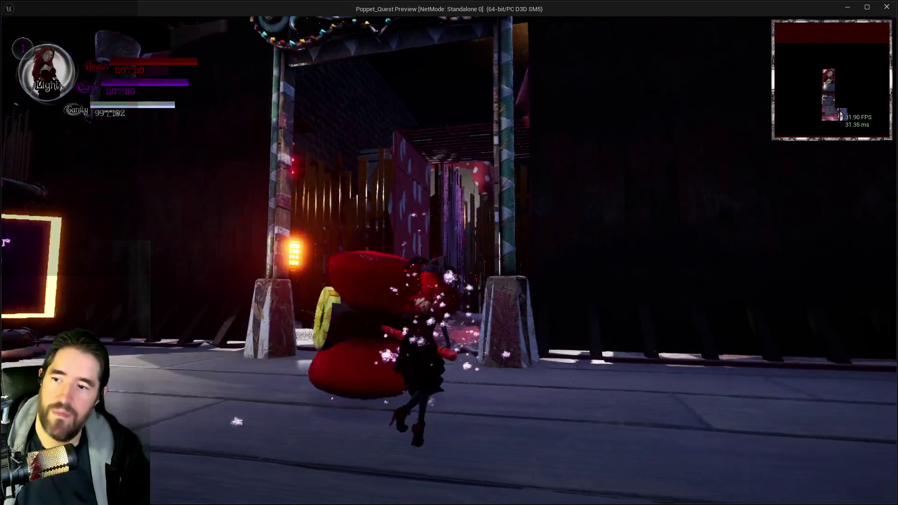
key(w)
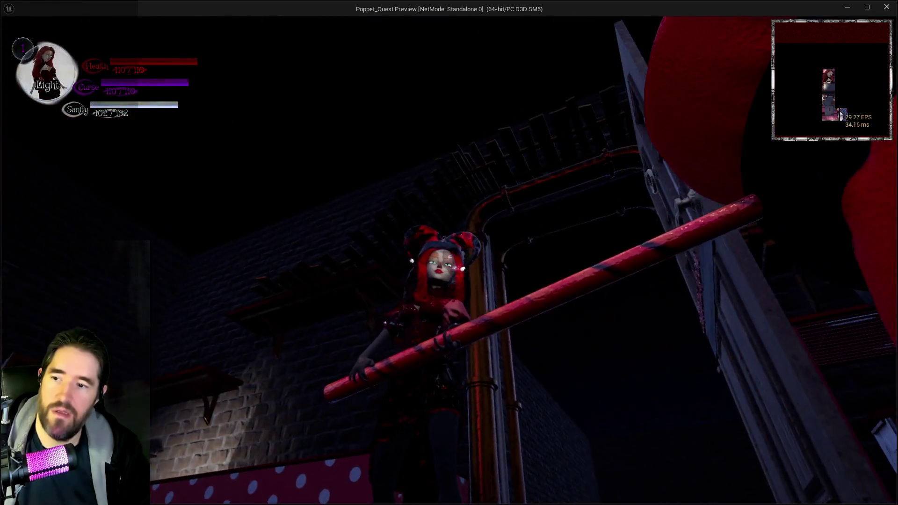
key(w)
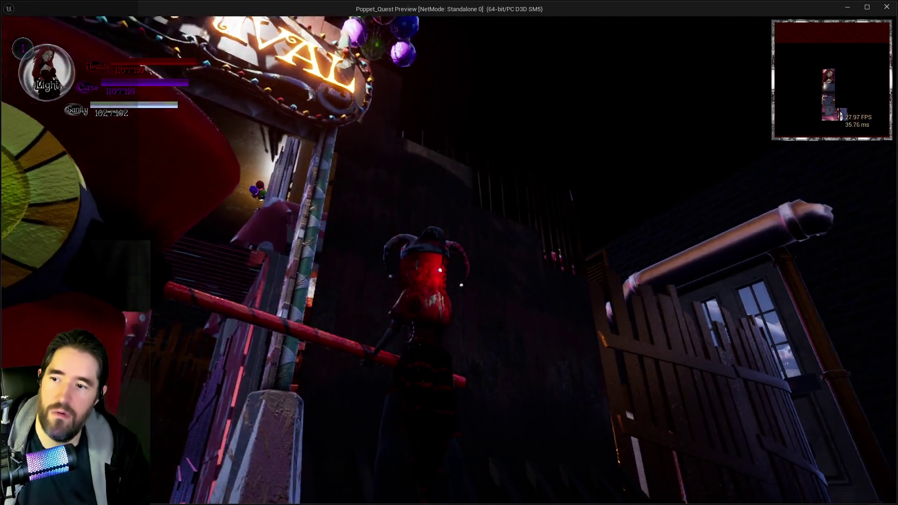
- Explore the polka-dot box area, then run down the alley into the striped tent
key(w)
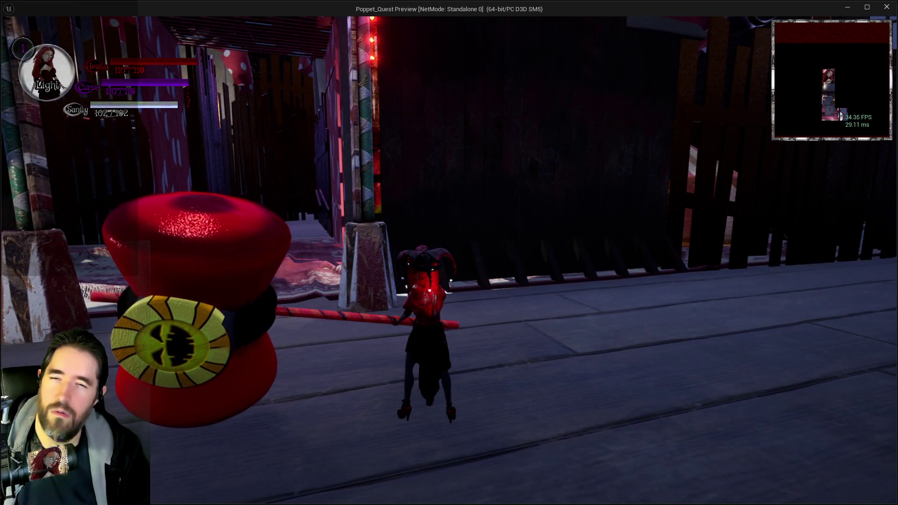
key(w)
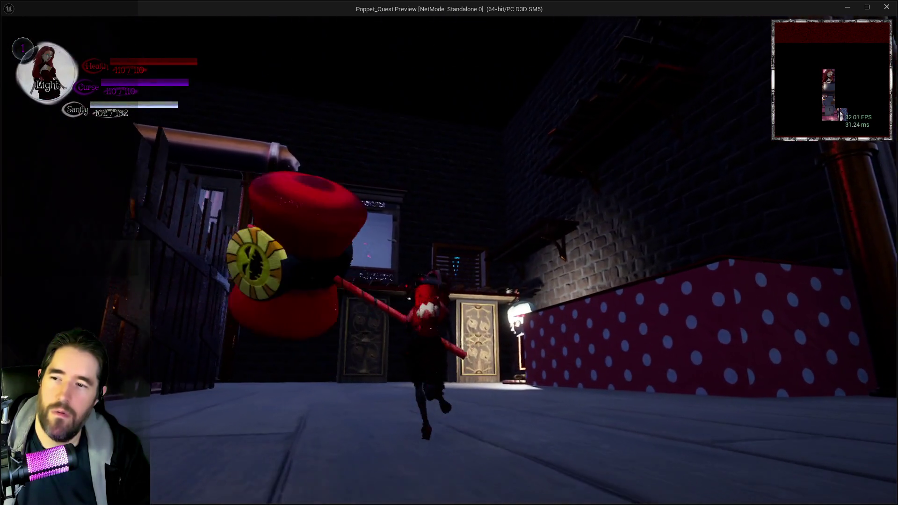
key(w)
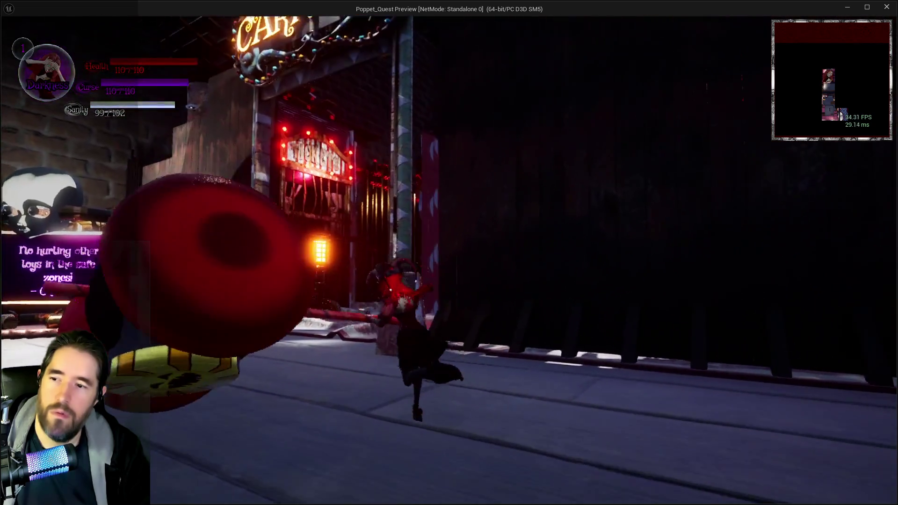
key(w)
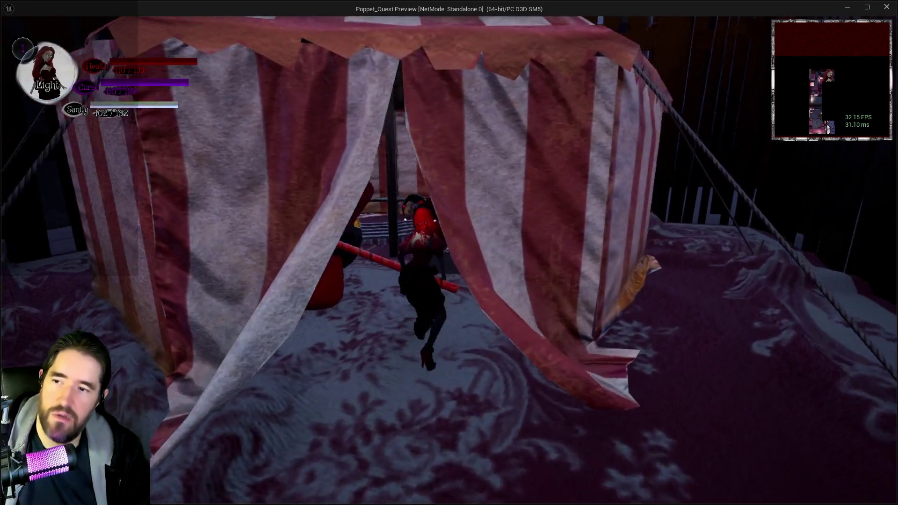
key(w)
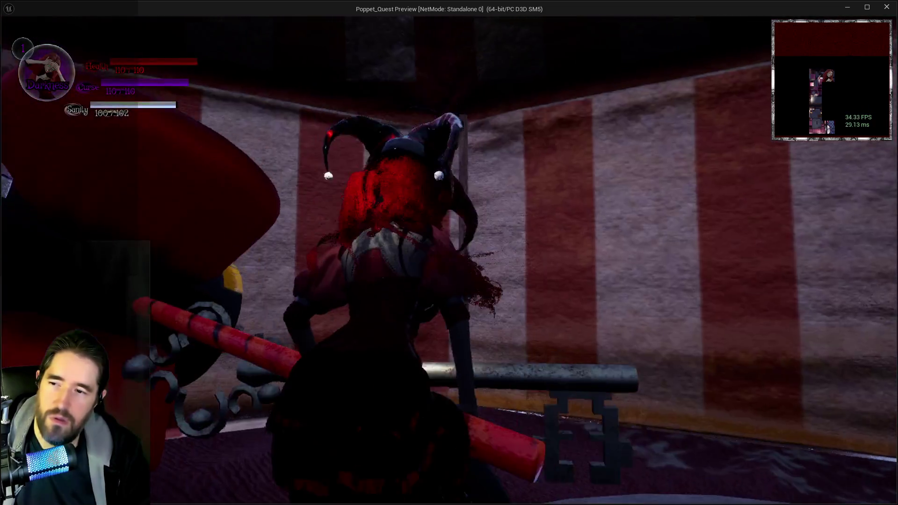
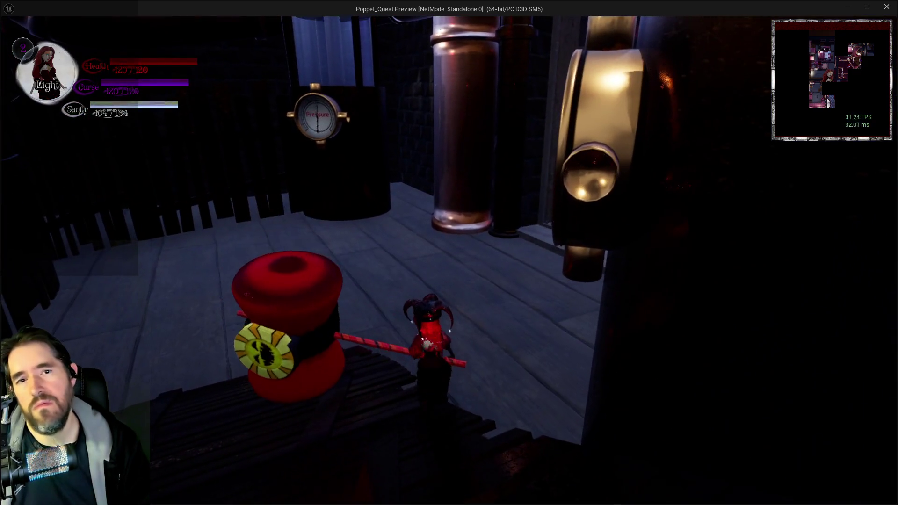
- Stop the standalone playtest and read the play-session warnings in the maximized Message Log
key(alt+Tab)
key(Escape)
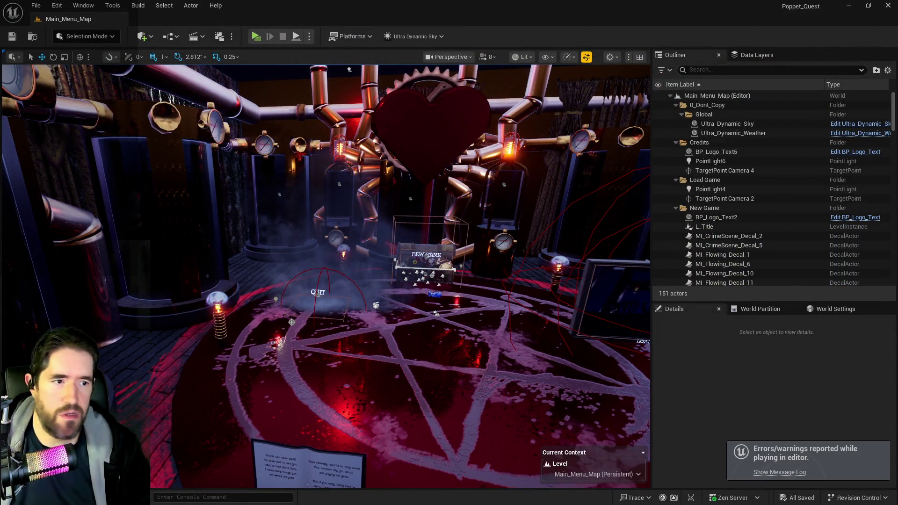
click(779, 471)
double_click(602, 175)
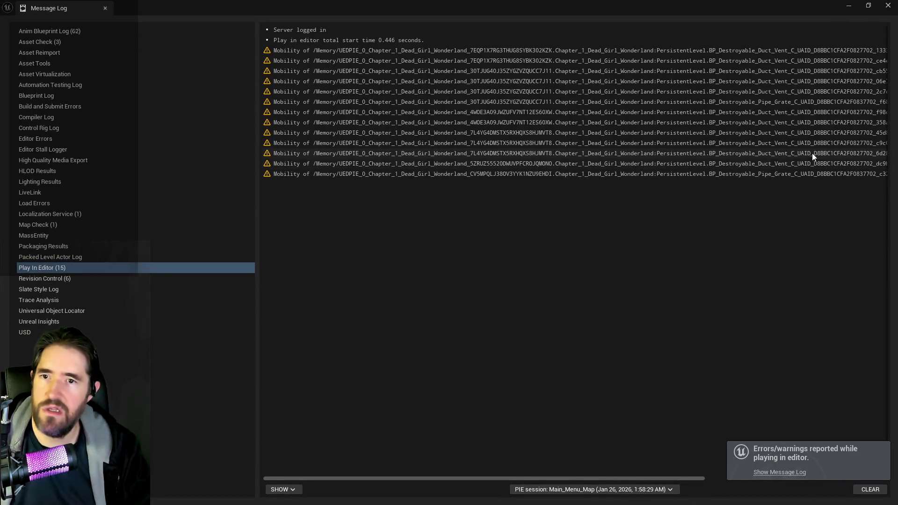
click(887, 5)
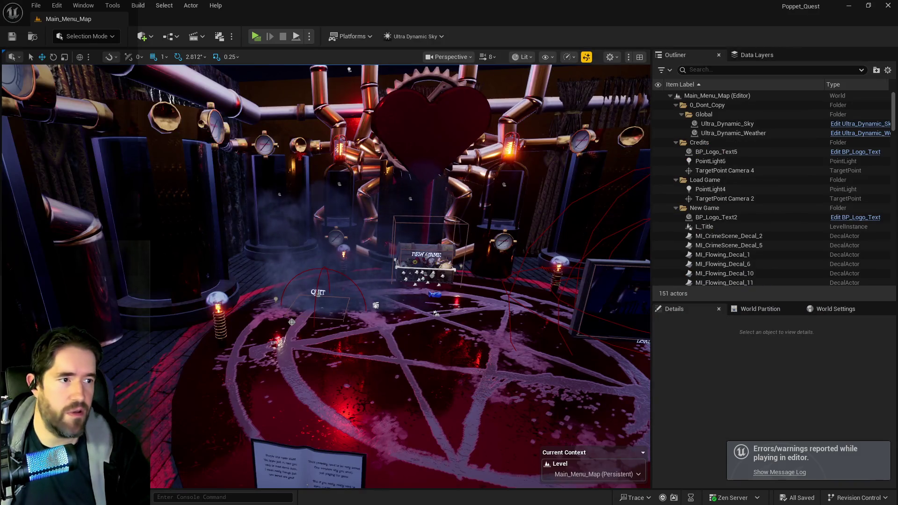
click(36, 5)
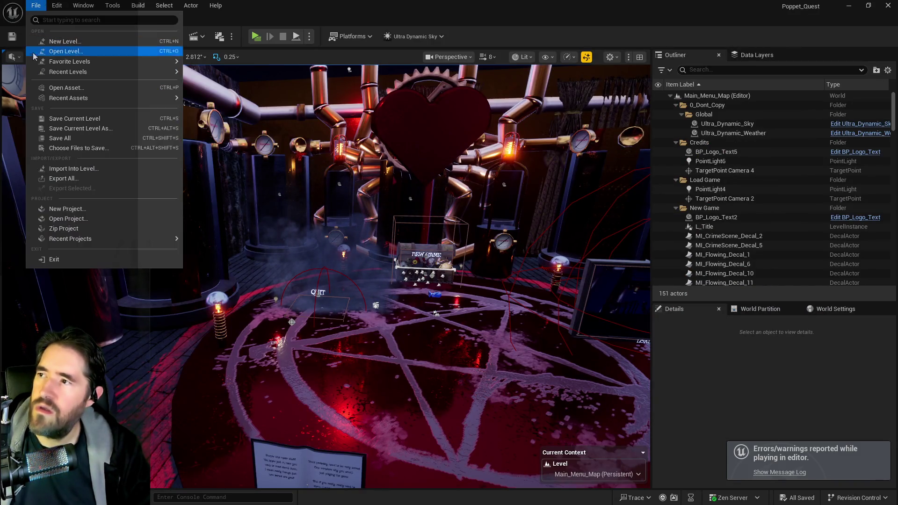
- Load Chapter_1_Dead_Girl_Wonderland from Recent Levels and fly the camera forward through the room
mouse_move(95, 72)
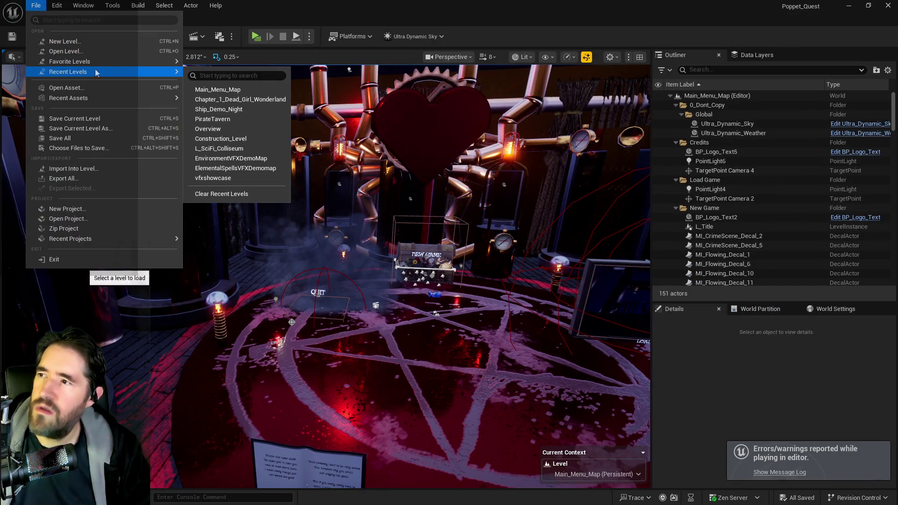
click(216, 98)
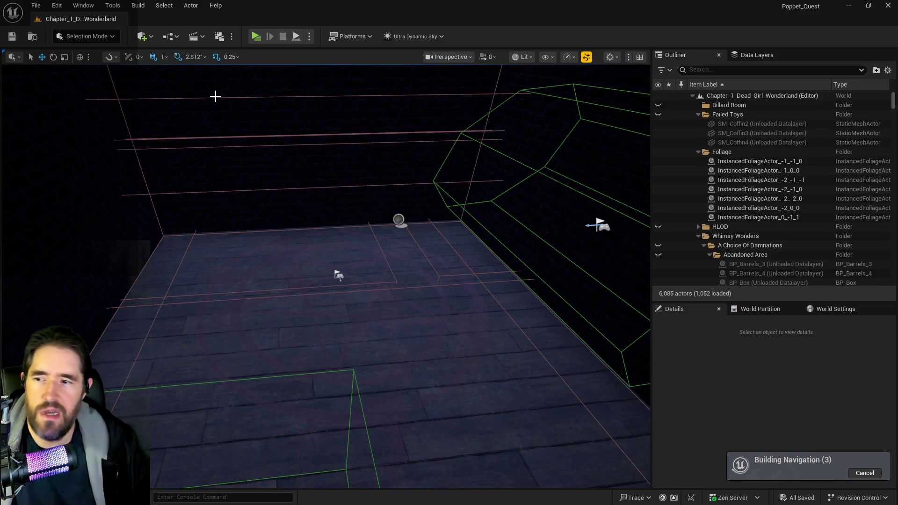
mouse_move(230, 117)
mouse_down()
mouse_move(164, 91)
mouse_move(128, 117)
mouse_up()
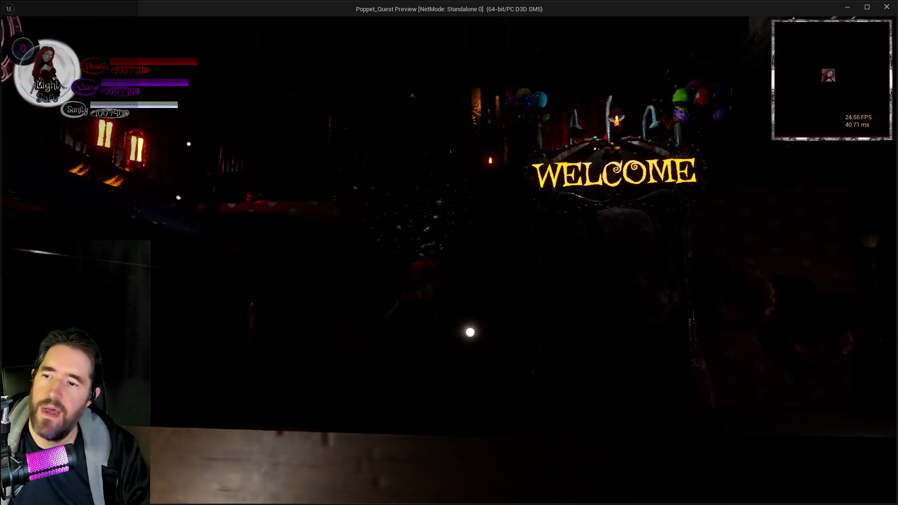
- Run through the polka-dot corridor, jump onto the big round button, then end the preview
key(w)
key(w)
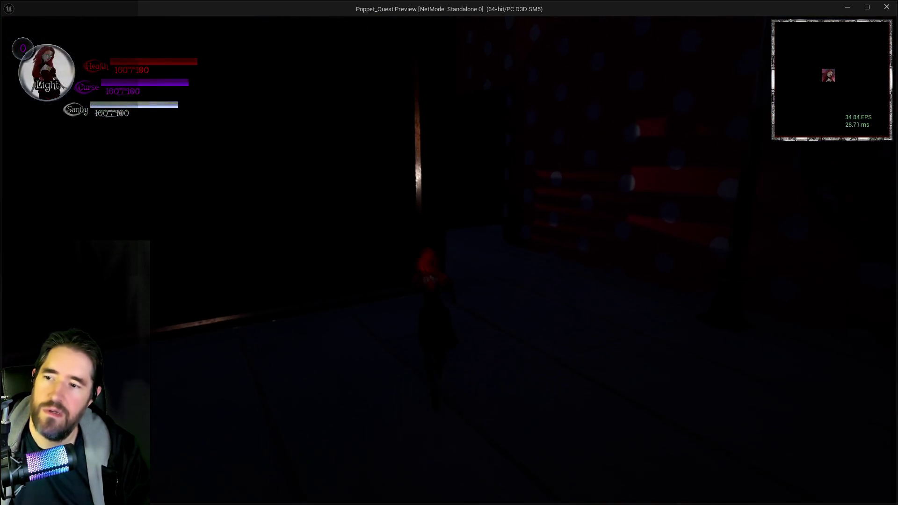
key(w)
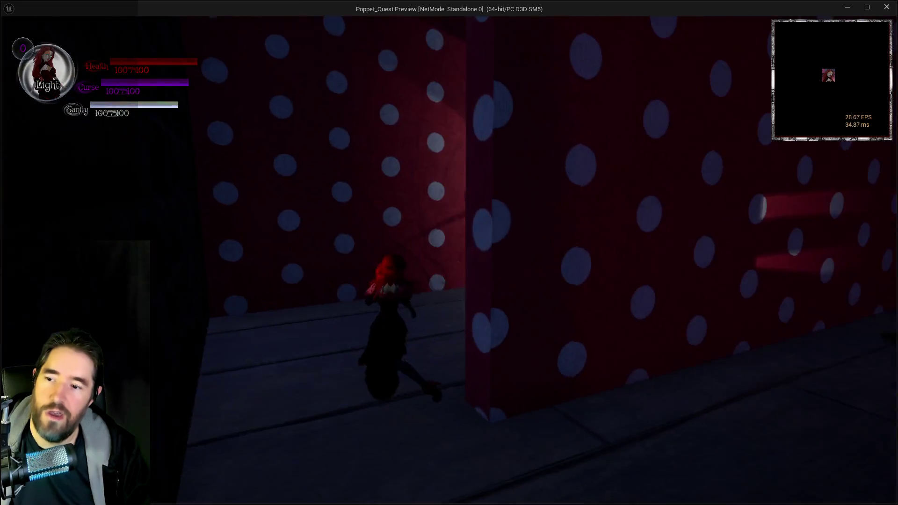
key(w)
key(space)
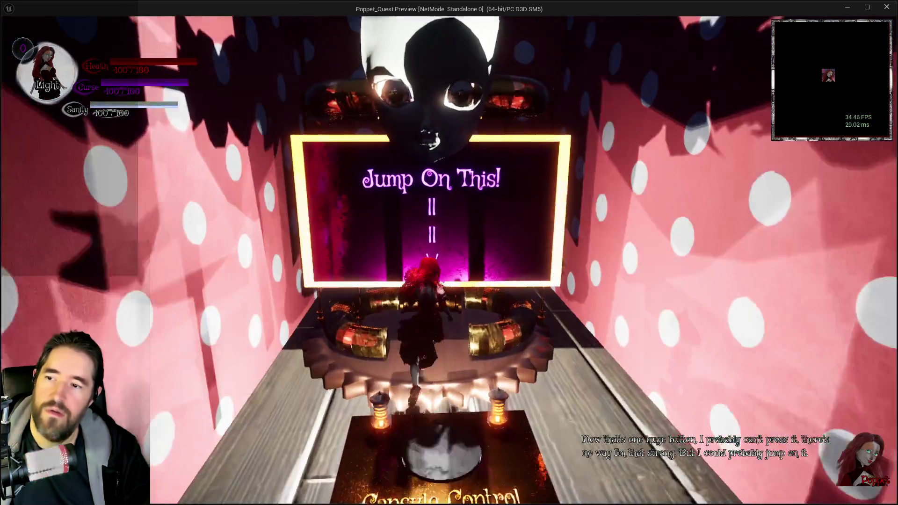
key(w)
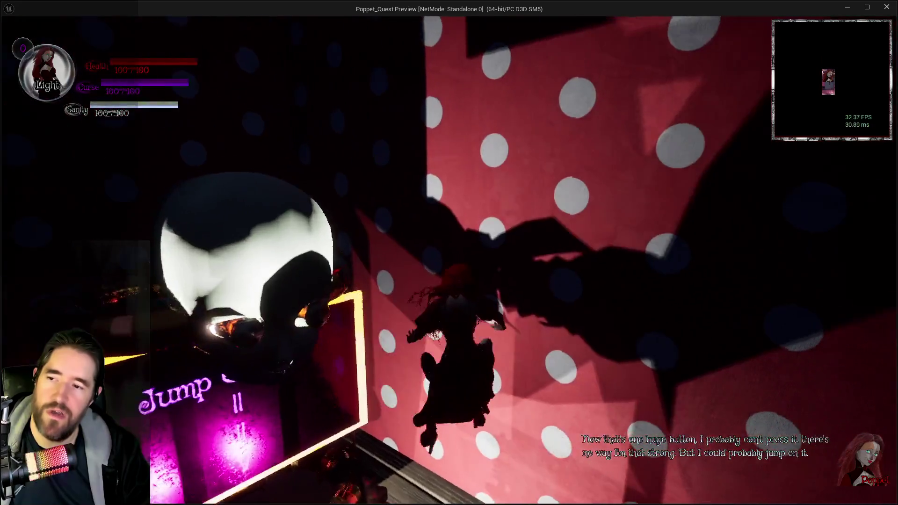
key(w)
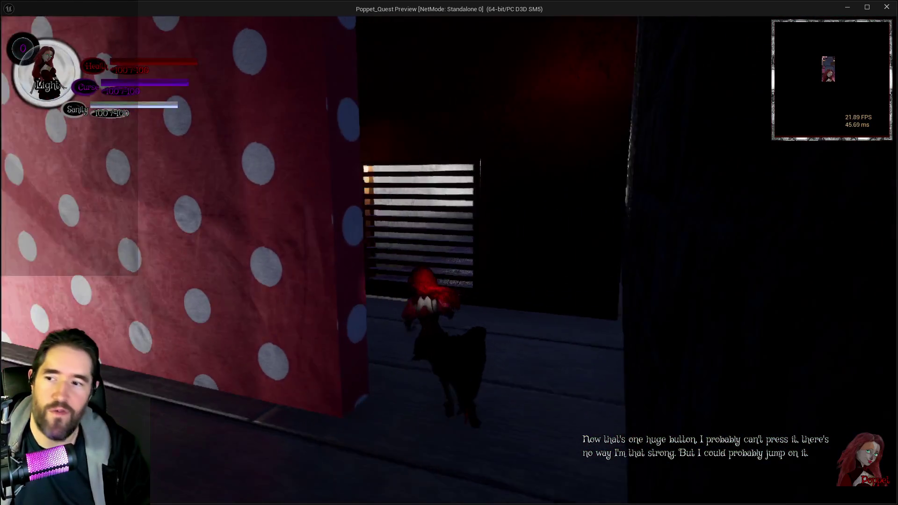
key(w)
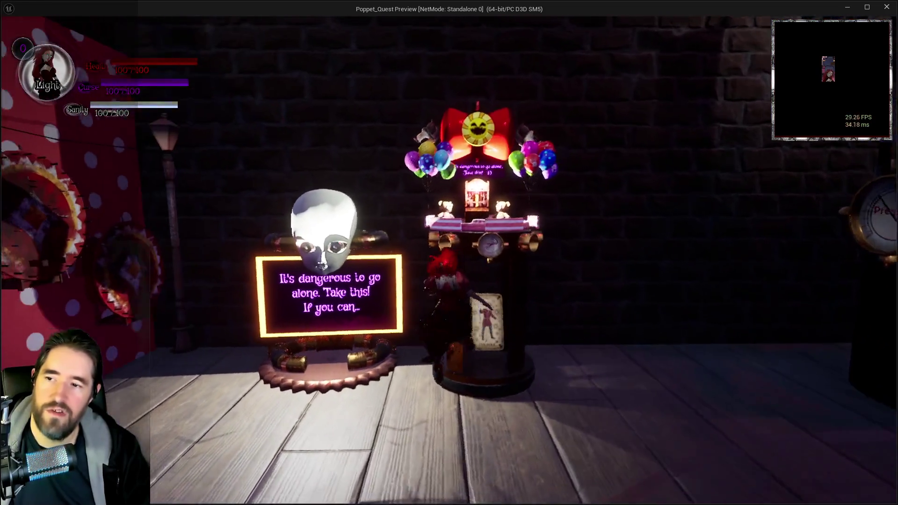
key(Escape)
click(35, 7)
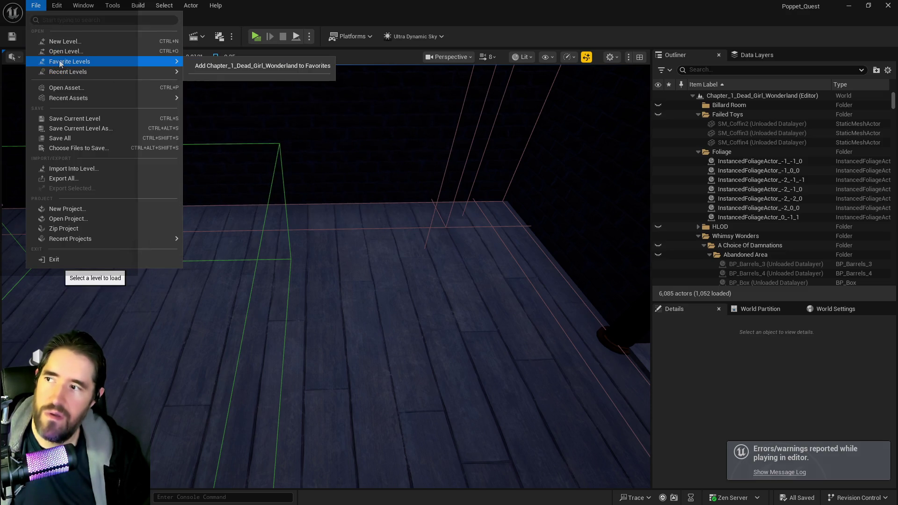
- Open Painting_World from the Levels folder and fly the view toward the gears and paintings
click(66, 51)
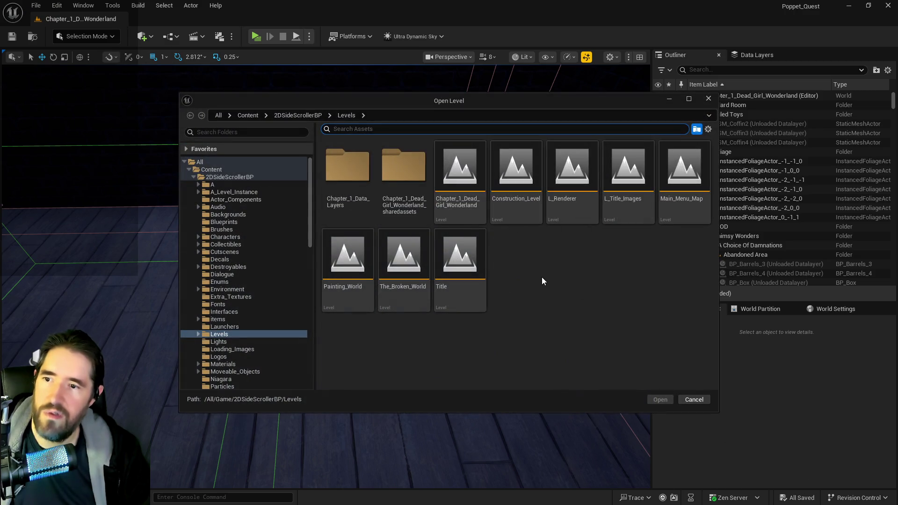
click(363, 289)
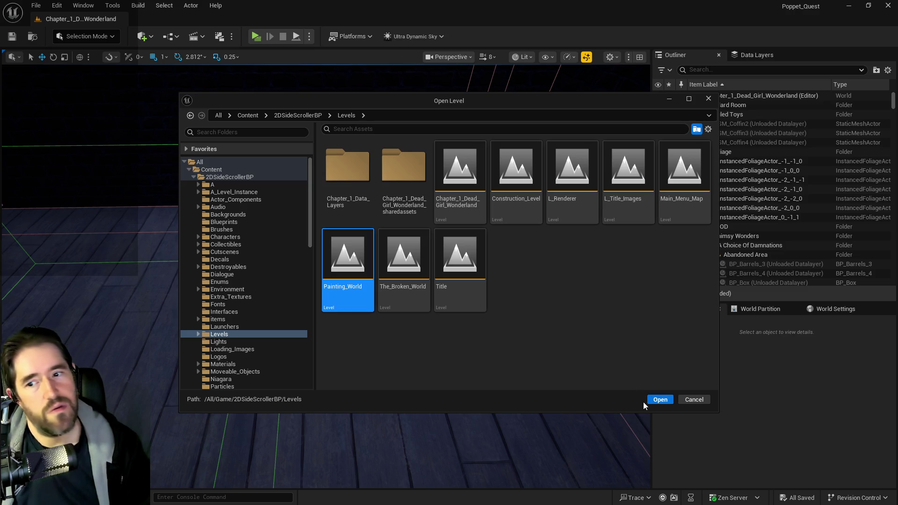
key(Return)
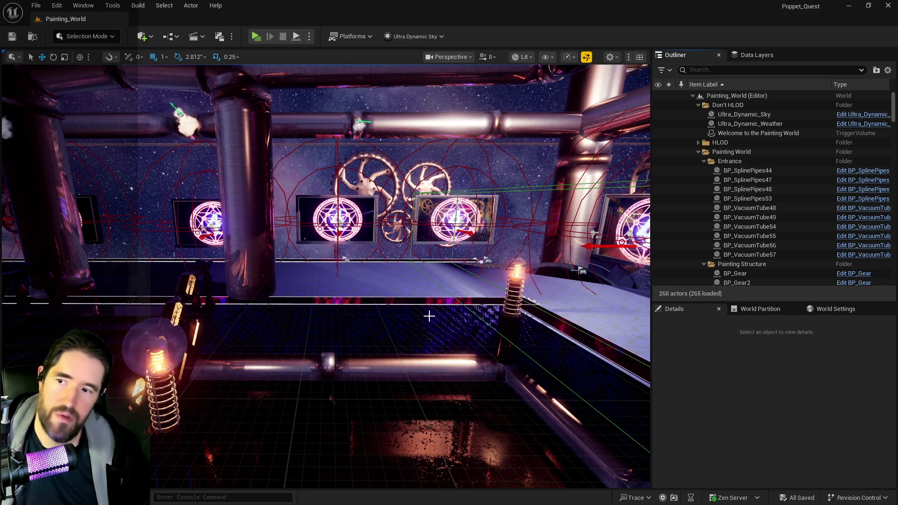
drag(428, 316, 277, 73)
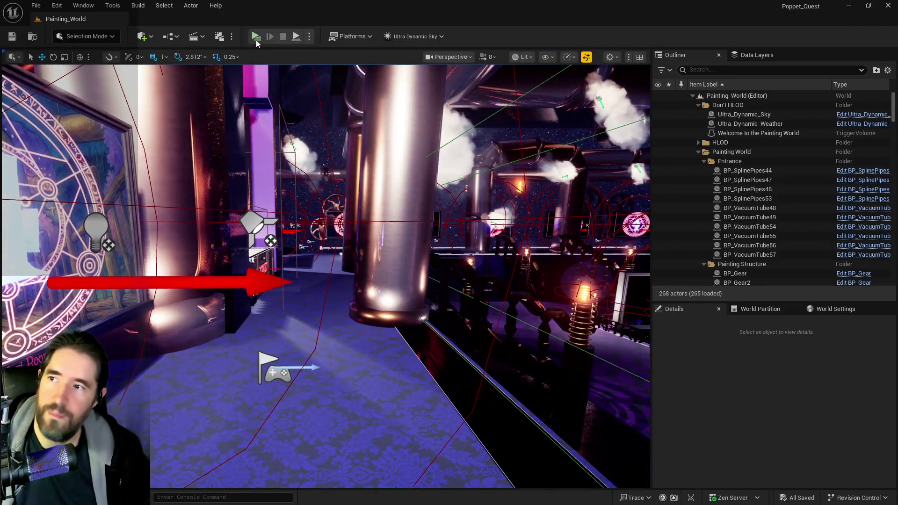
click(166, 35)
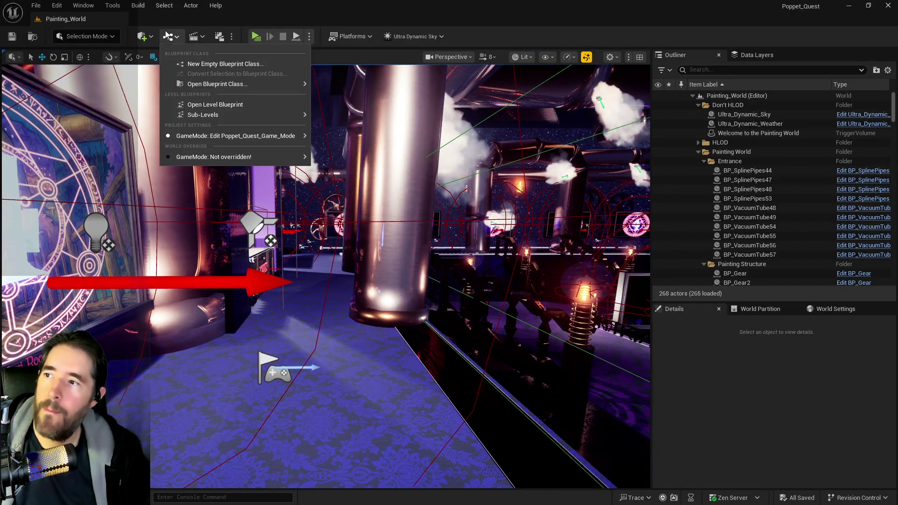
- Inspect the Test Mode variable in the Poppet_Quest_Game_Mode blueprint, then close the blueprint
mouse_move(259, 135)
mouse_move(412, 182)
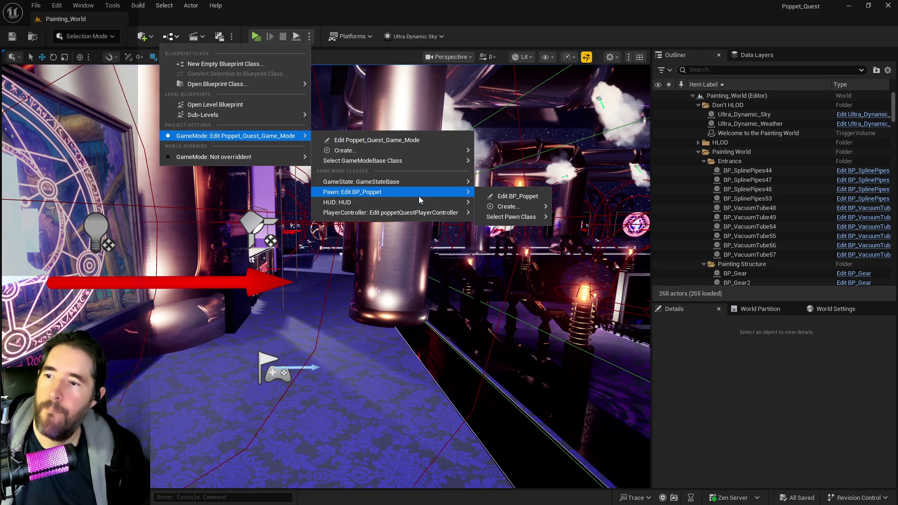
click(417, 139)
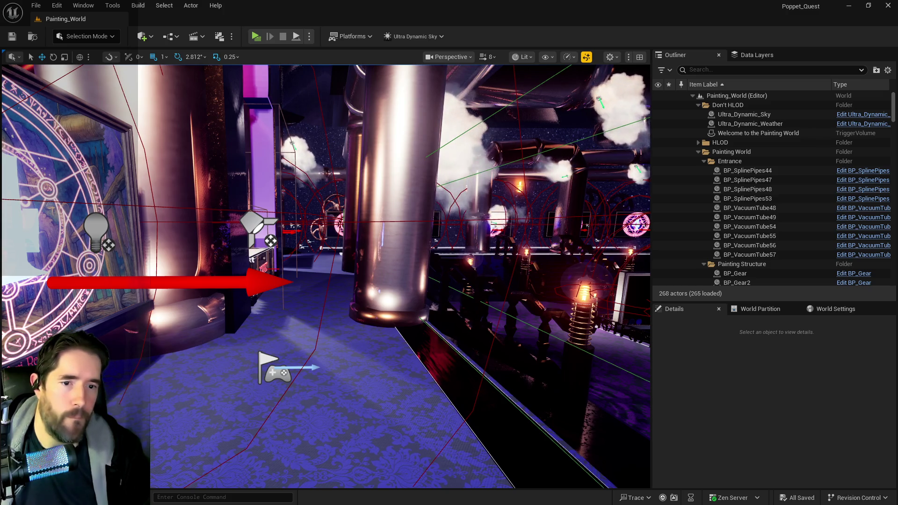
scroll(363, 203, up, 3)
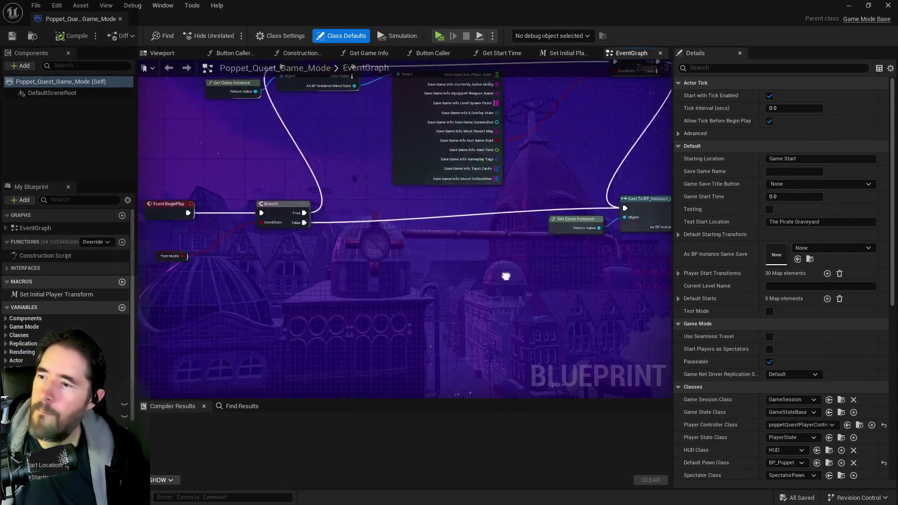
click(369, 259)
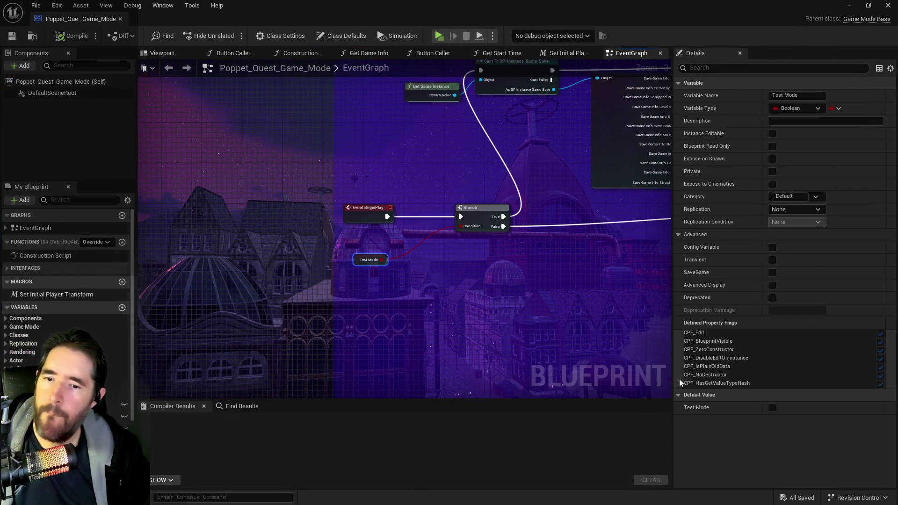
key(super+shift+Right)
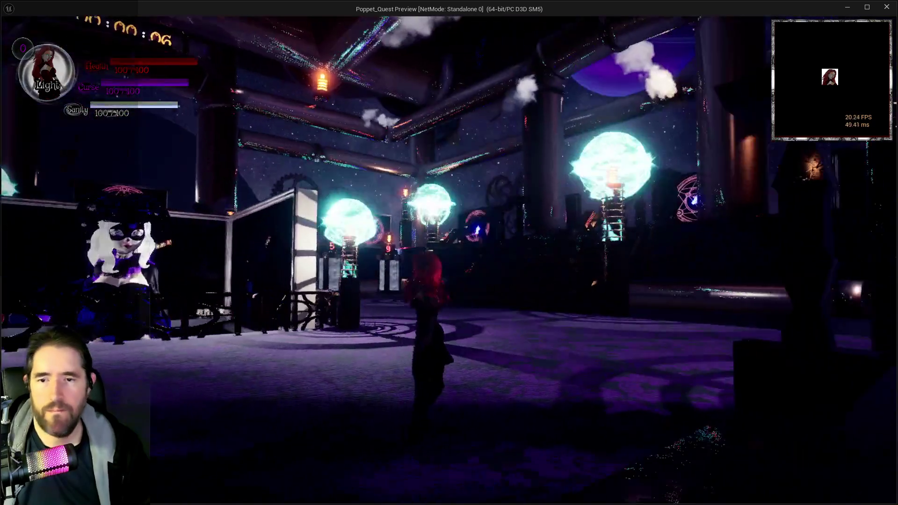
- Climb to the chest platform, run down the painting gallery and enter the Tiny Circus painting
key(w)
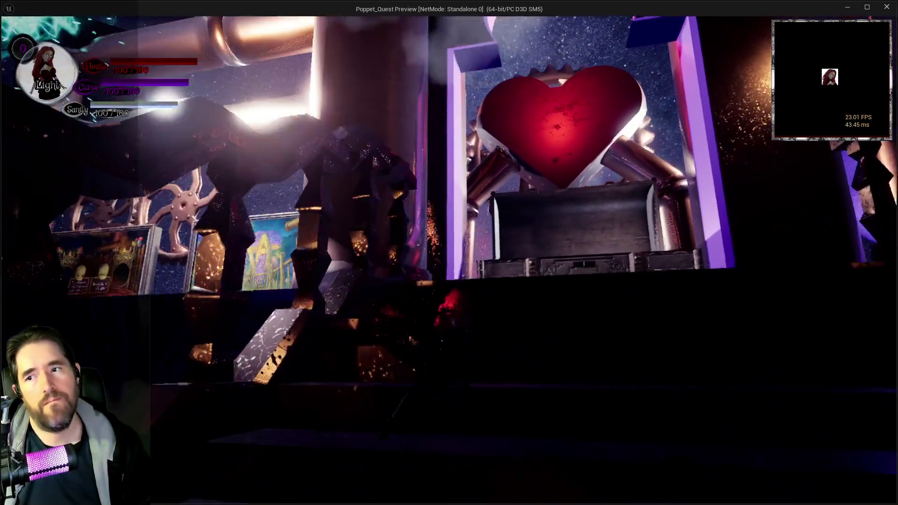
key(a)
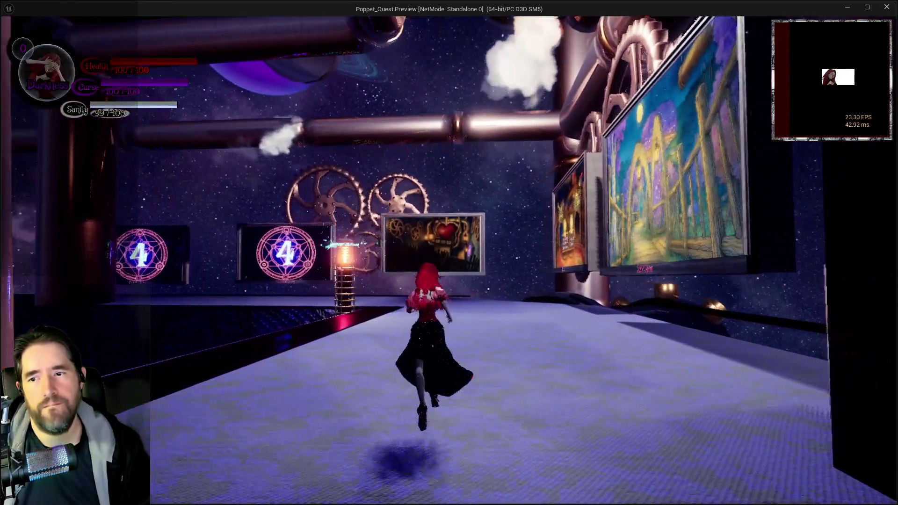
key(w)
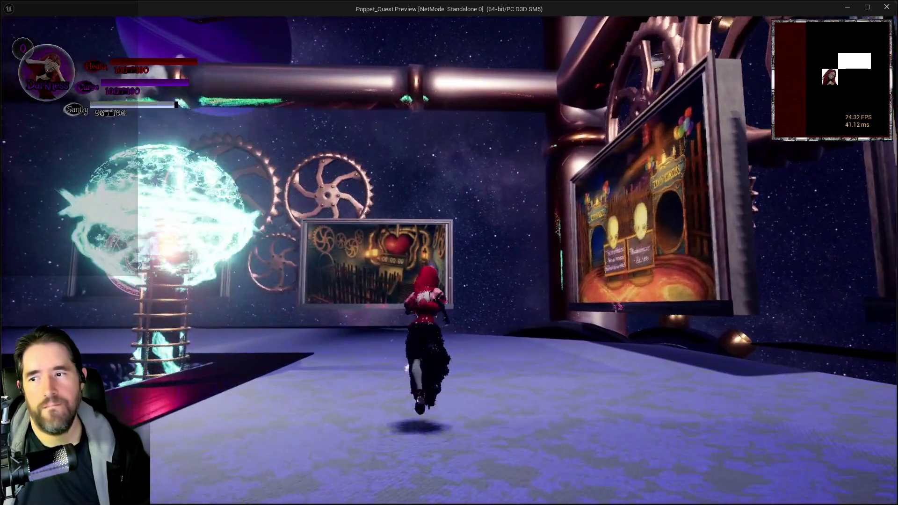
key(w)
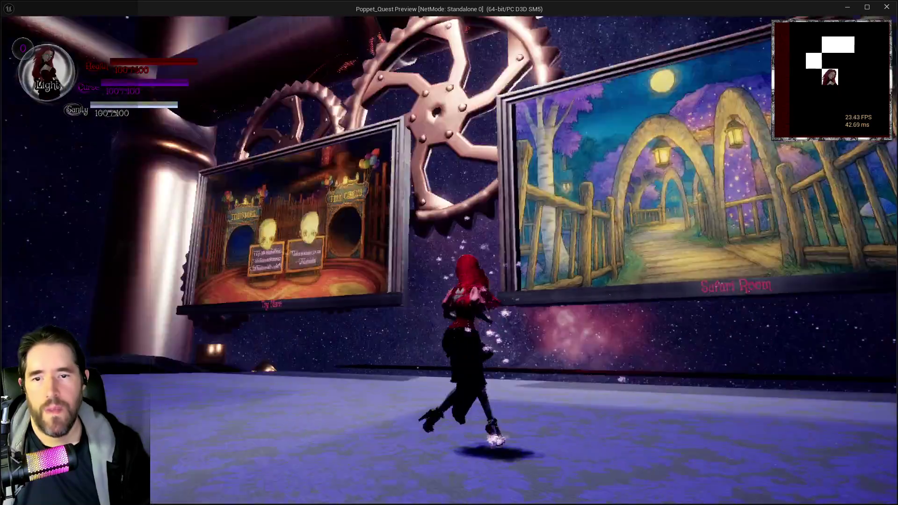
key(w)
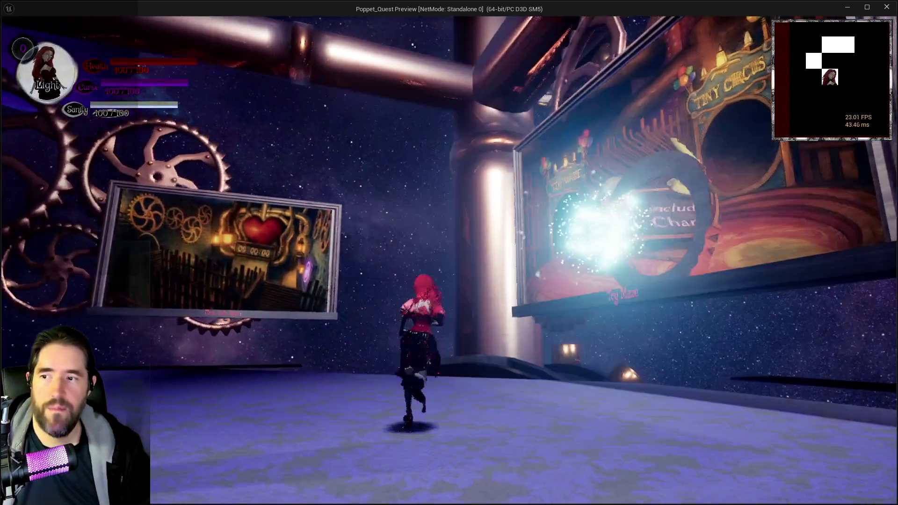
key(w)
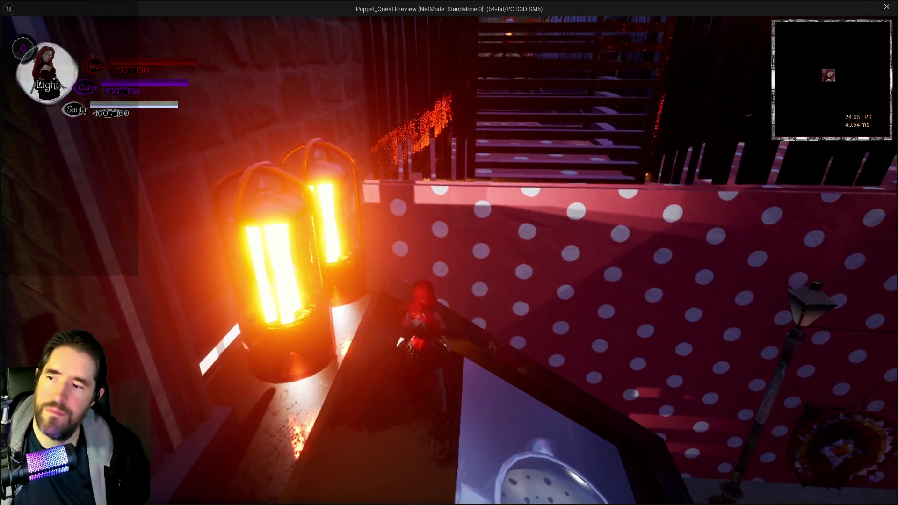
- Toggle the inventory open and closed, then run along the ledge swinging the hammer
key(i)
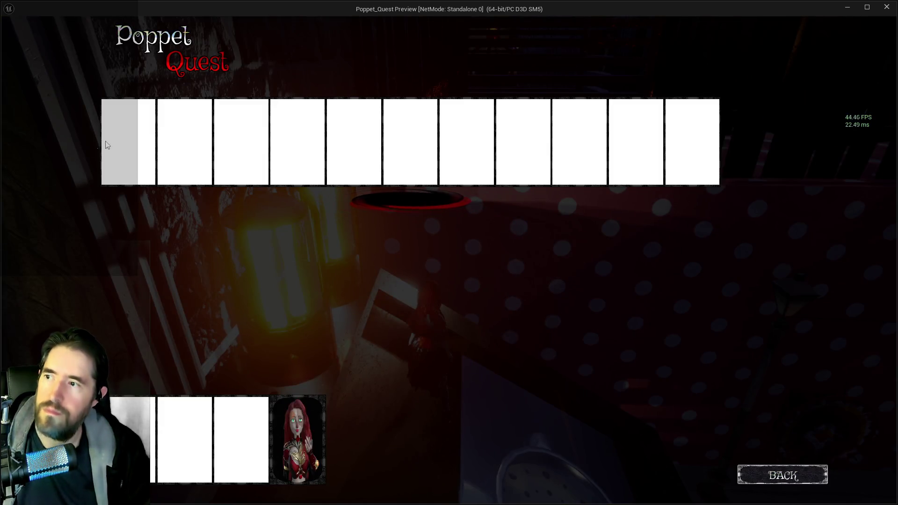
key(i)
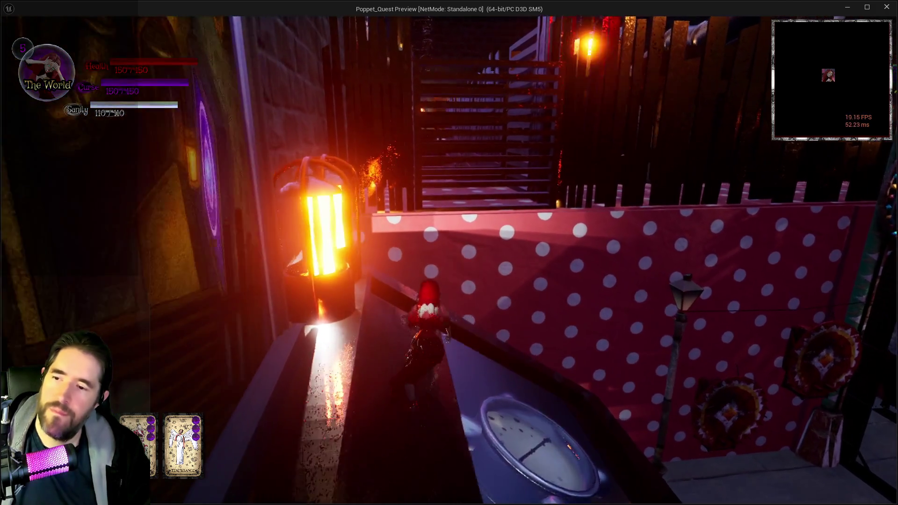
key(w)
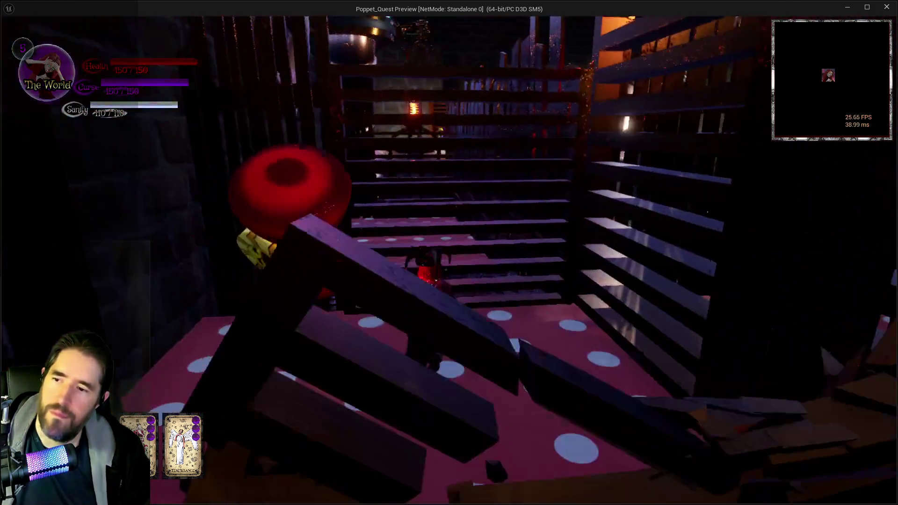
key(w)
key(w)
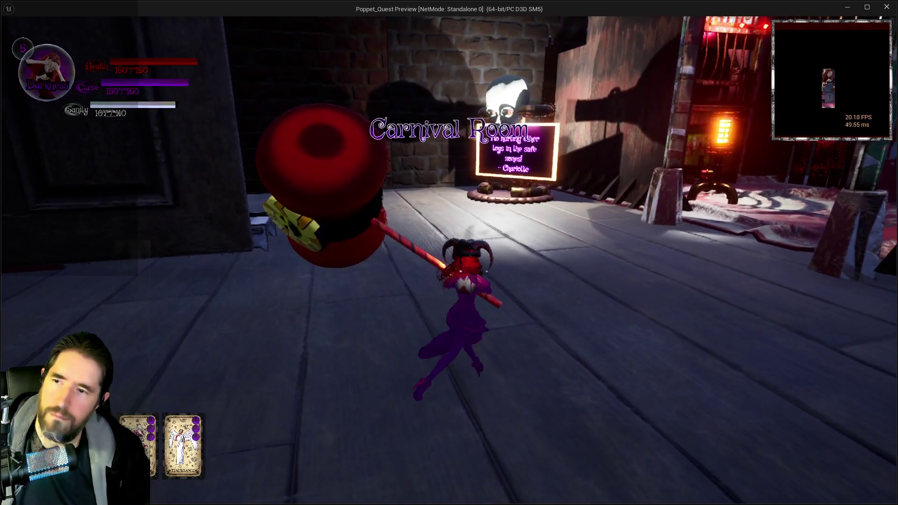
- Run around the Carnival Room past the safe-zone sign and striped tent, then end the preview
key(w)
key(s)
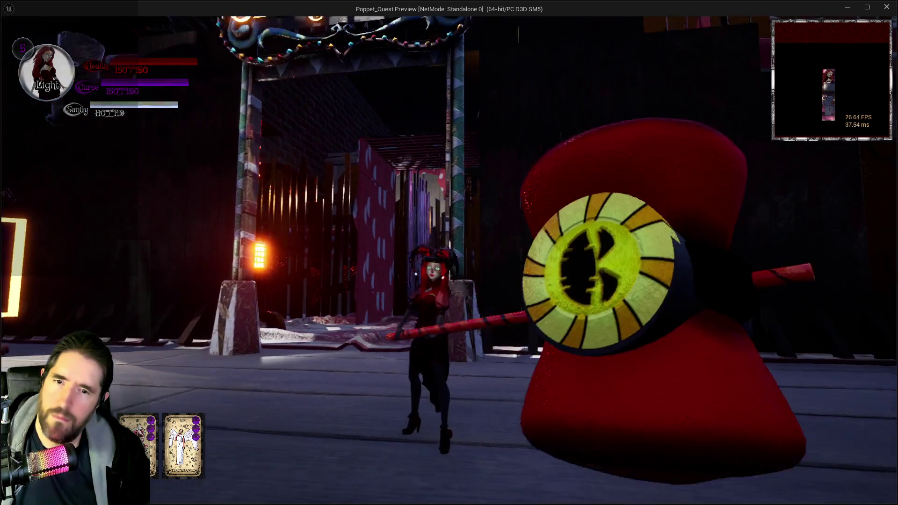
key(w)
key(d)
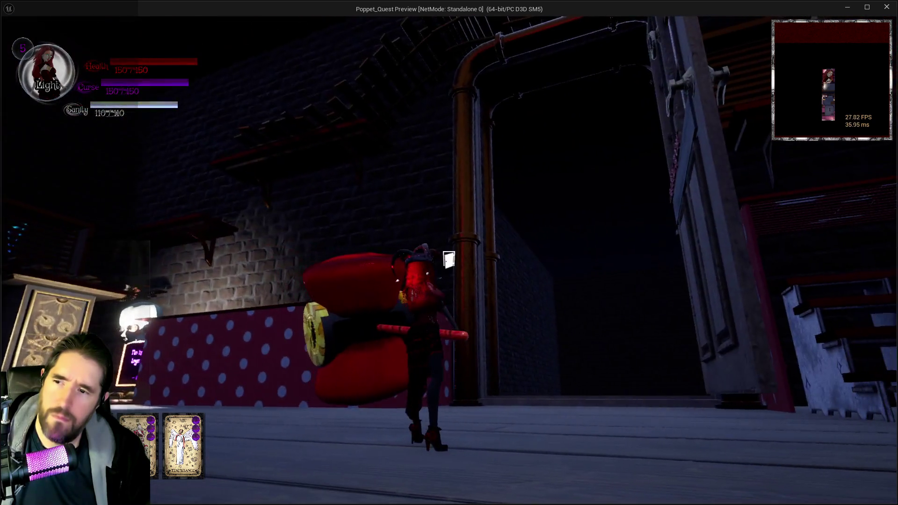
key(s)
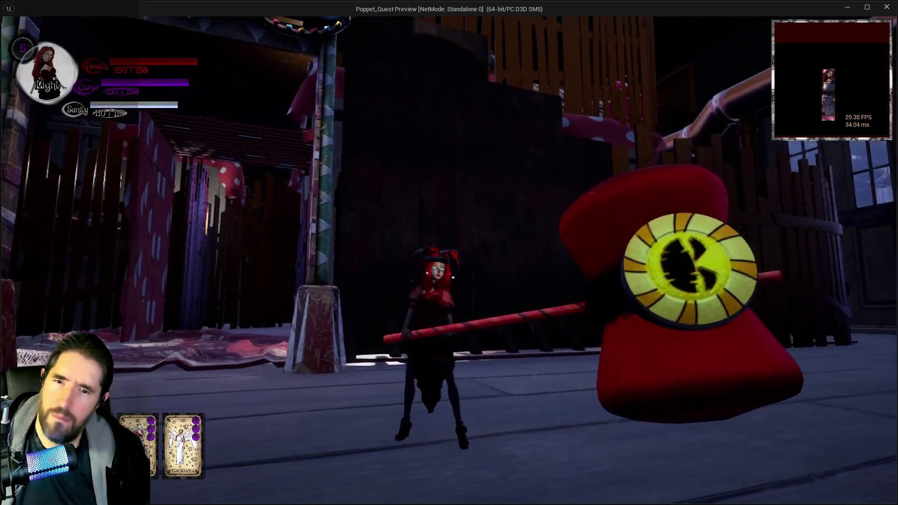
key(w)
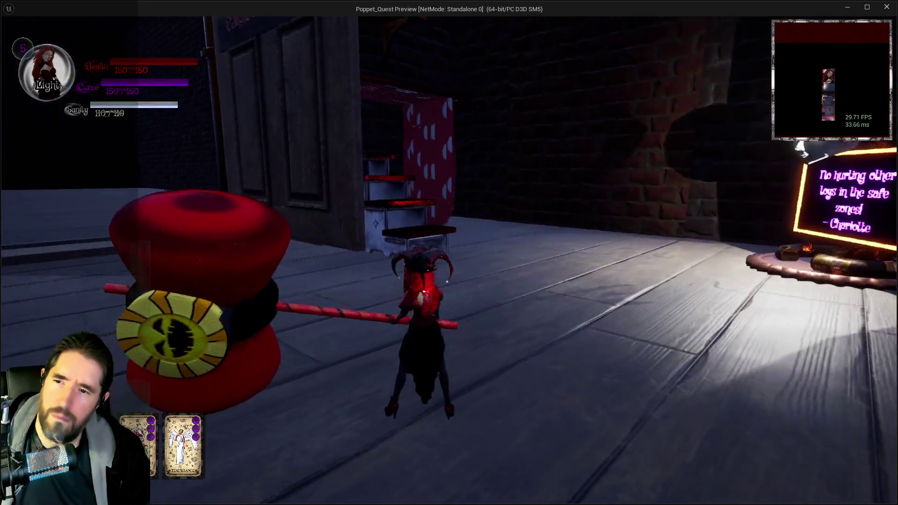
key(a)
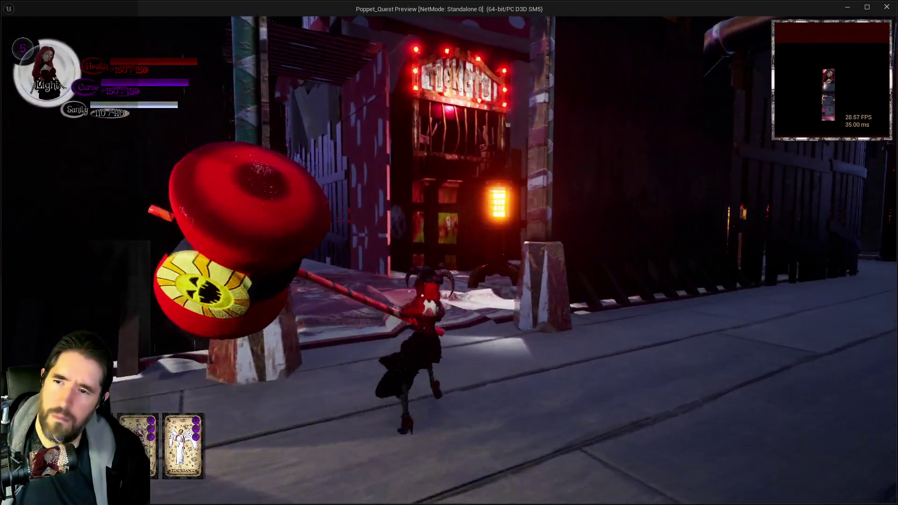
key(d)
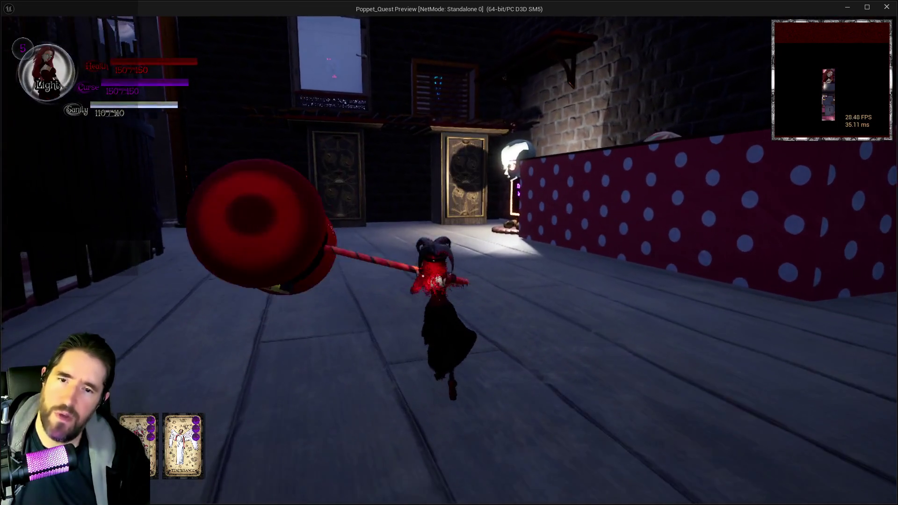
key(Escape)
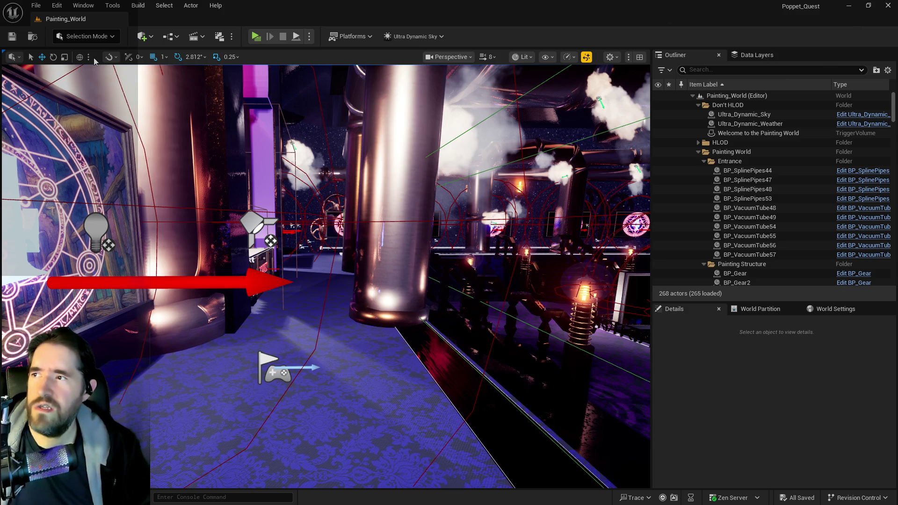
- Pick Chapter_1_Dead_Girl_Wonderland from the File menu's Recent Levels list
click(36, 6)
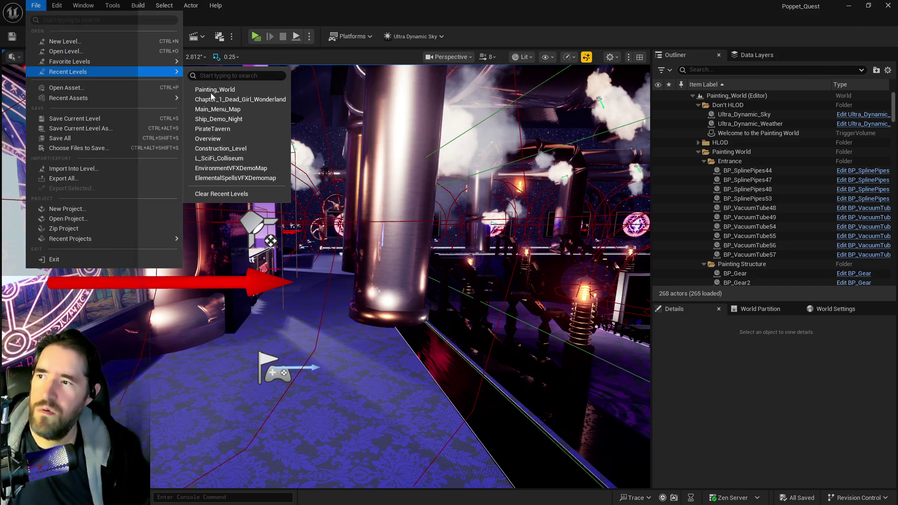
click(355, 117)
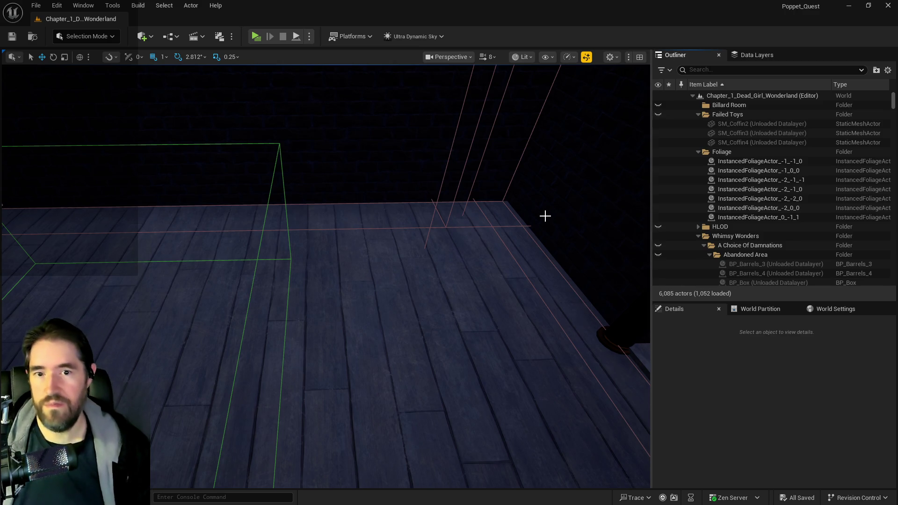
- Show the navmesh with P and fly through the rooms to check its green coverage
mouse_move(327, 276)
mouse_down()
mouse_move(364, 243)
mouse_move(365, 262)
mouse_move(327, 243)
mouse_move(300, 243)
mouse_up()
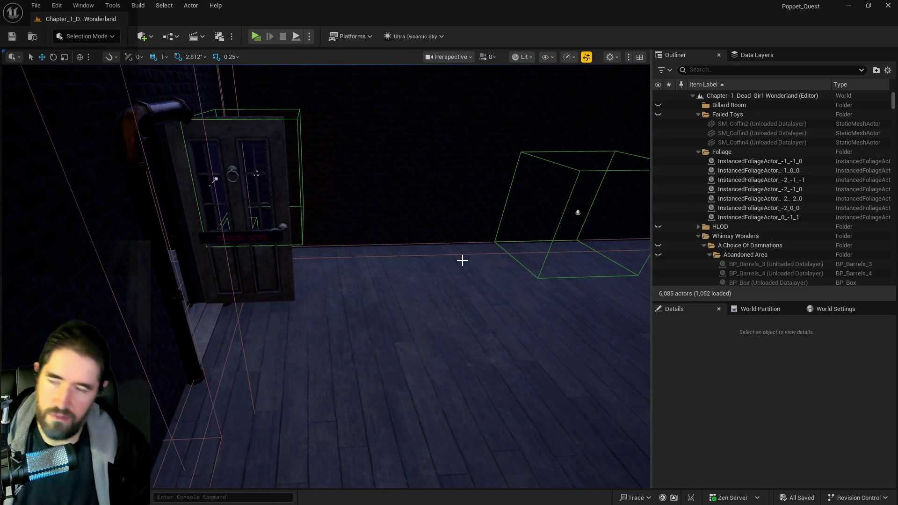
key(p)
mouse_move(435, 293)
mouse_down()
mouse_move(486, 275)
mouse_move(440, 280)
mouse_move(440, 253)
mouse_move(454, 247)
mouse_move(454, 262)
mouse_move(481, 255)
mouse_move(449, 271)
mouse_move(433, 295)
mouse_move(487, 297)
mouse_move(475, 288)
mouse_move(459, 281)
mouse_move(489, 303)
mouse_move(524, 362)
mouse_up()
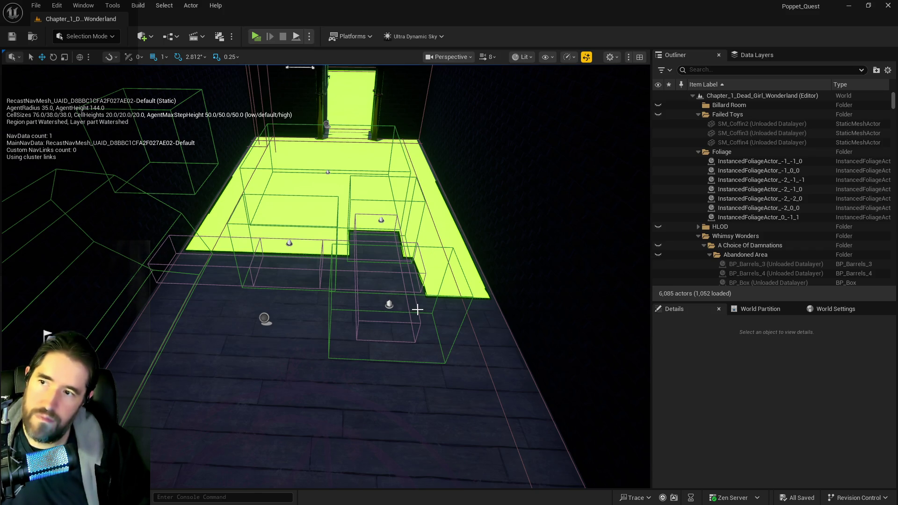
drag(372, 244, 372, 180)
scroll(373, 243, down, 5)
drag(373, 243, 373, 199)
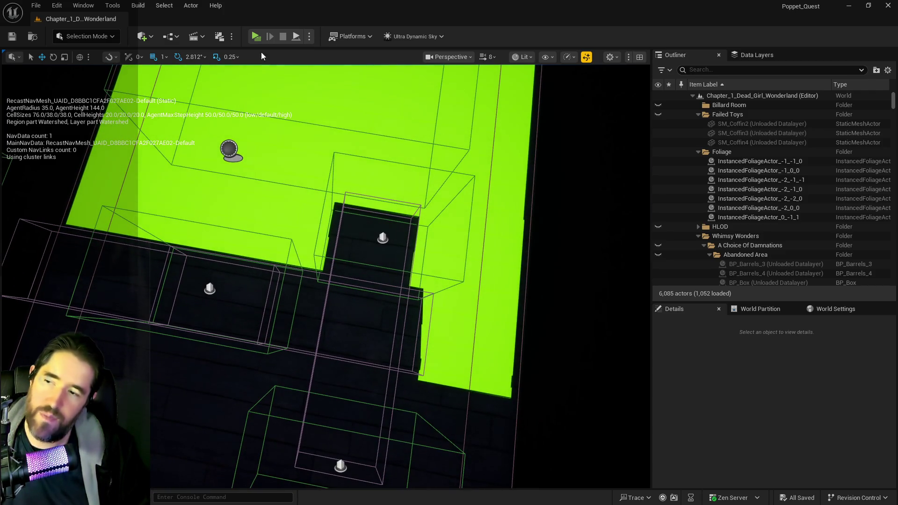
key(1)
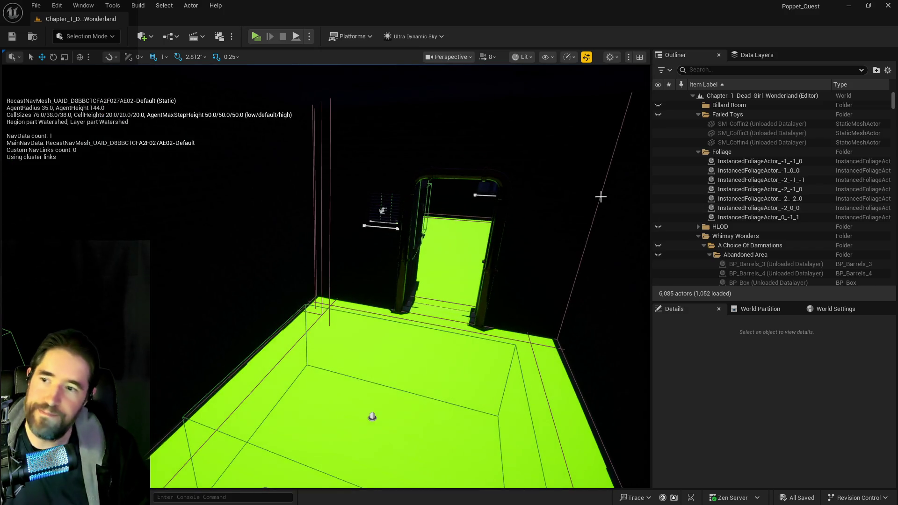
- Check the Data Layers list, hide the navmesh again, and return to the Outliner
click(745, 55)
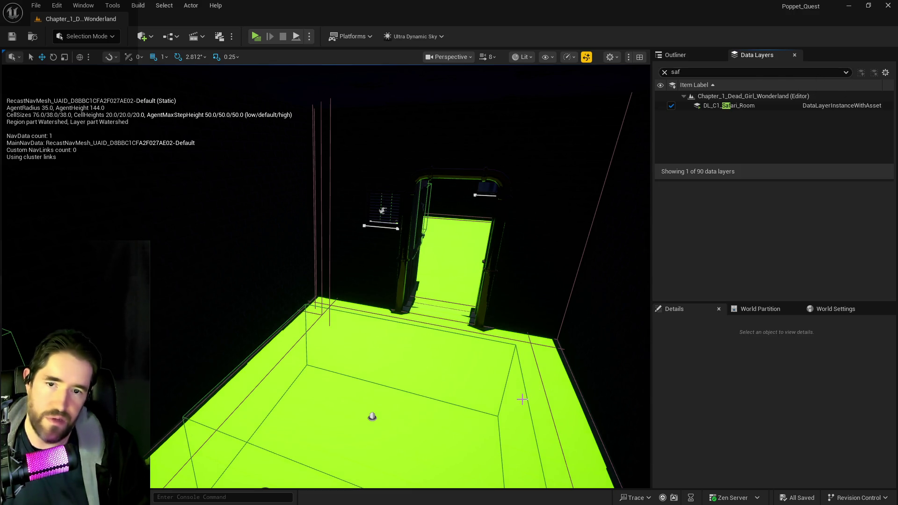
drag(495, 356, 513, 340)
key(p)
click(675, 55)
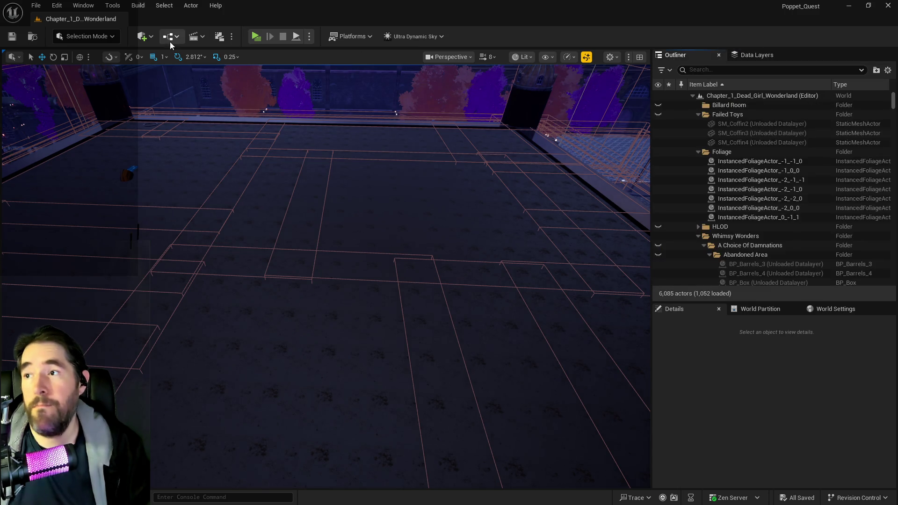
- Filter the Outliner for 'nav' and delete the old NavMeshBoundsVolume
click(687, 70)
text(nav)
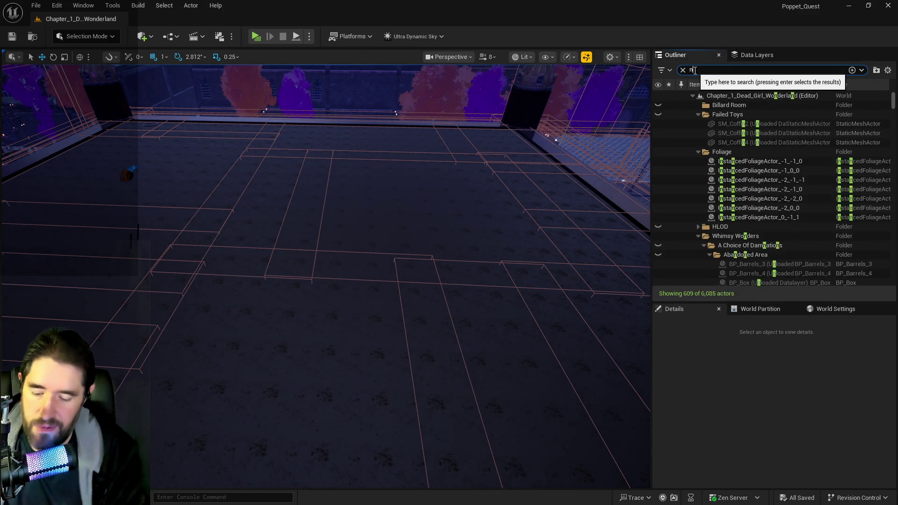
scroll(749, 227, down, 5)
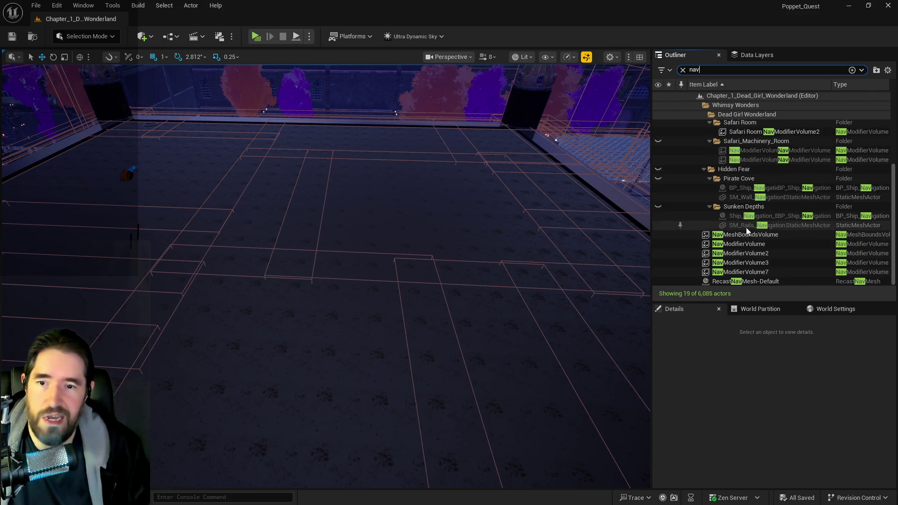
click(742, 235)
key(Delete)
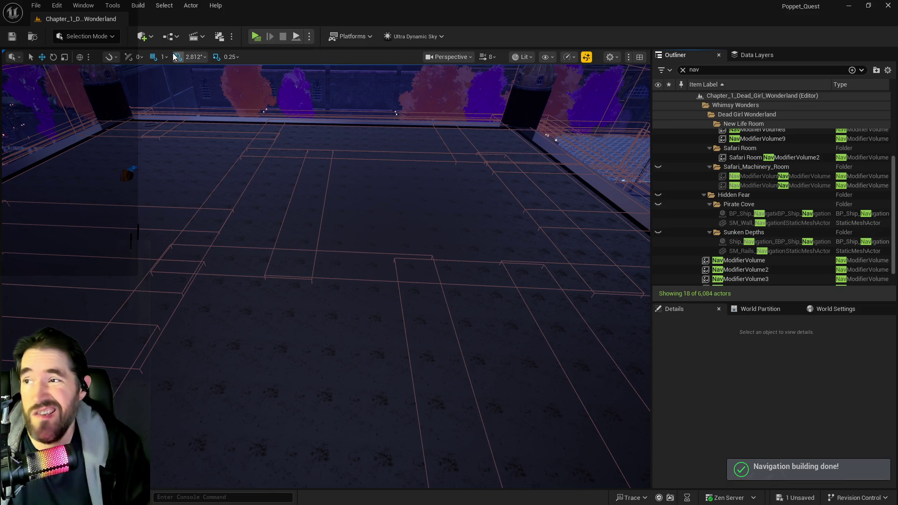
- Place a new Nav Mesh Bounds Volume on the floor, scale it to 200, and save the level
click(144, 36)
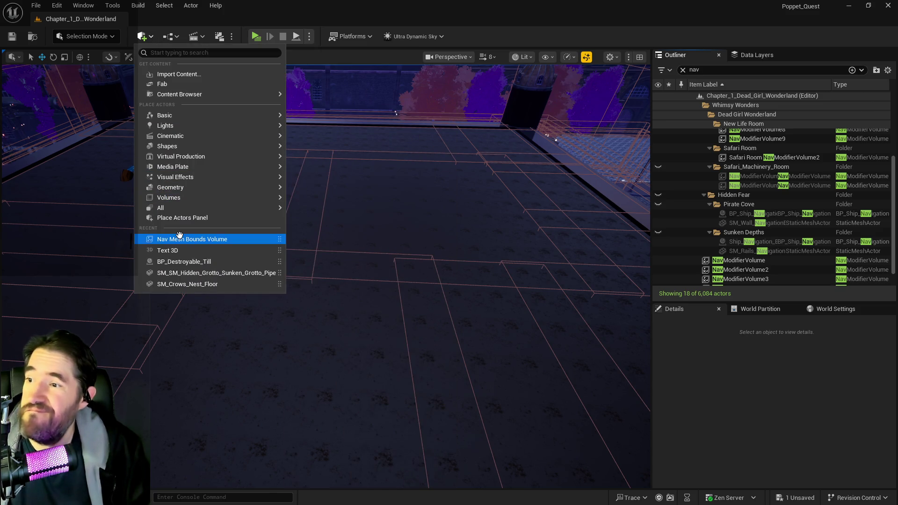
drag(192, 239, 427, 258)
drag(355, 289, 277, 258)
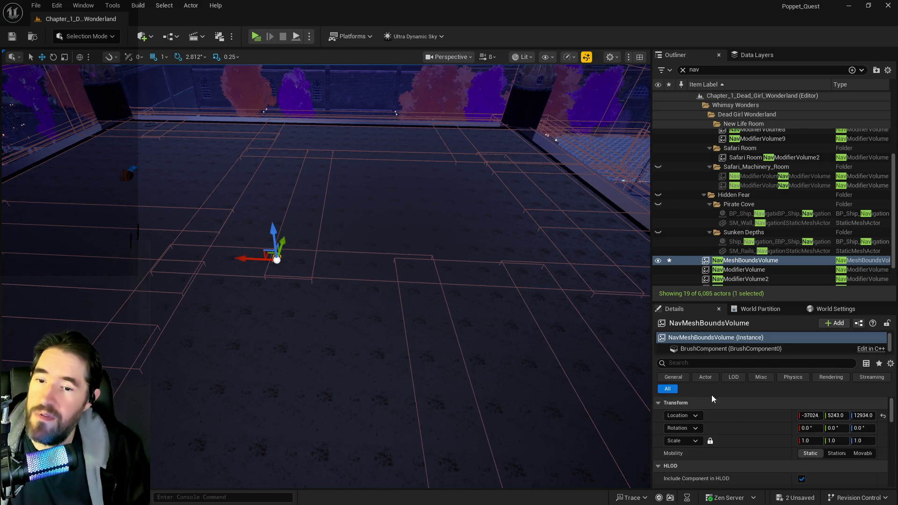
click(813, 440)
text(200)
key(Return)
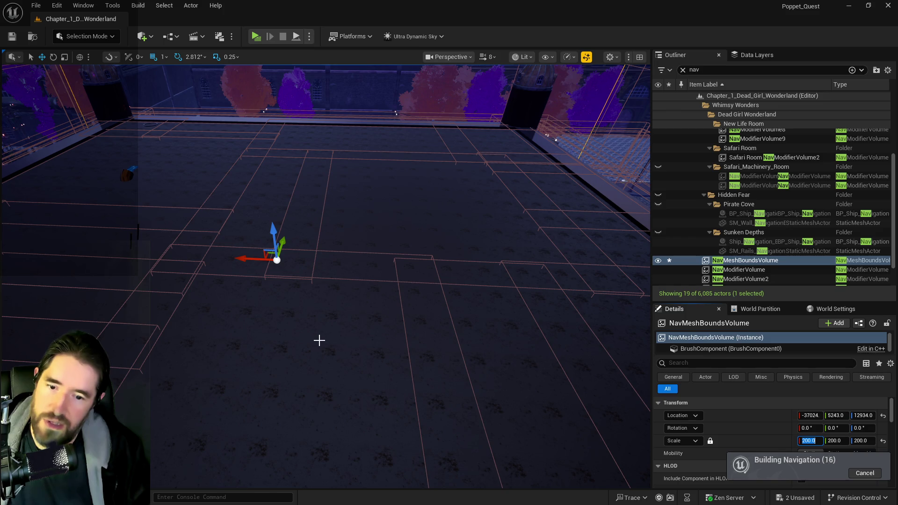
click(13, 36)
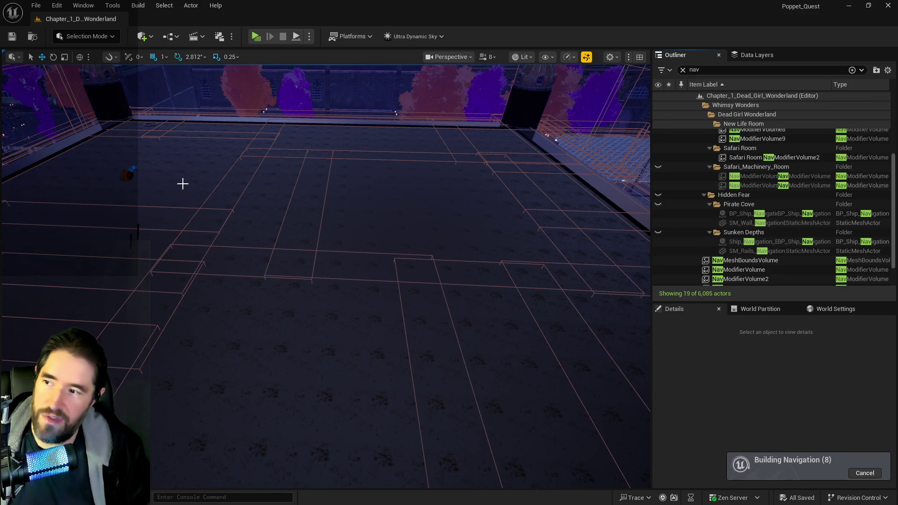
click(36, 6)
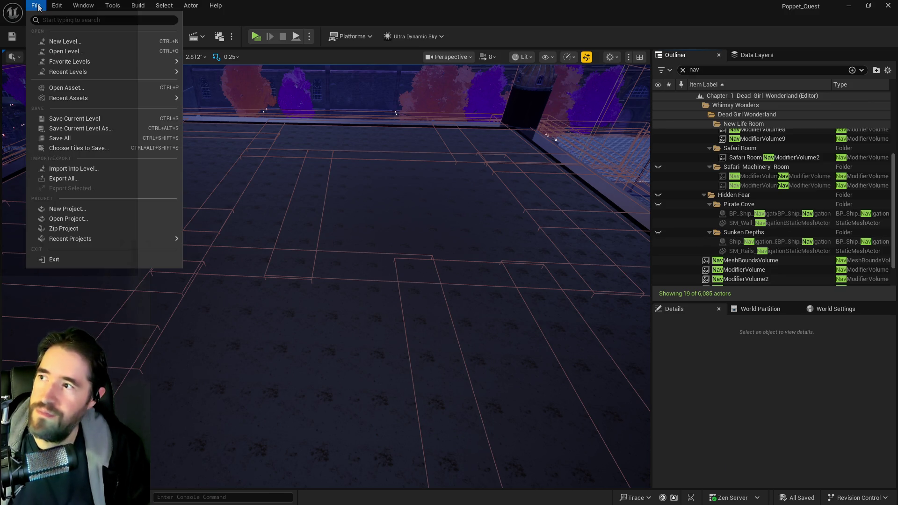
- Reopen Main_Menu_Map from recent levels and start a new game in the standalone preview
mouse_move(94, 71)
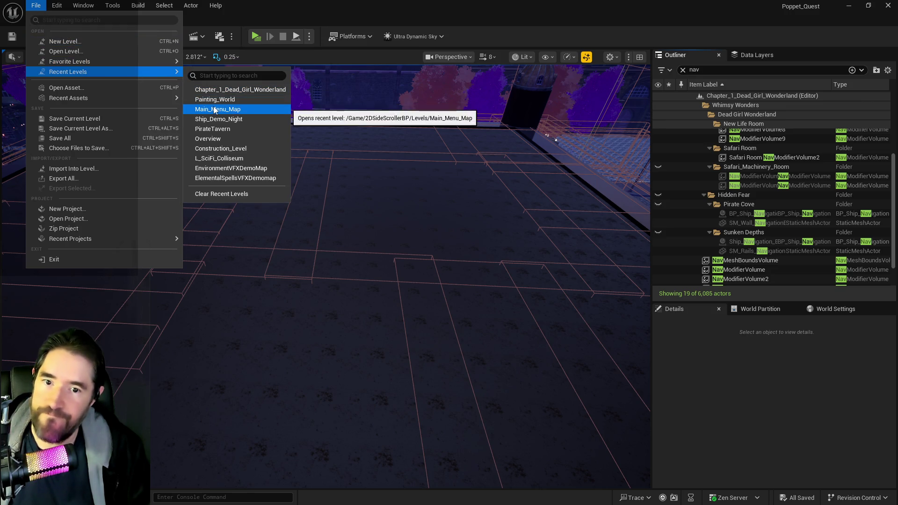
click(213, 109)
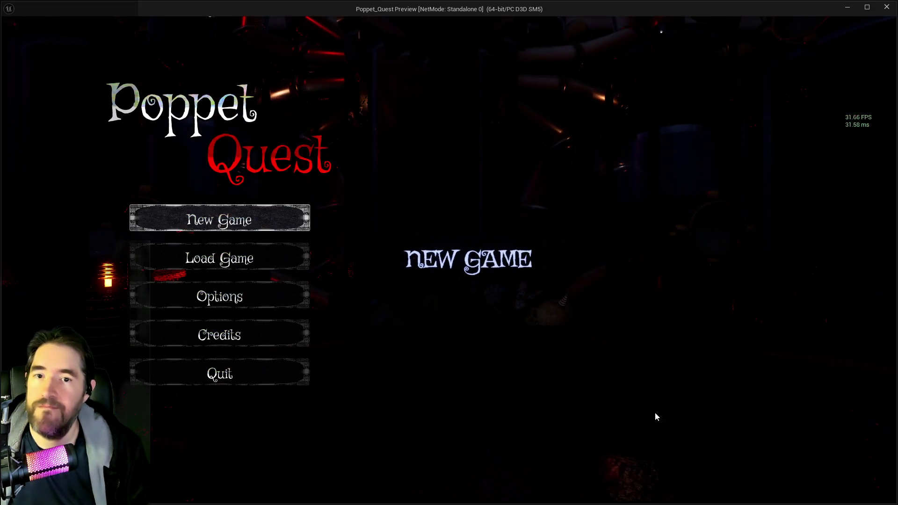
click(243, 221)
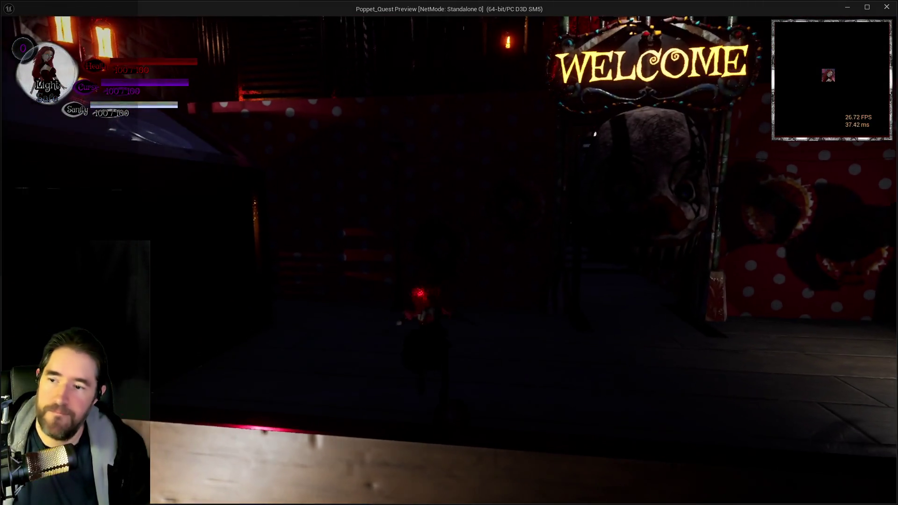
- Open the inventory to view the collected tarot cards
key(i)
key(i)
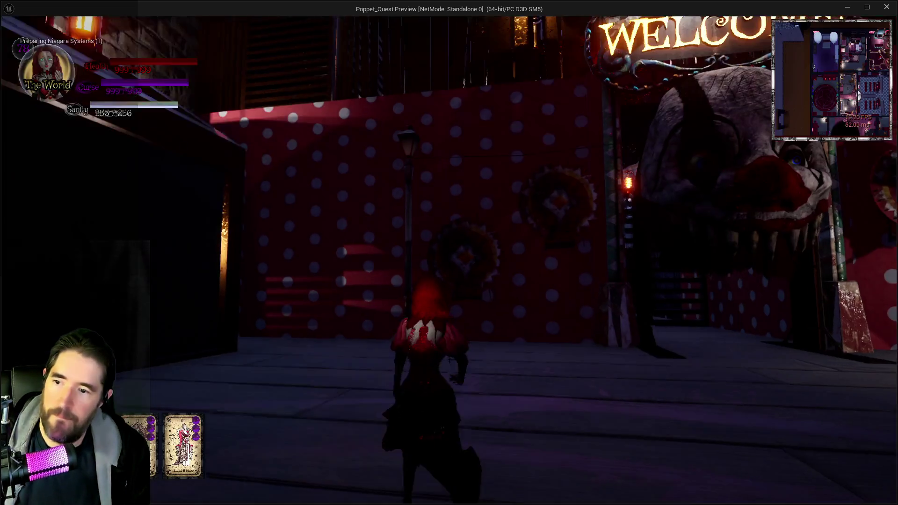
key(i)
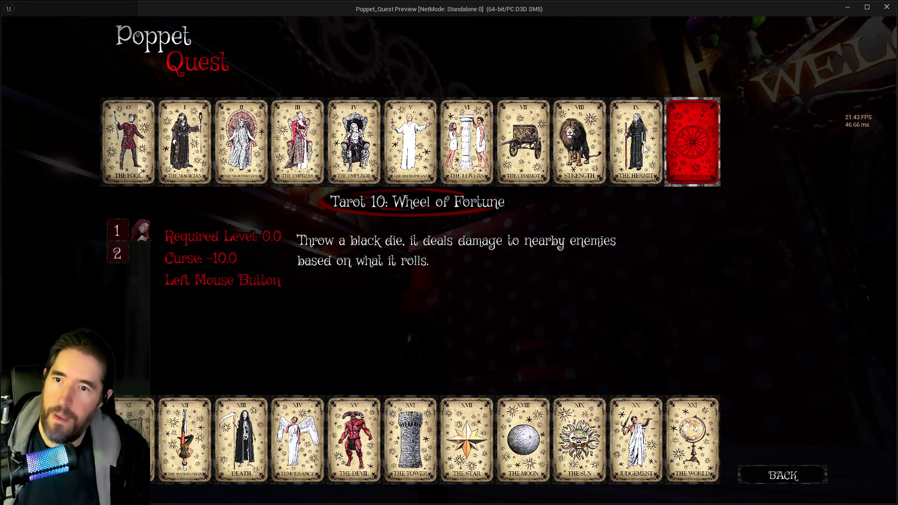
mouse_move(531, 150)
key(i)
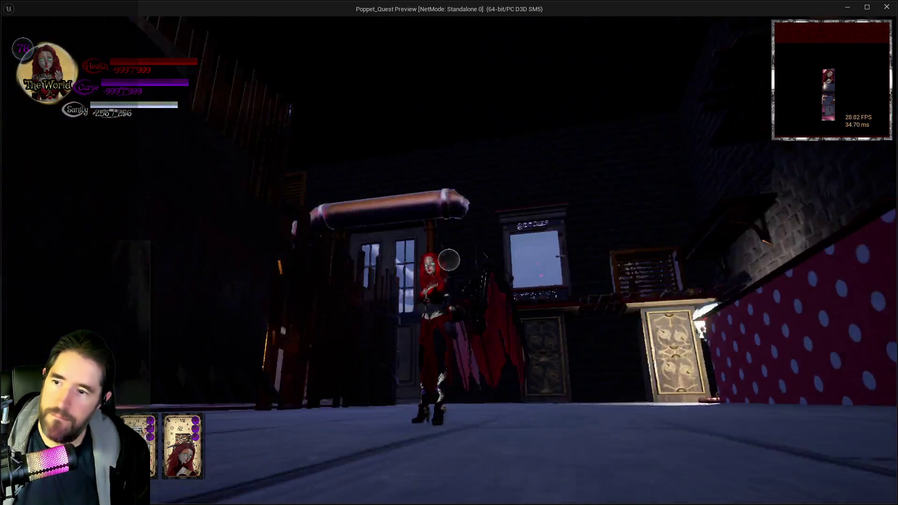
- Glide the winged character past the Goodies booth, mushroom canopy and pipe to the window ledge
key(w)
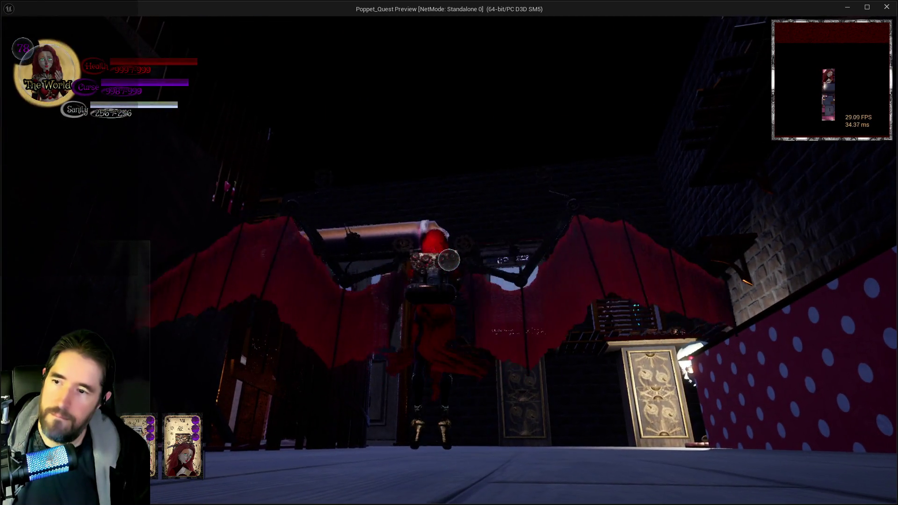
key(w)
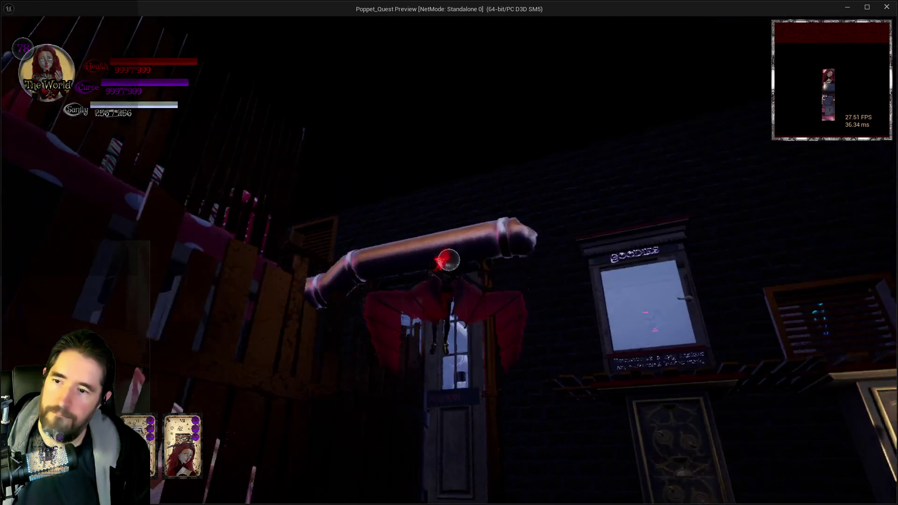
key(w)
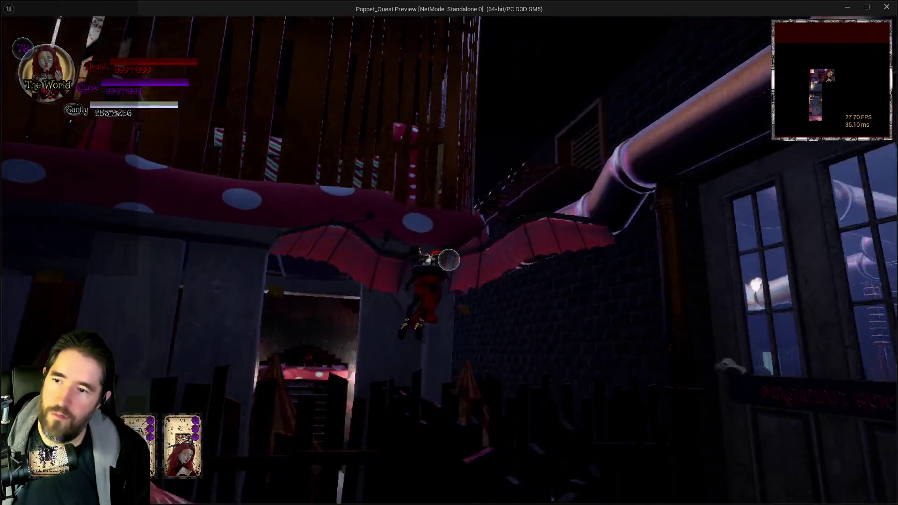
key(w)
key(w)
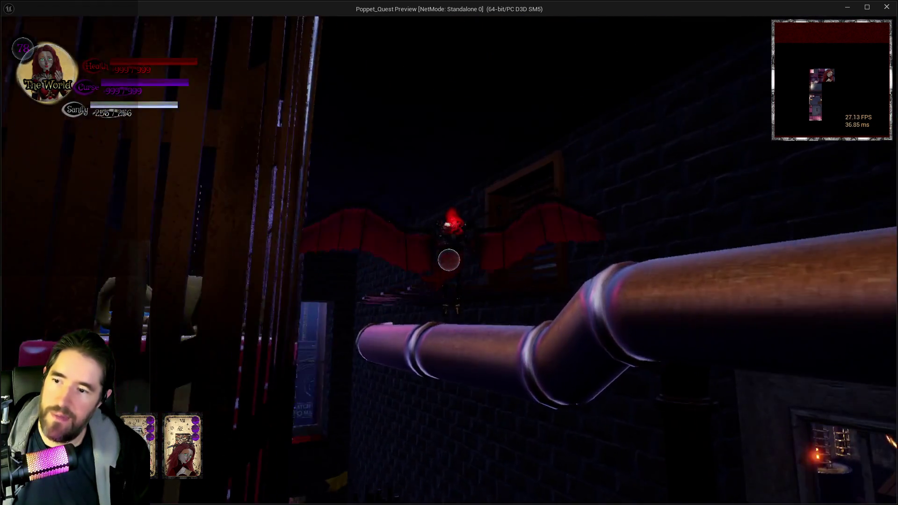
key(w)
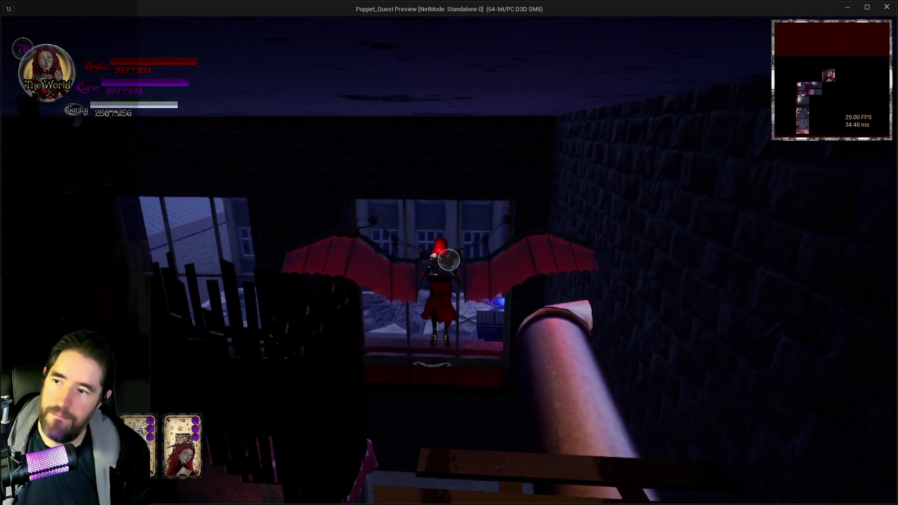
key(w)
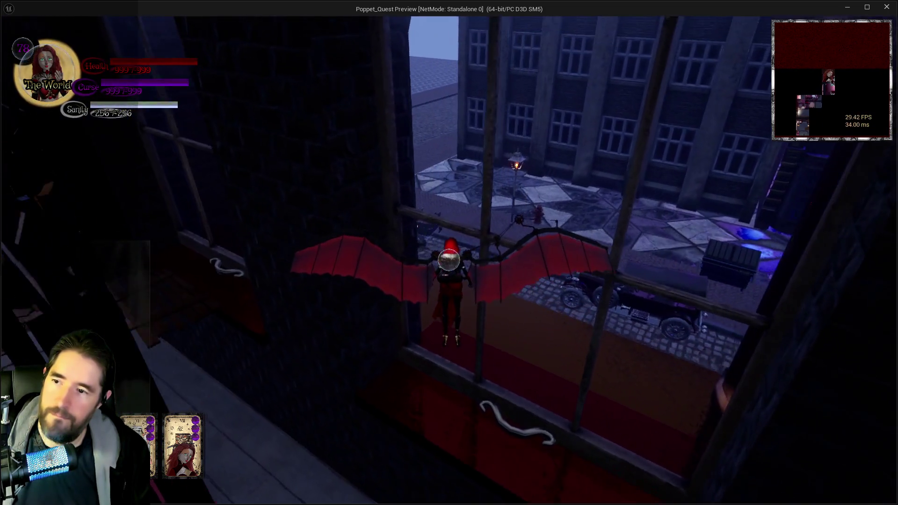
- Leave the preview and stop the play session to return to the editor
key(shift+F1)
key(alt+Tab)
key(Escape)
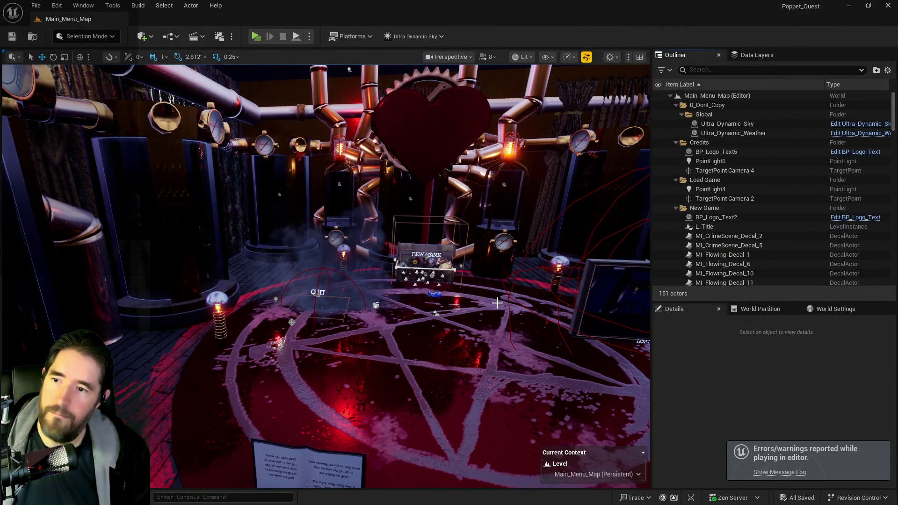
- Load Chapter_1_Dead_Girl_Wonderland from the recent levels list
click(37, 5)
mouse_move(60, 73)
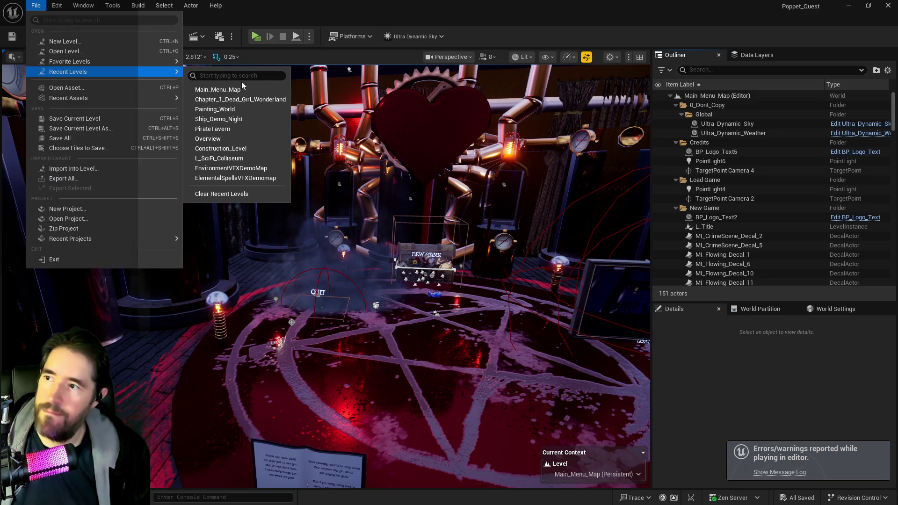
click(242, 99)
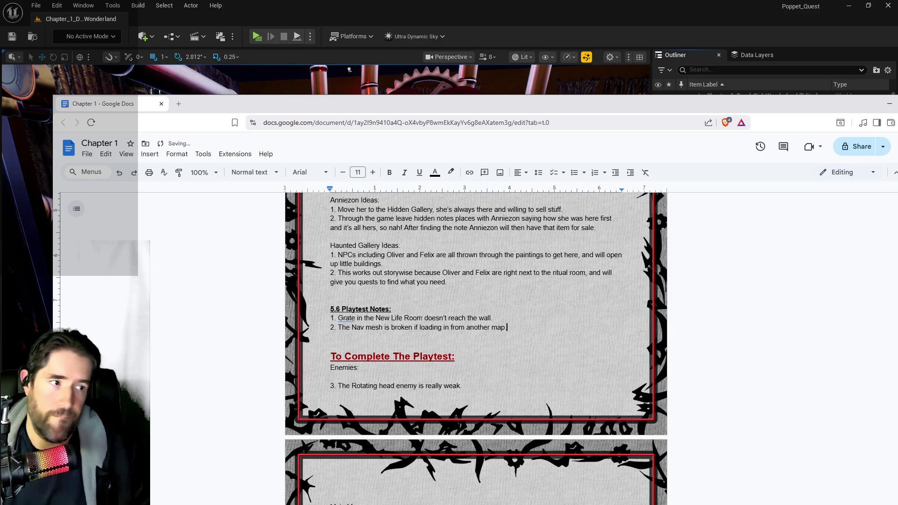
- Minimise the Google Docs window holding the 5.6 Playtest Notes
click(889, 103)
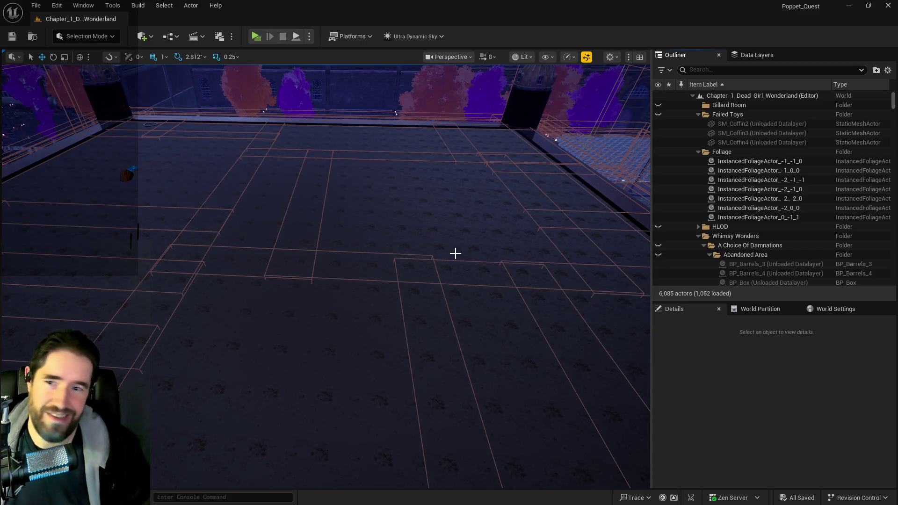
- Fly the viewport into the 4th-floor room and select the door BP_Door_34
drag(455, 253, 421, 277)
drag(473, 284, 473, 284)
drag(243, 317, 242, 317)
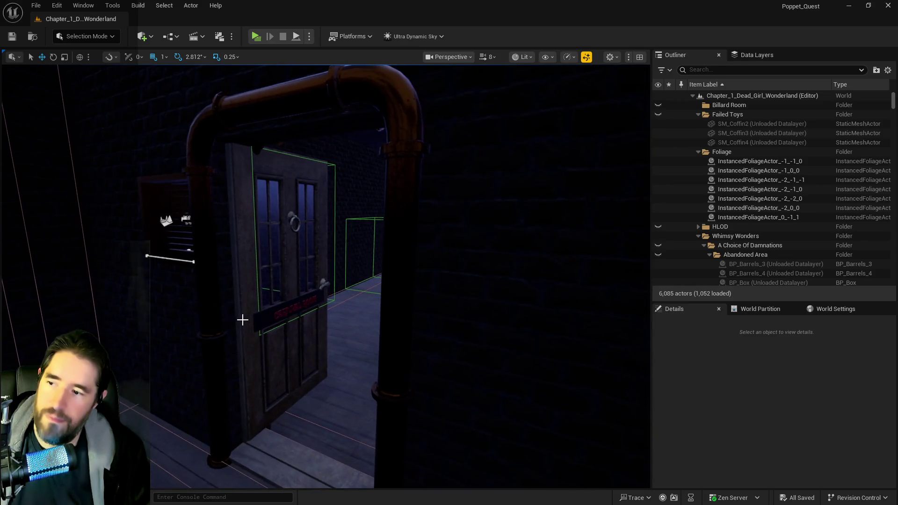
click(242, 317)
drag(473, 283, 474, 284)
drag(362, 353, 362, 353)
drag(289, 223, 289, 223)
click(168, 37)
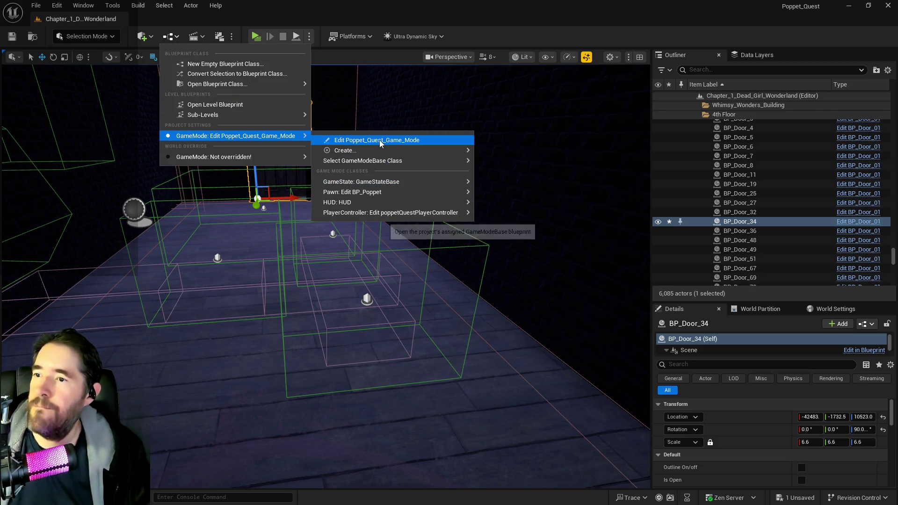
- Set Test Mode's default to true in Poppet_Quest_Game_Mode and compile the blueprint
click(380, 141)
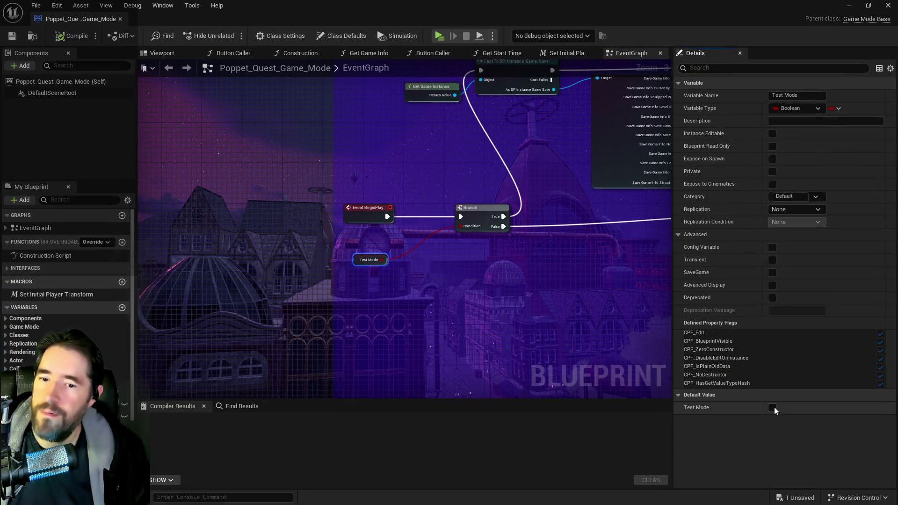
click(771, 407)
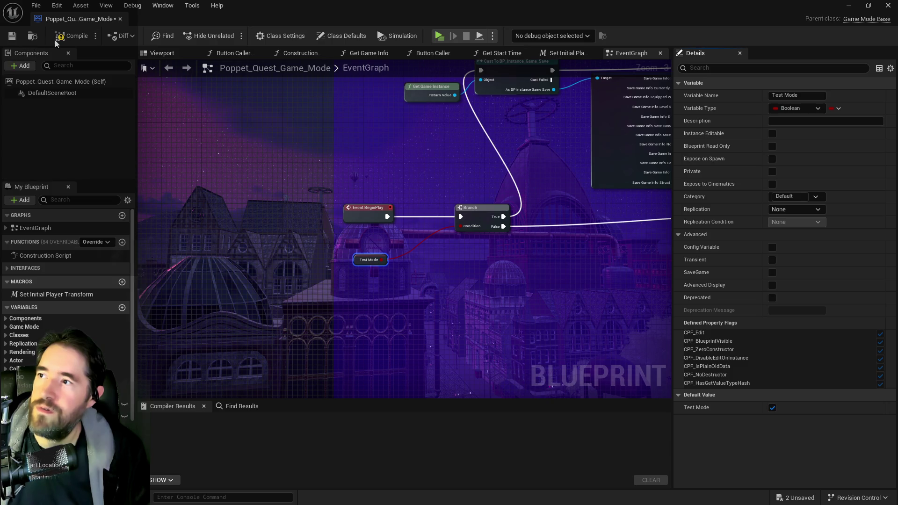
key(F7)
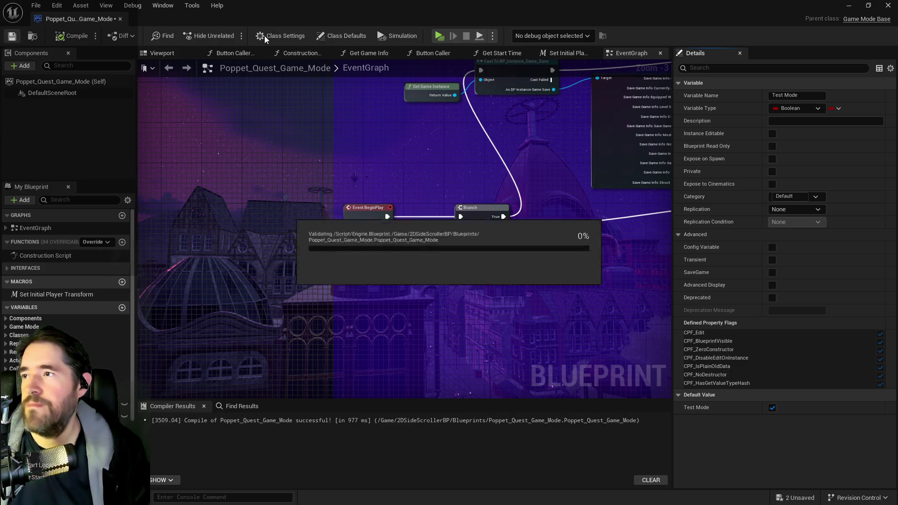
click(12, 36)
mouse_move(404, 124)
mouse_down()
mouse_move(388, 93)
mouse_move(404, 124)
mouse_up()
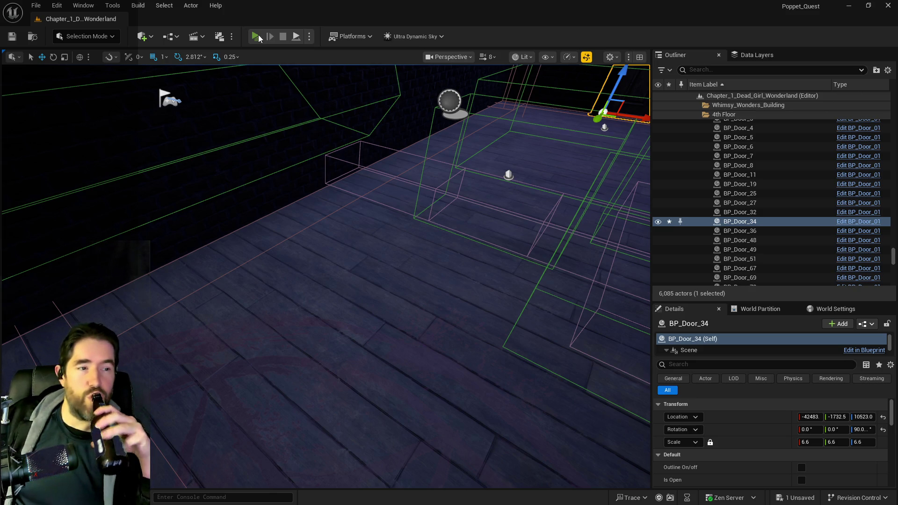
- Playtest standalone, running past the Jump On This! sign to the dangerous-to-go-alone sign
click(258, 37)
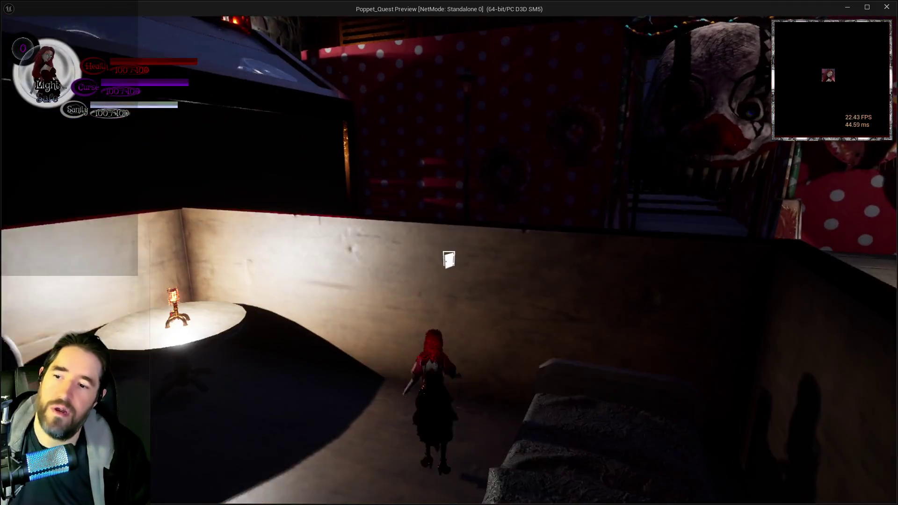
click(448, 260)
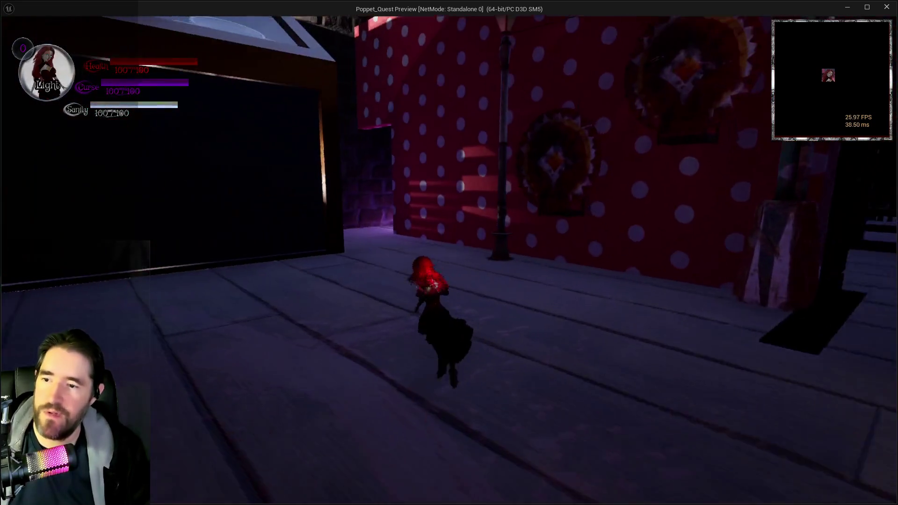
key(shift)
key(w)
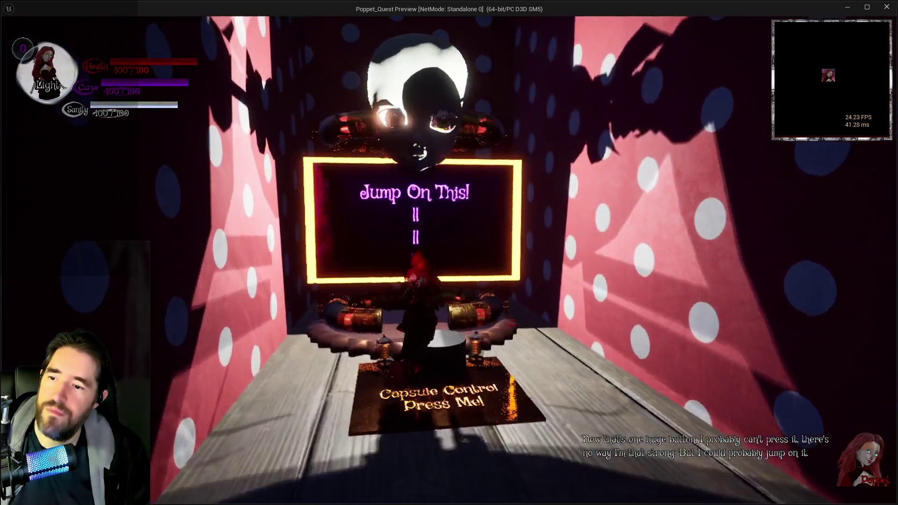
key(shift)
key(w)
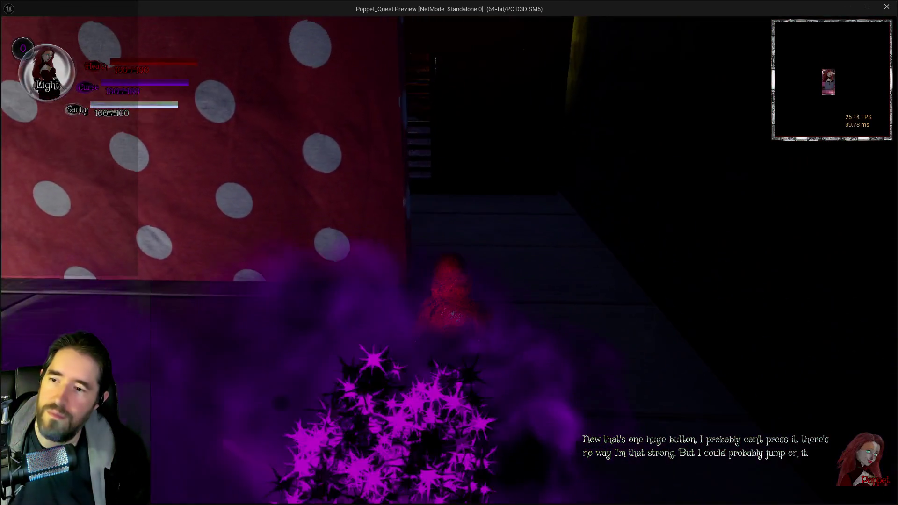
key(w)
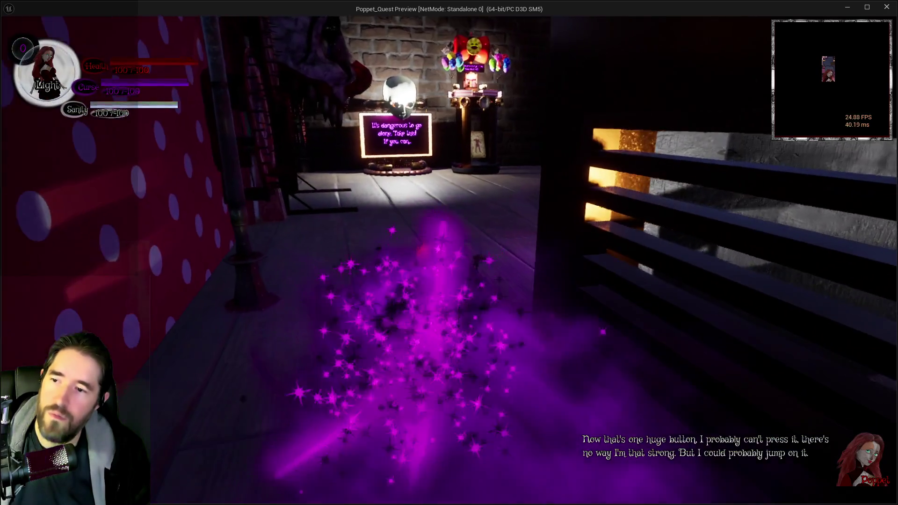
key(w)
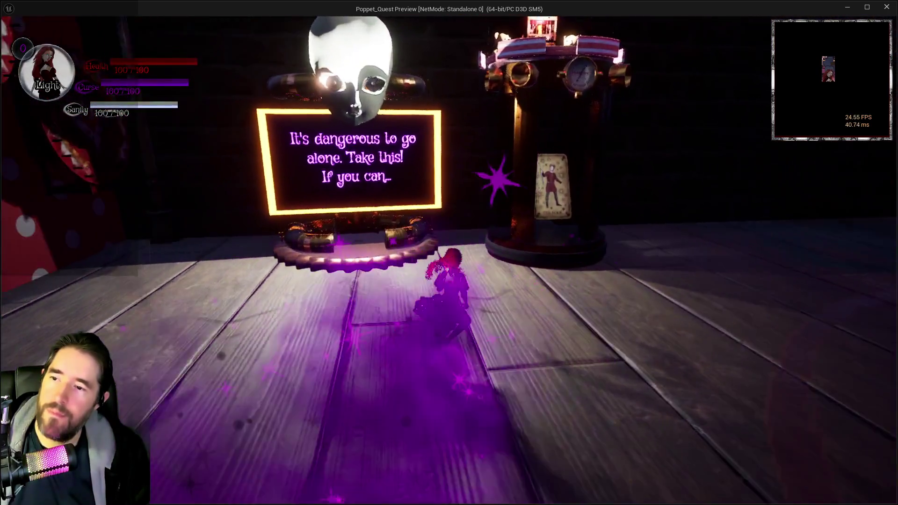
key(w)
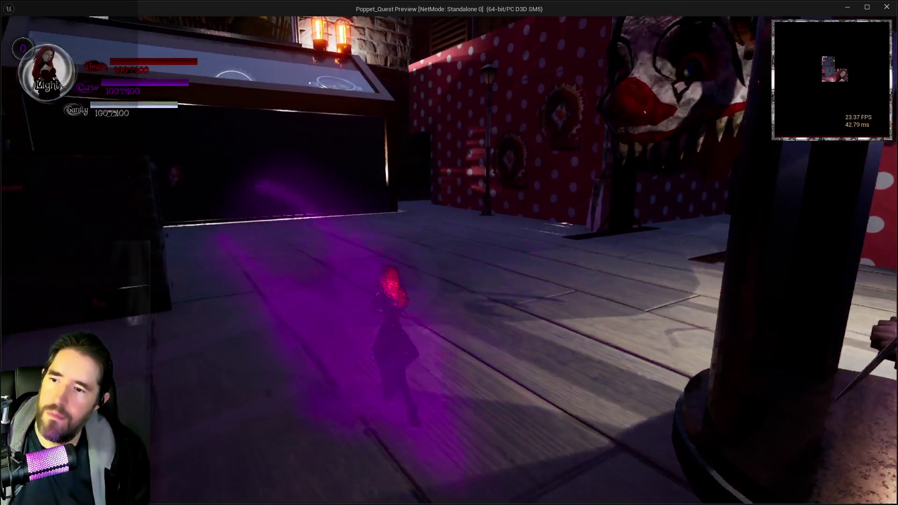
key(w)
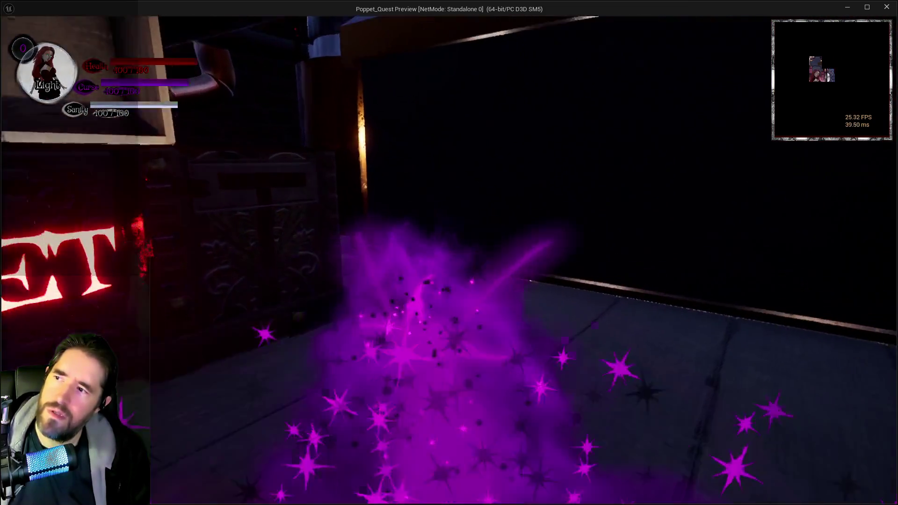
- Leave the preview and stop the play session to return to the editor
key(w)
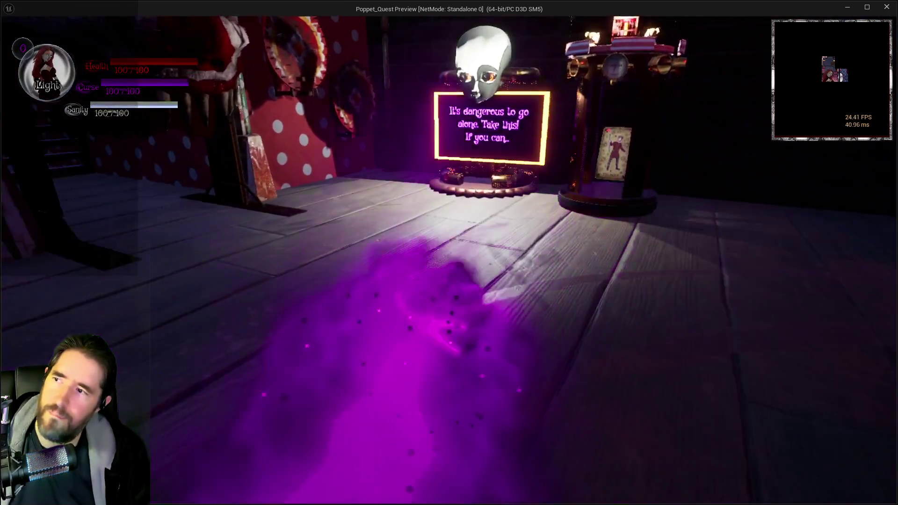
key(alt+Tab)
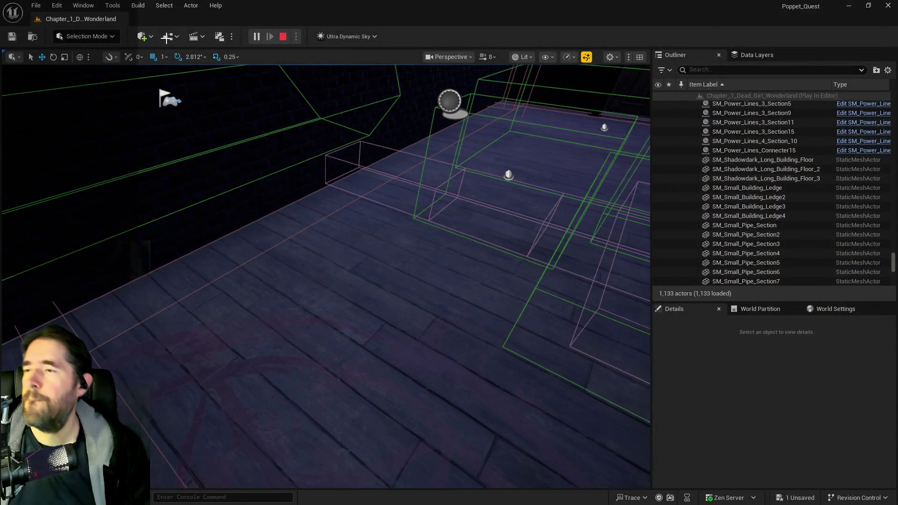
key(Escape)
click(167, 37)
mouse_move(281, 135)
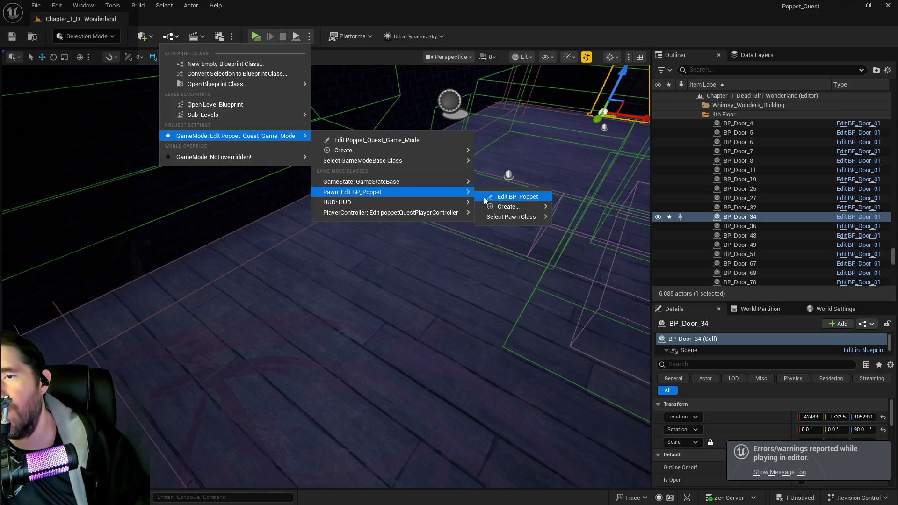
- In BP_Poppet, add a 37th Player Stats entry, Dodge Cost = -10.0, and compile
click(484, 197)
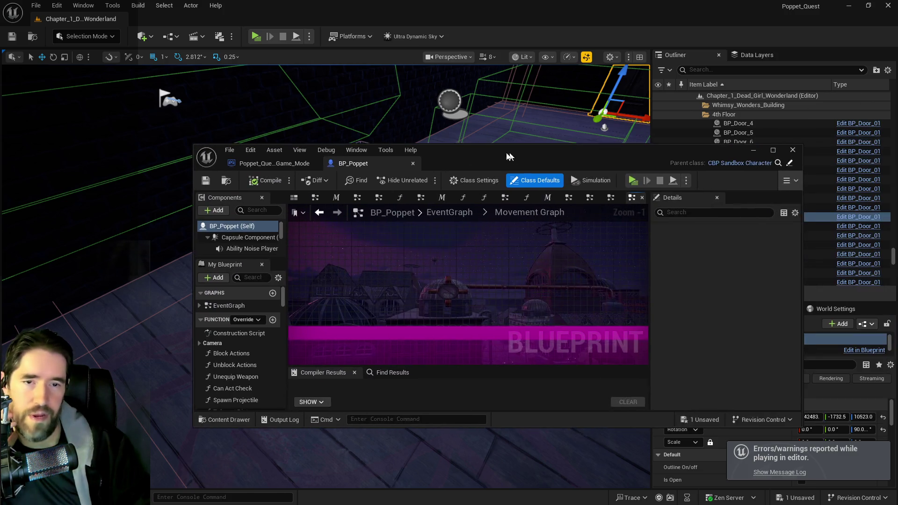
scroll(360, 257, up, 4)
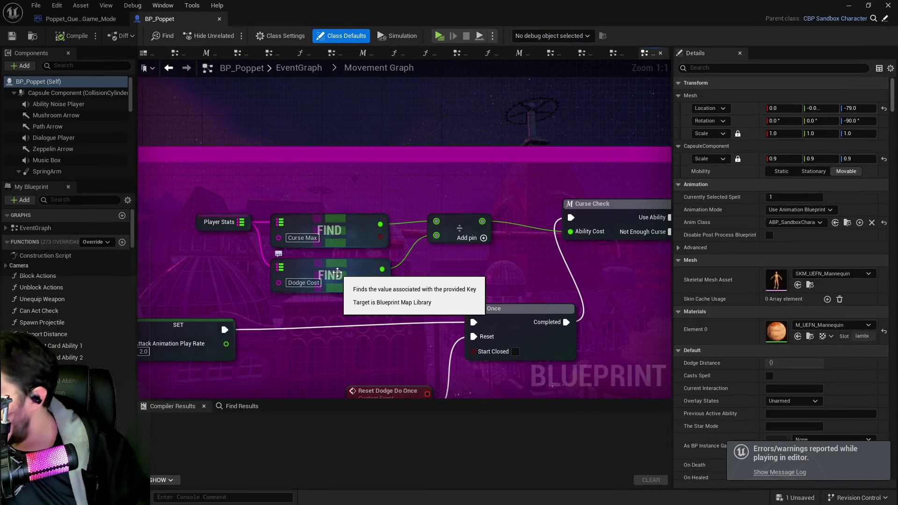
click(345, 275)
drag(281, 206, 195, 226)
scroll(729, 364, down, 2)
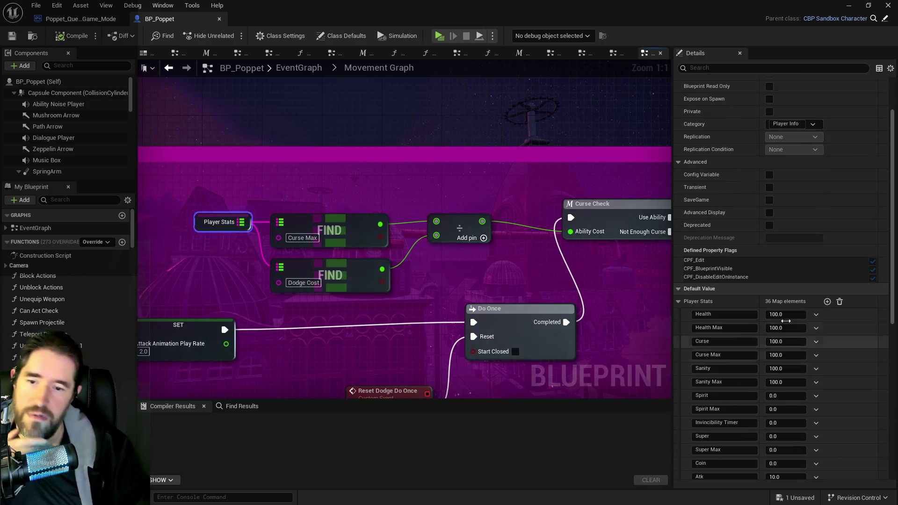
click(826, 297)
scroll(793, 404, down, 3)
scroll(793, 404, down, 7)
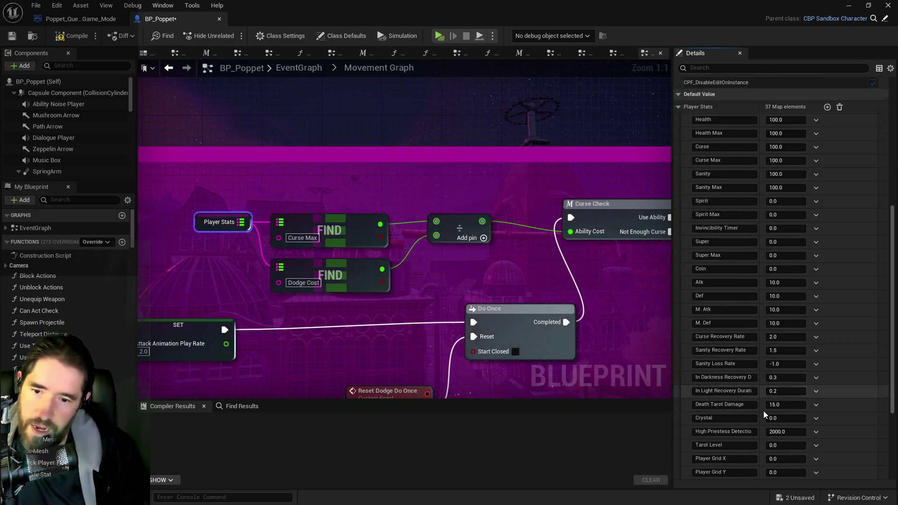
click(695, 472)
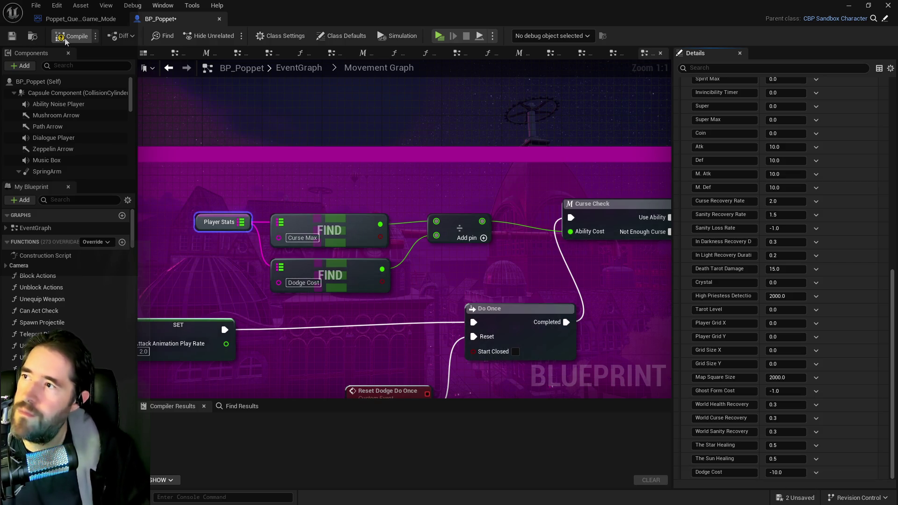
click(16, 36)
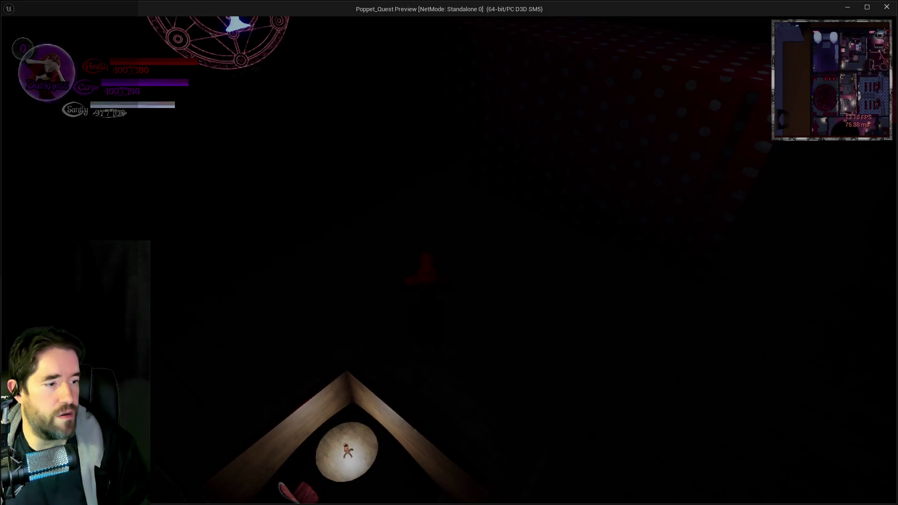
- Close the BP_Poppet Blueprint editor and return to the running game preview
key(alt+Tab)
click(888, 7)
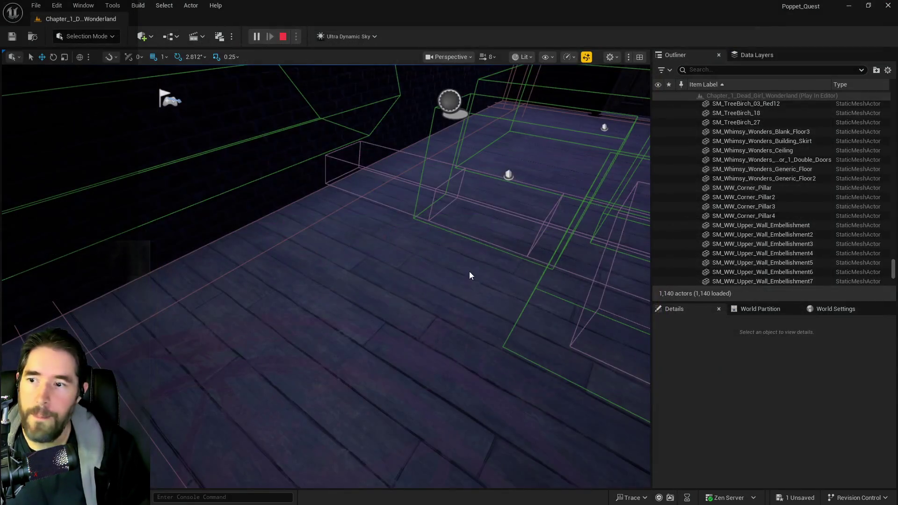
key(alt+Tab)
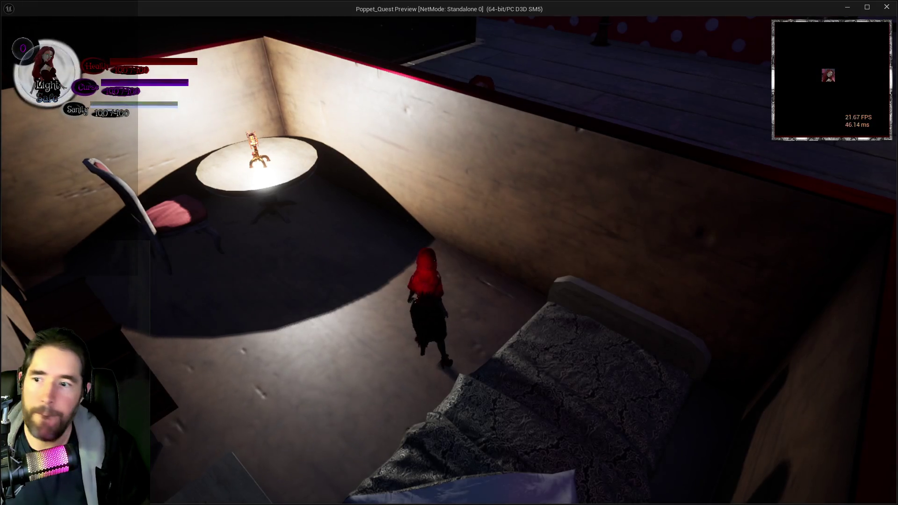
- Run through the polka-dot corridors to the balloon machine and collect Tarot 0: The Fool
key(w)
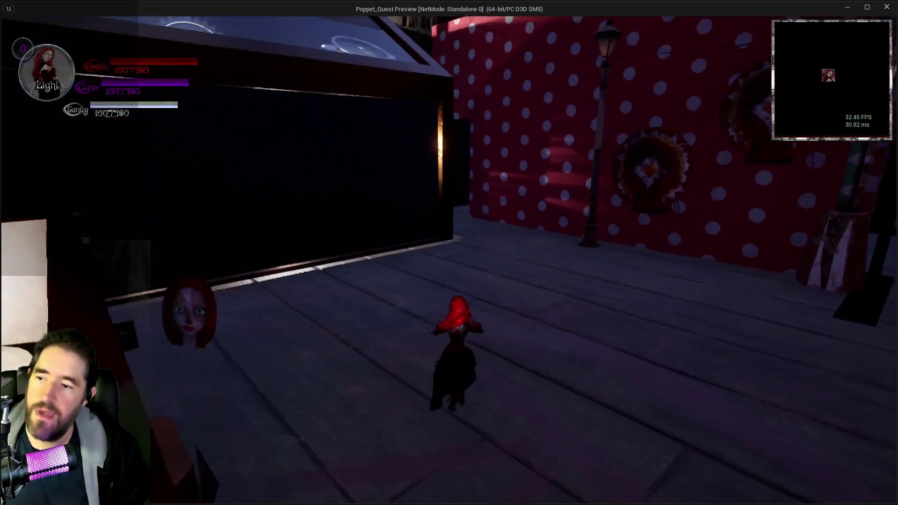
key(e)
key(w)
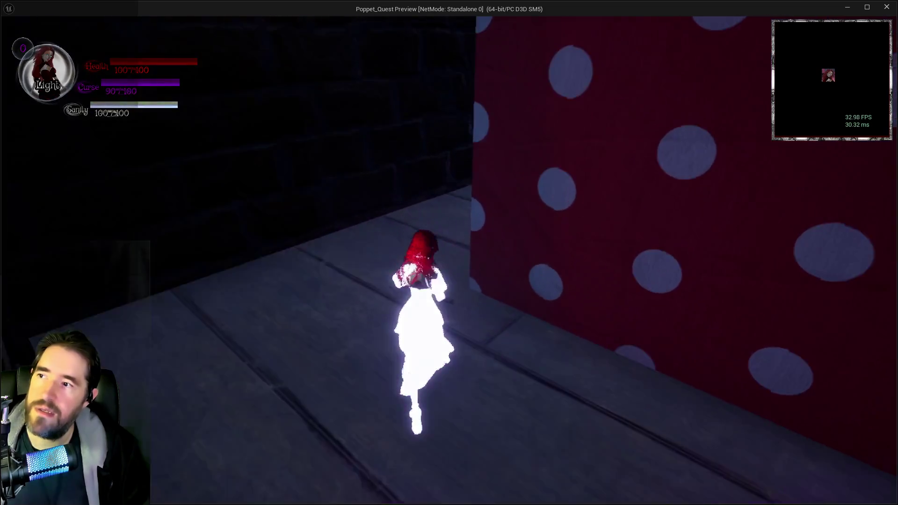
key(w)
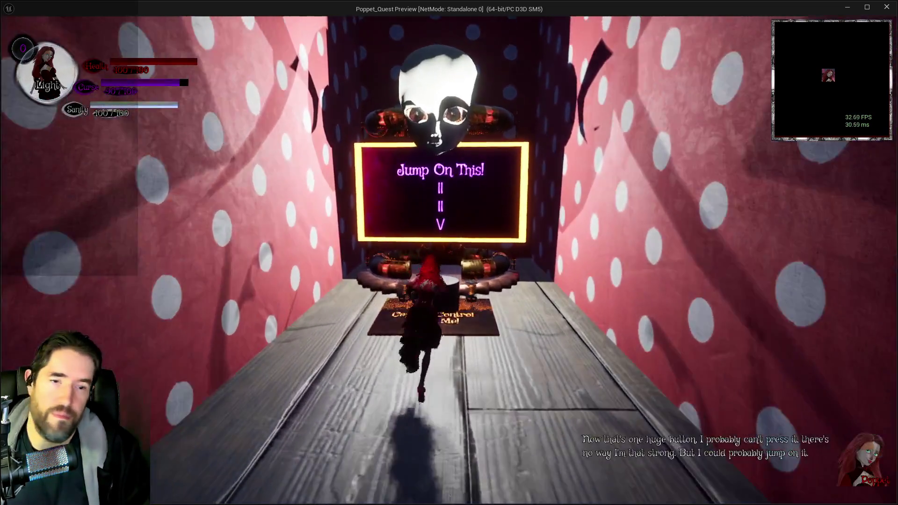
key(w)
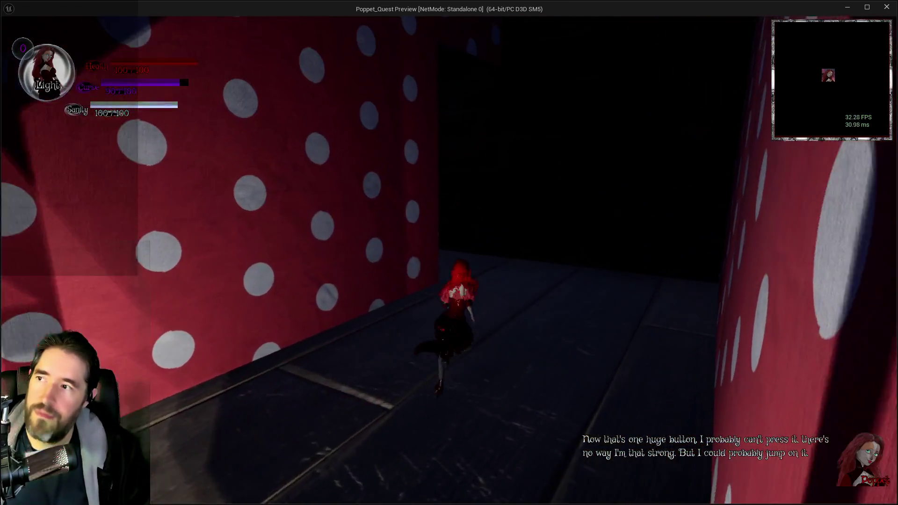
key(w)
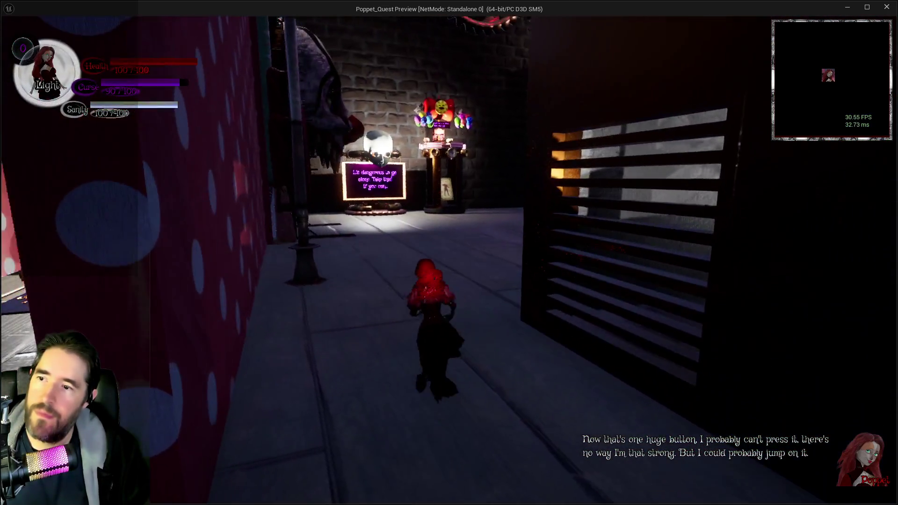
key(w)
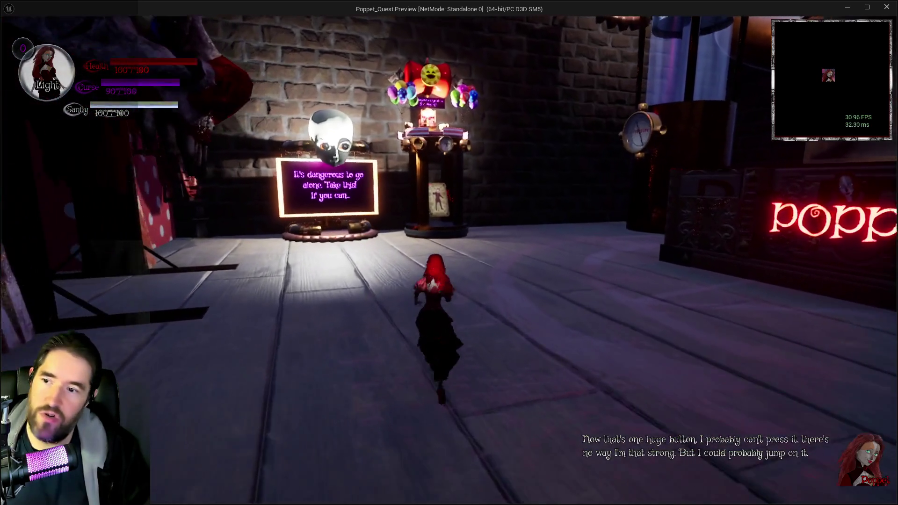
key(w)
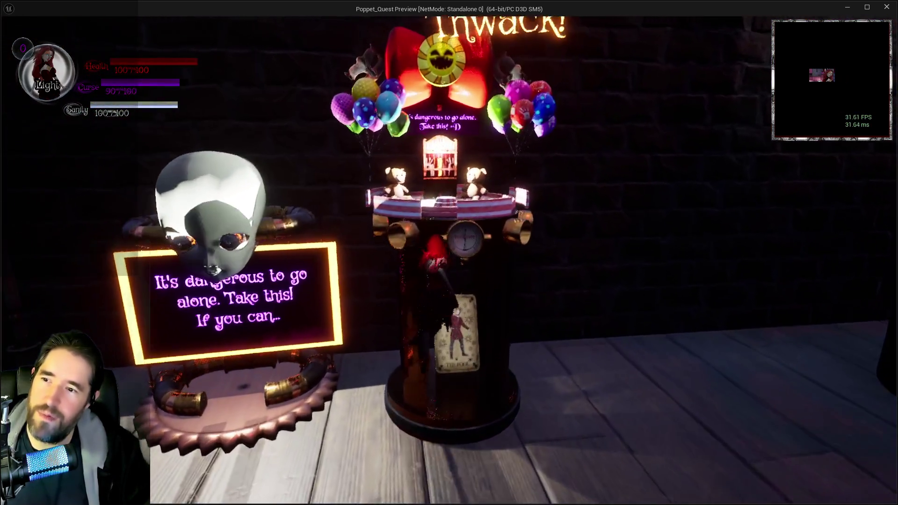
key(w)
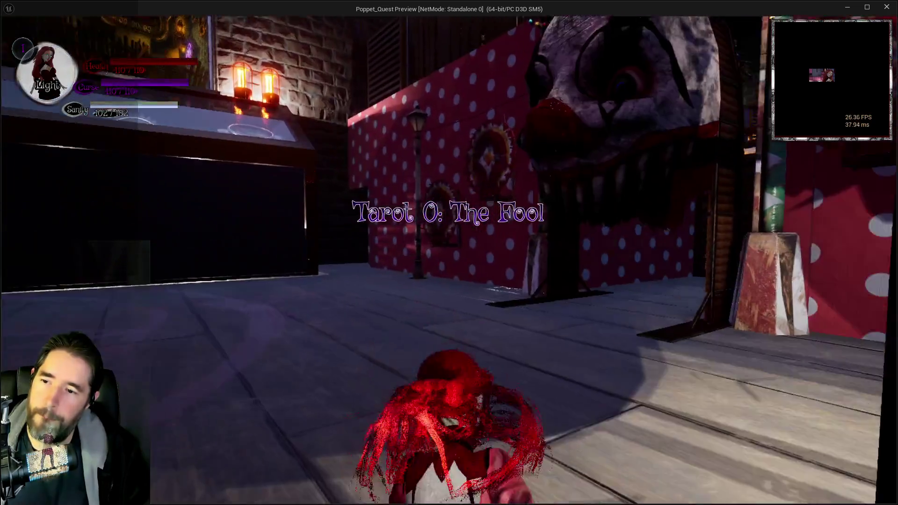
key(Tab)
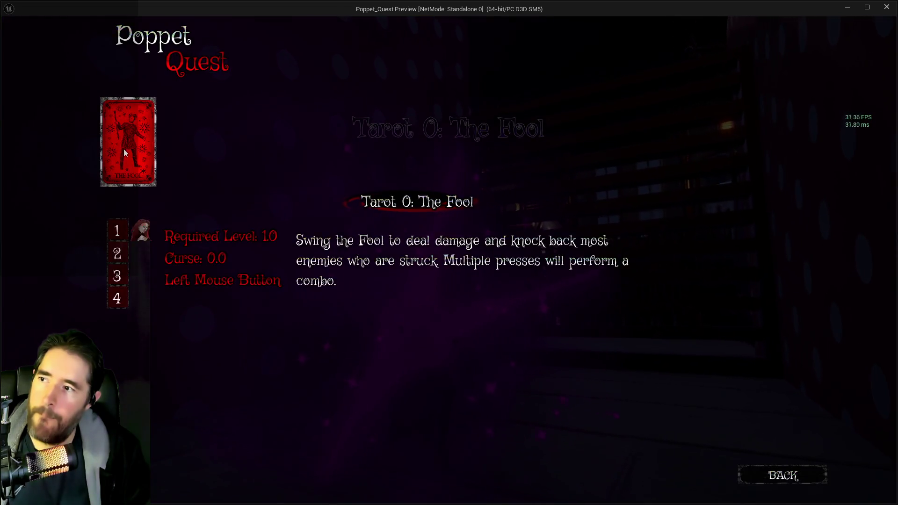
- Resume play with The Fool equipped and smash the slatted barrier by the stairs
click(124, 153)
key(w)
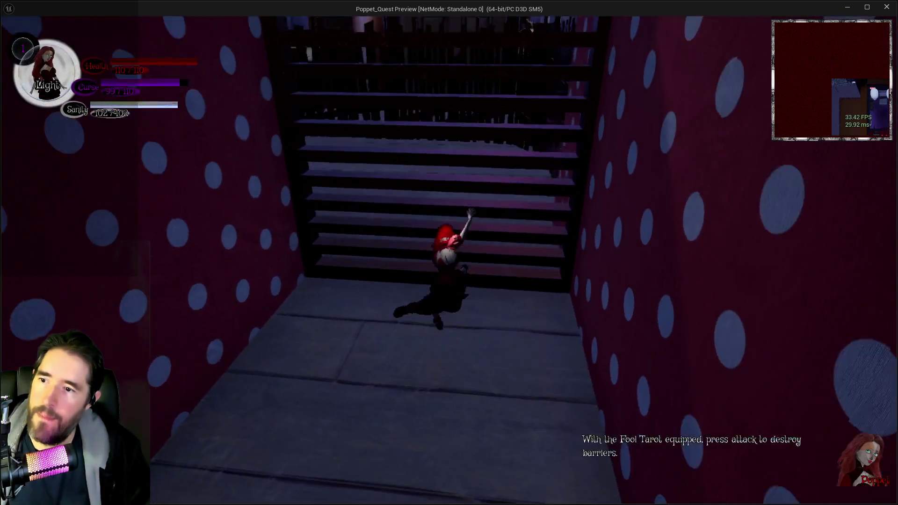
key(w)
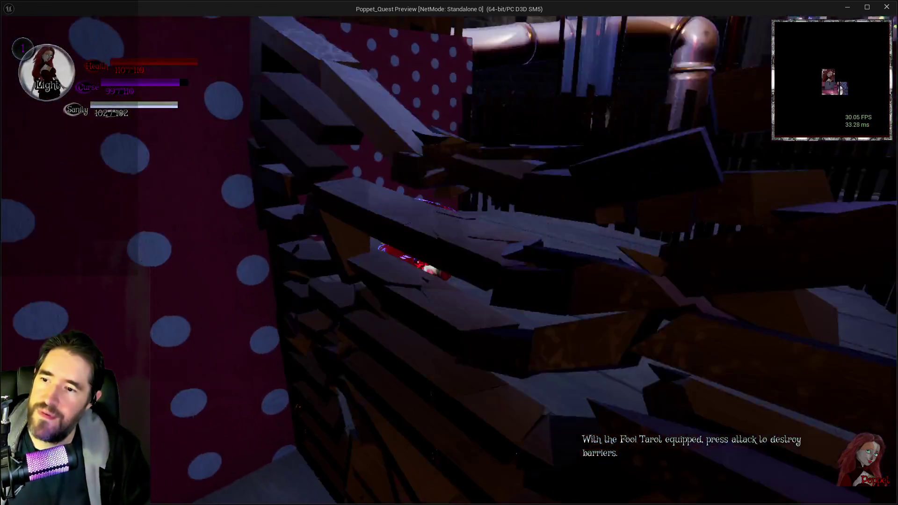
key(w)
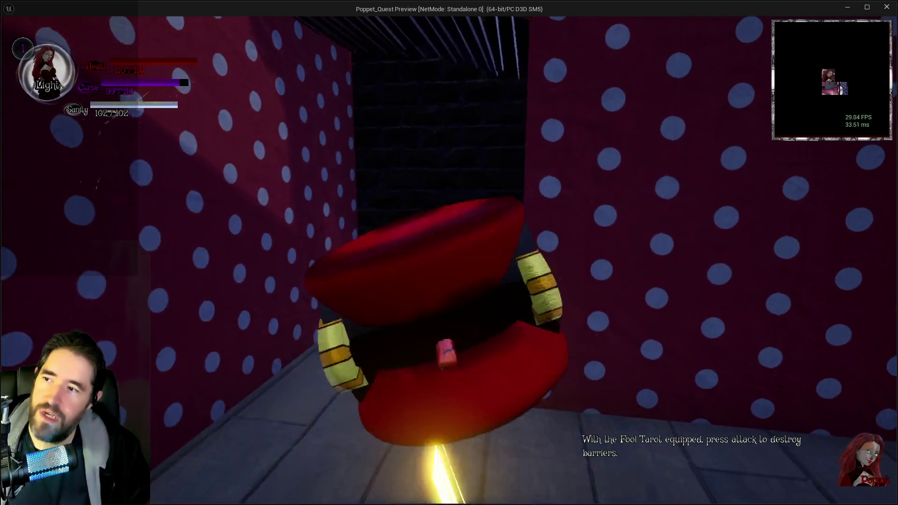
key(w)
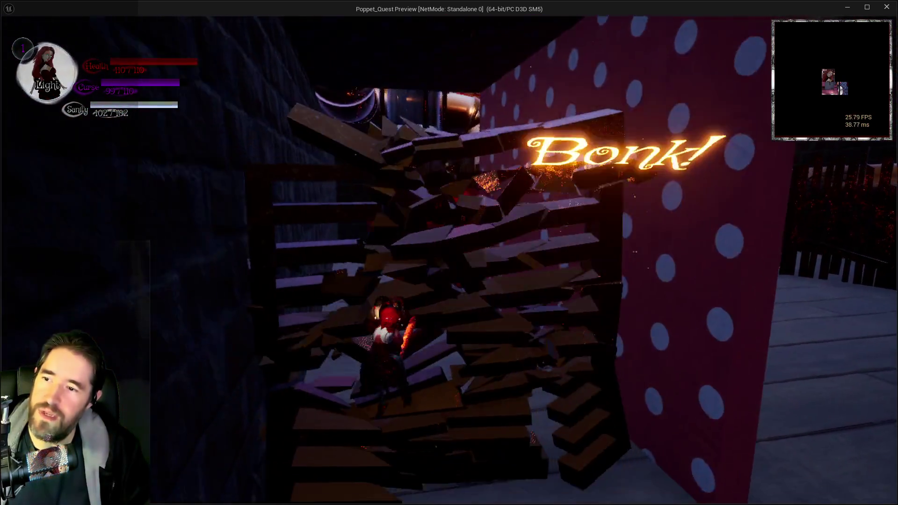
- Dash up the plank ramp and stairs, through the mallet corridor and along the pipe
key(shift)
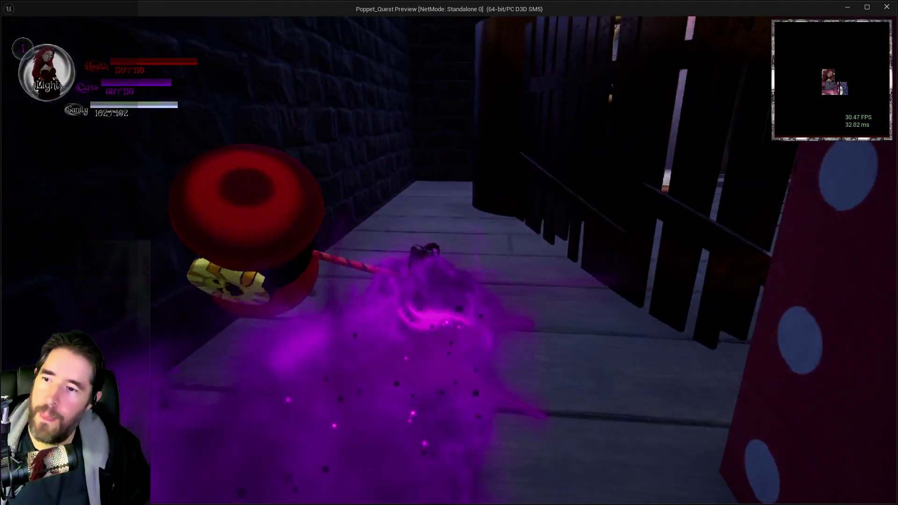
key(shift)
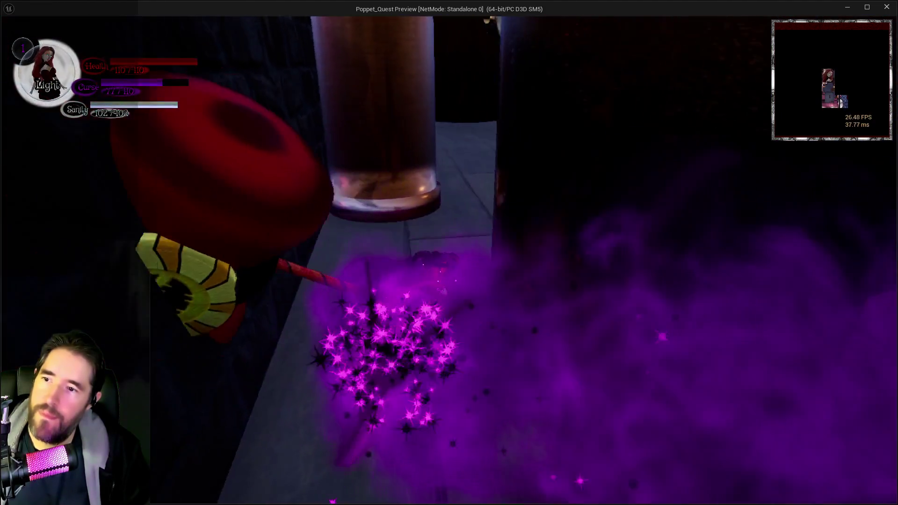
key(w)
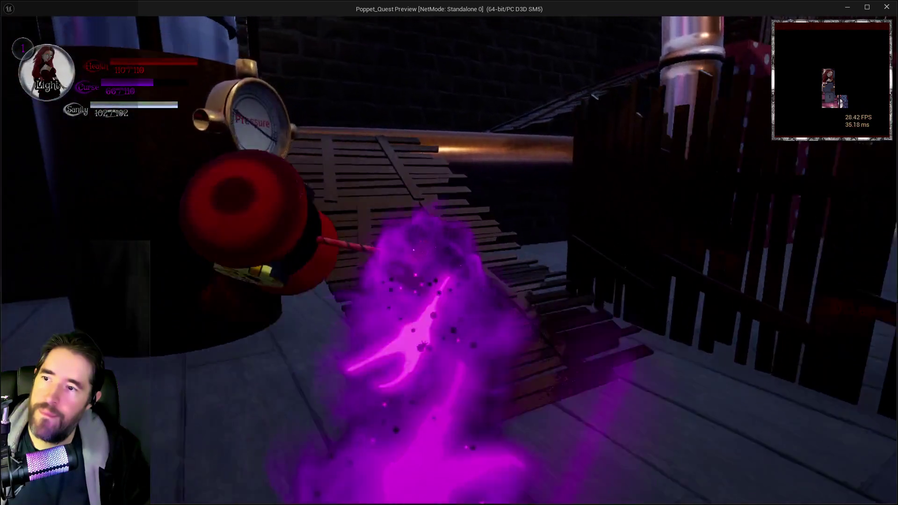
key(w)
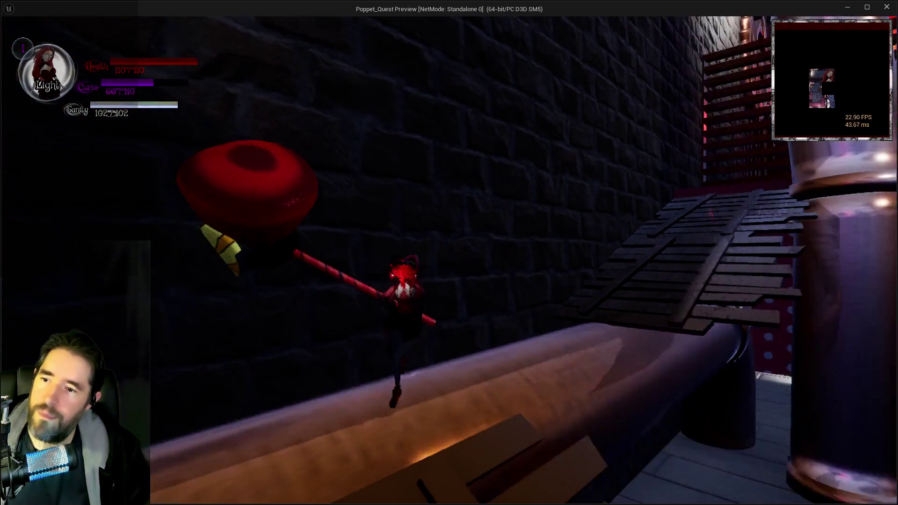
key(w)
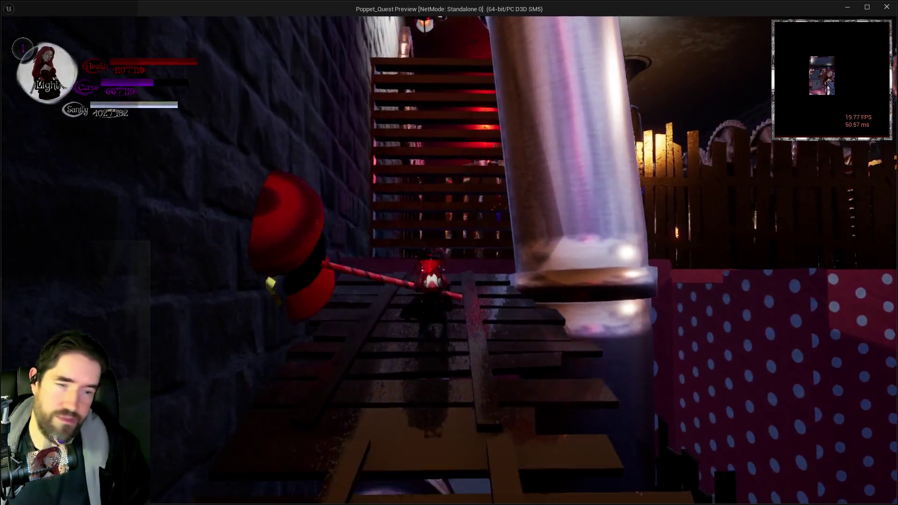
key(w)
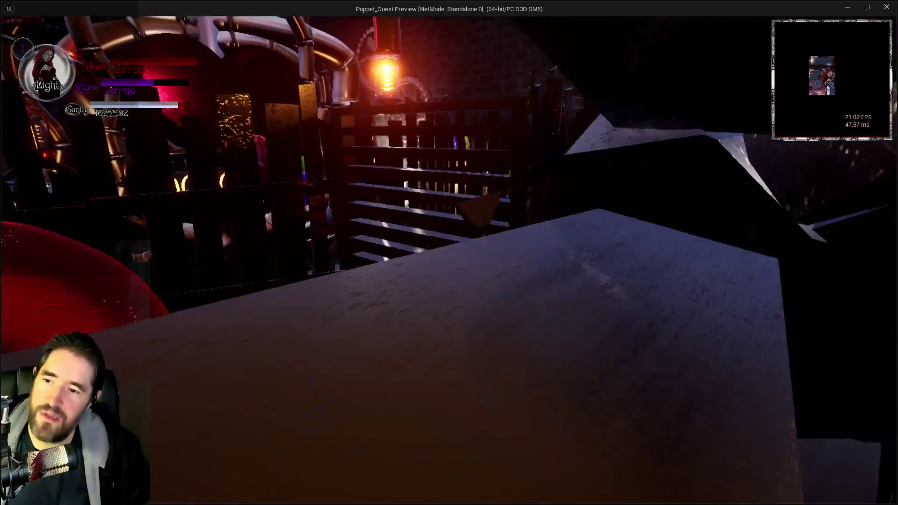
key(w)
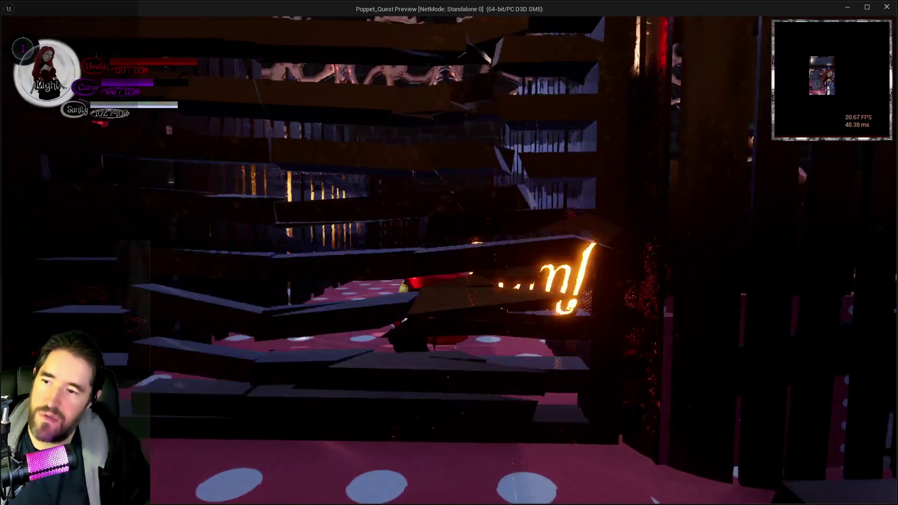
key(w)
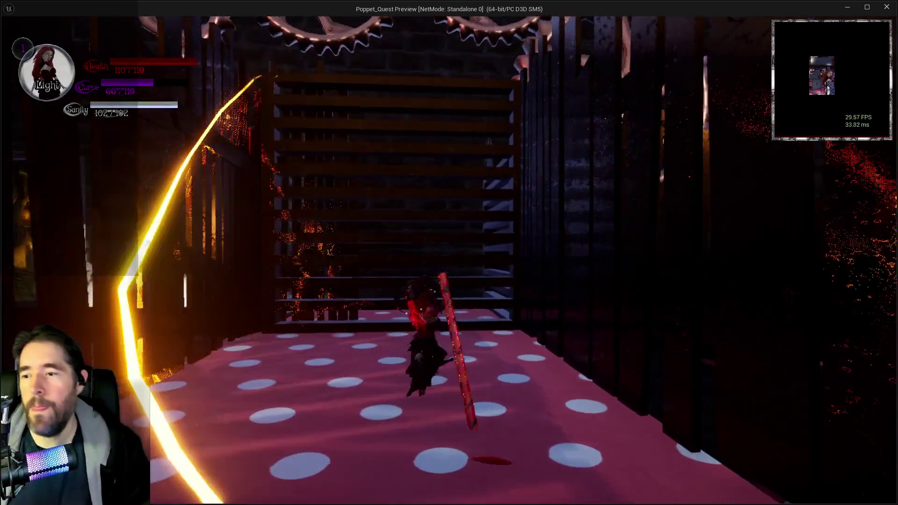
key(w)
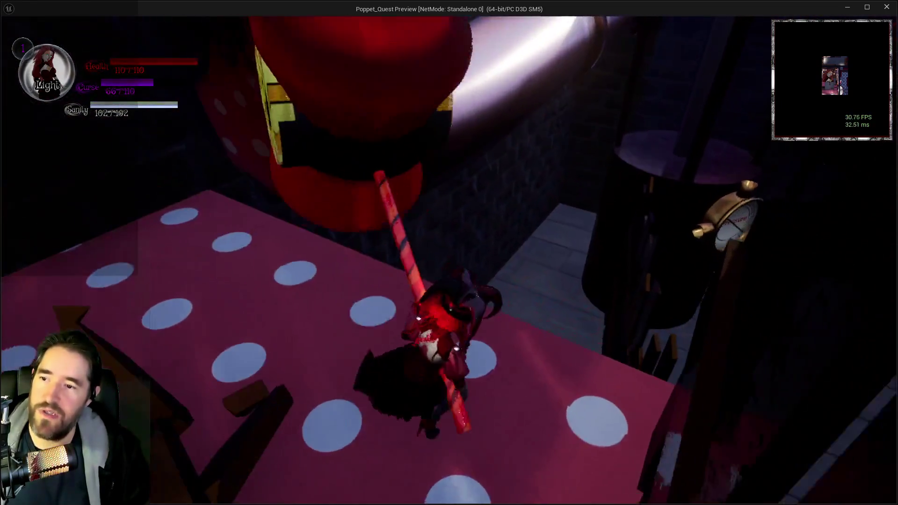
key(w)
key(w)
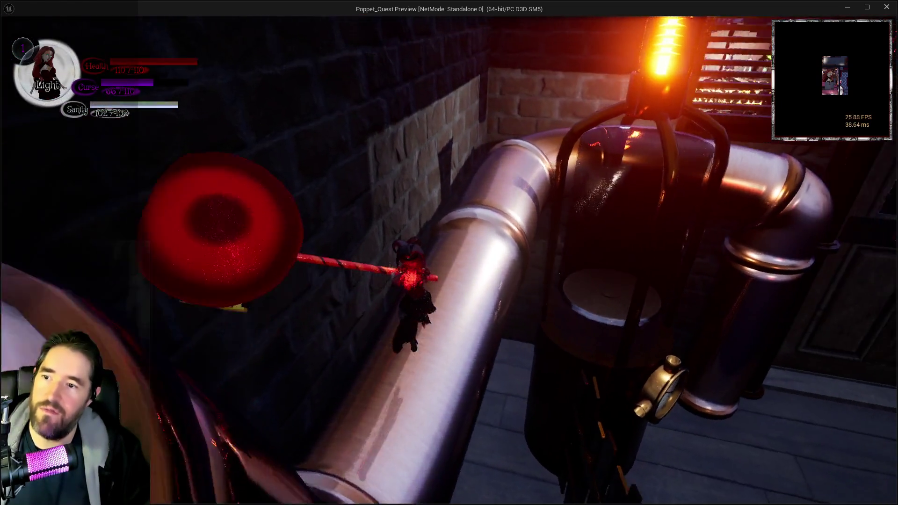
key(s)
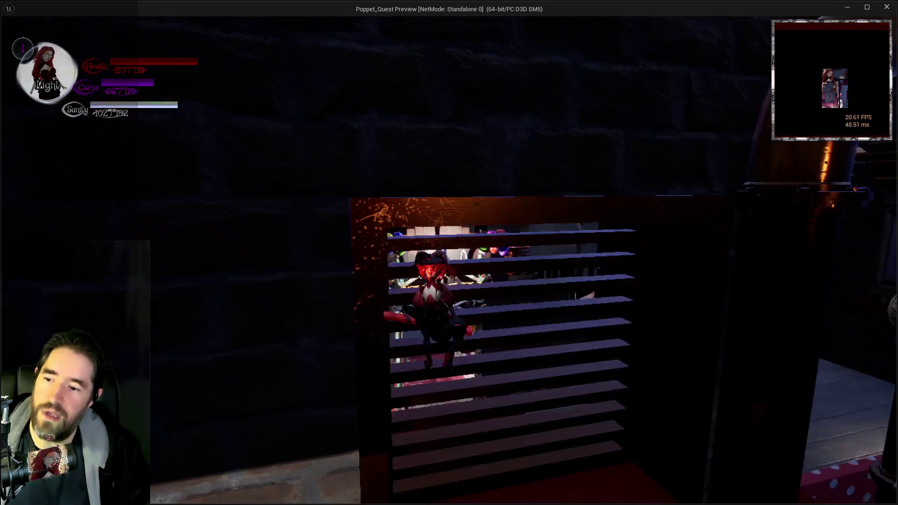
- Enter the Carnival gate, grab the New Life Room Key from the striped tent, and pause
key(w)
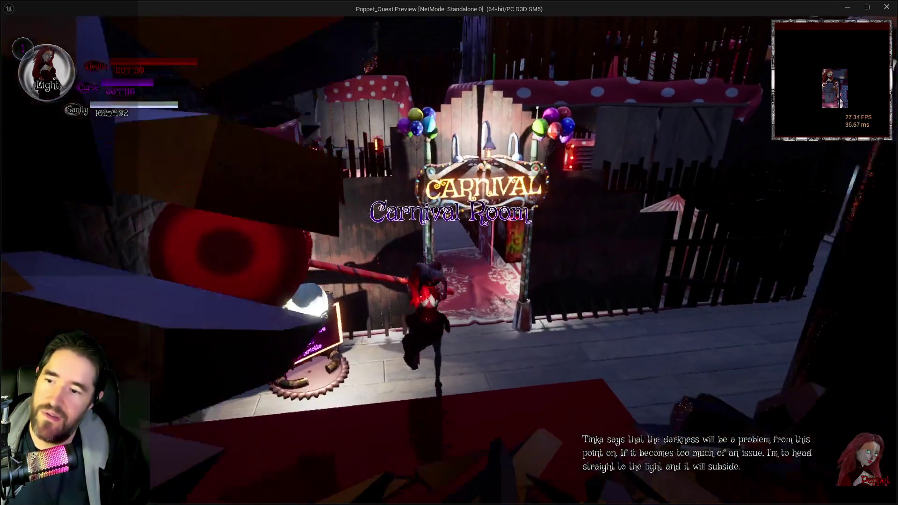
key(w)
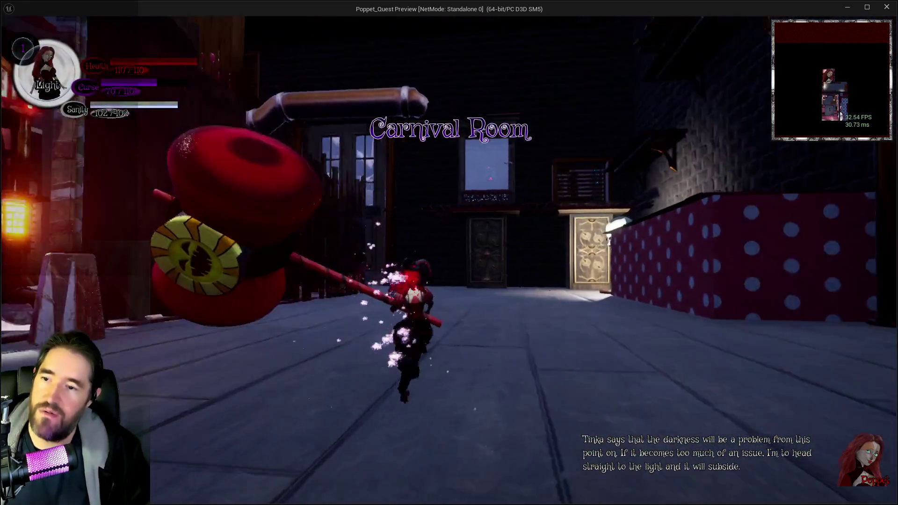
key(w)
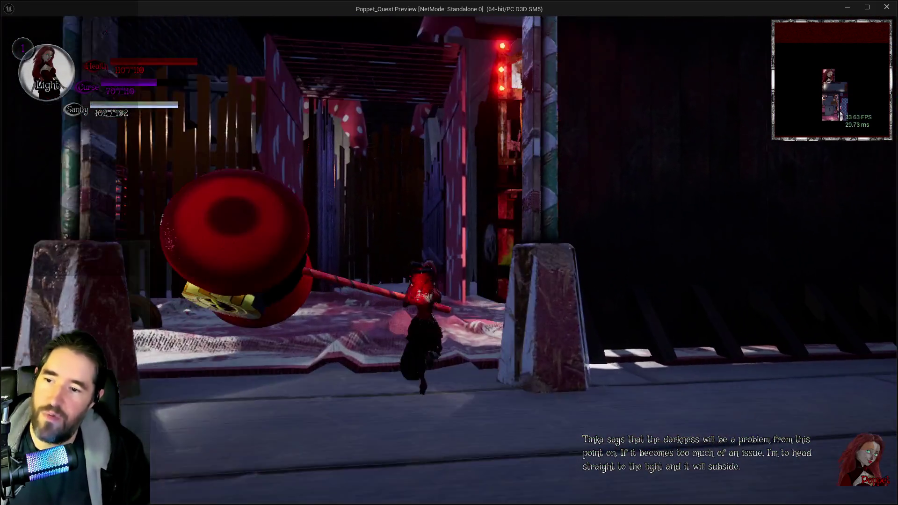
key(w)
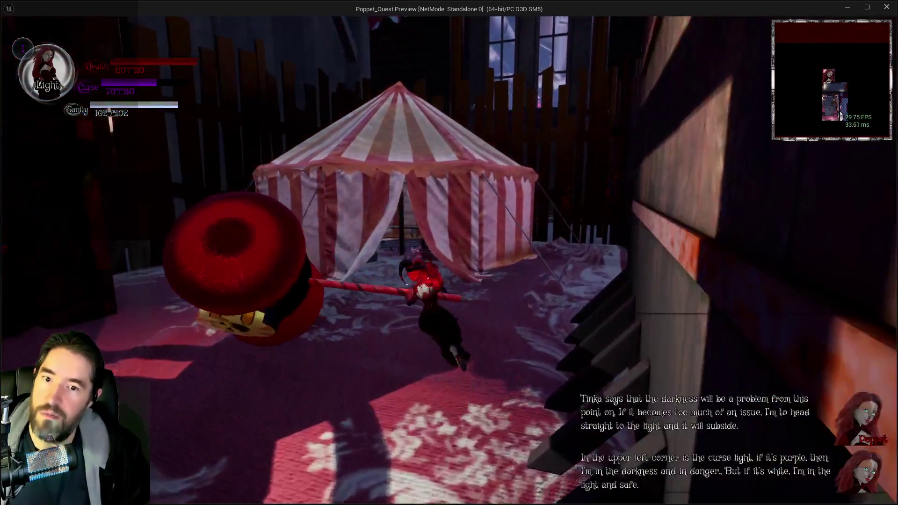
key(w)
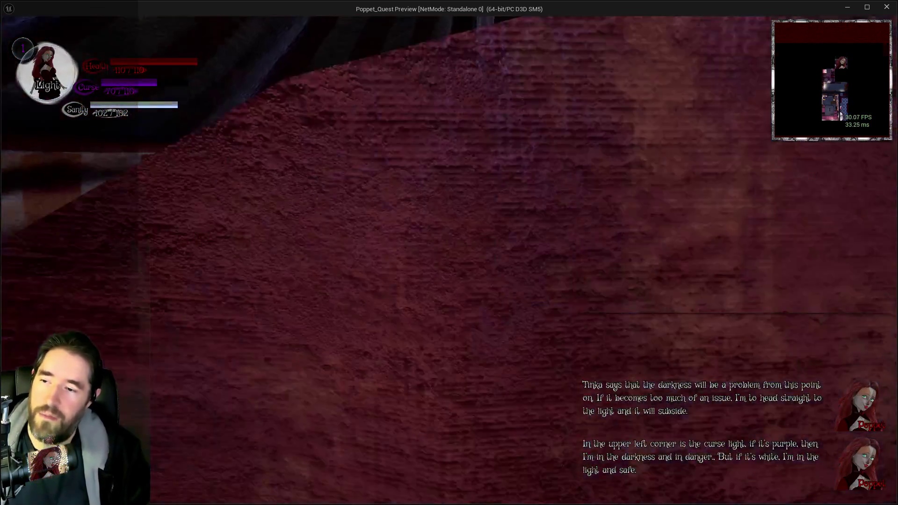
key(w)
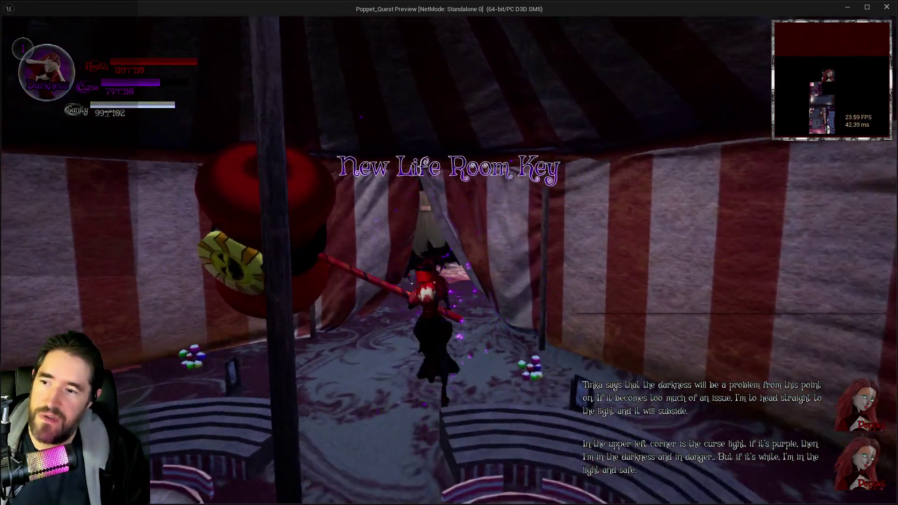
key(Escape)
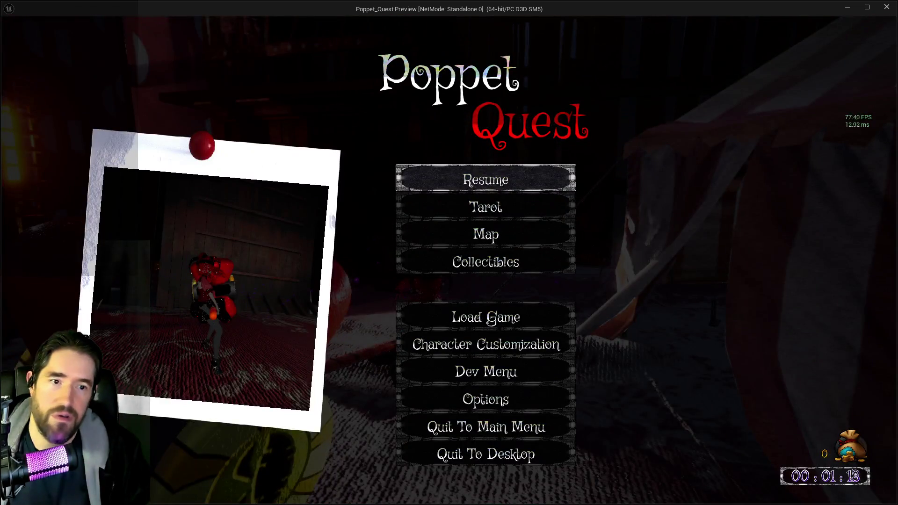
- Add note 3, 'Fix the collision on the tent with the key in the Carnival Room.', to the Chapter 1 doc
mouse_move(897, 136)
mouse_down()
mouse_move(659, 130)
mouse_move(452, 109)
mouse_up()
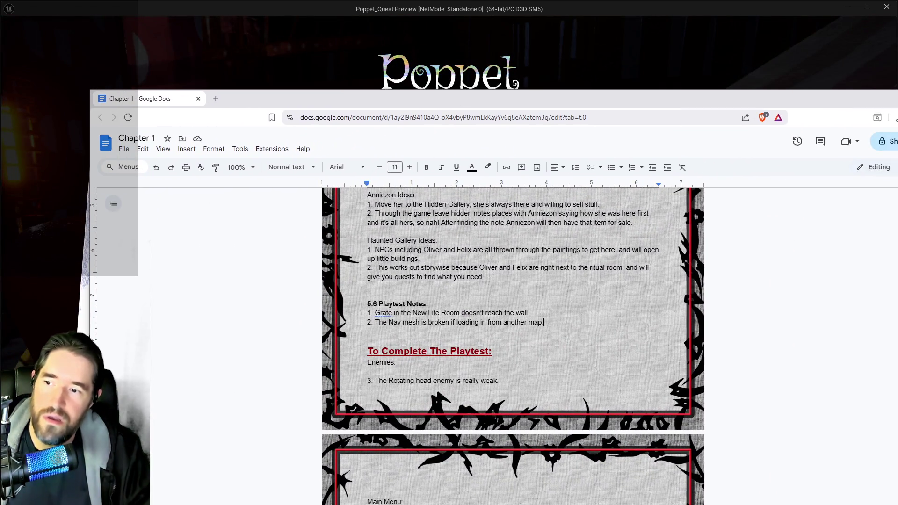
key(Return)
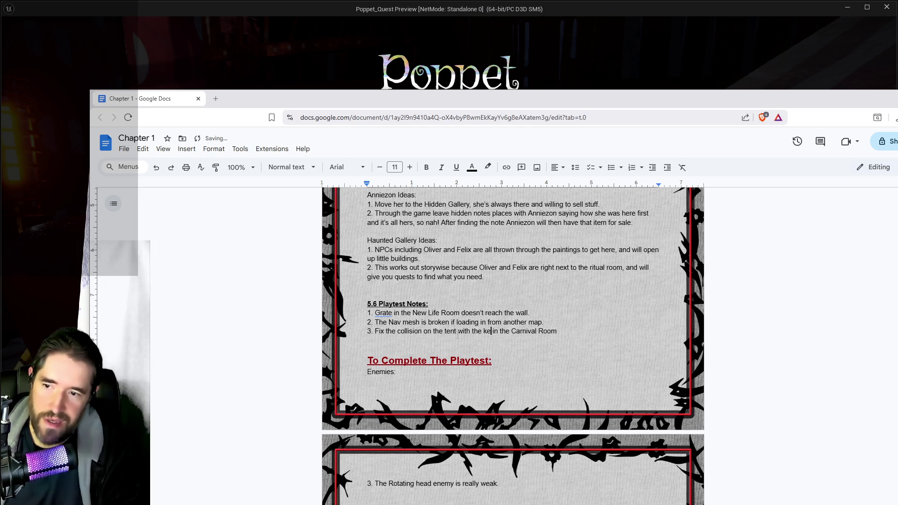
key(alt+Tab)
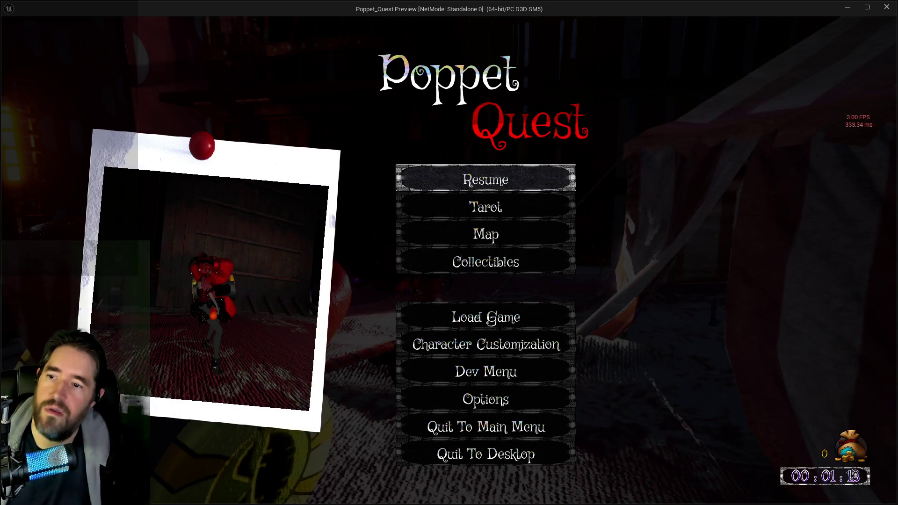
- Resume the playtest and run back through the striped tent and lit alleys into the stone room
click(508, 180)
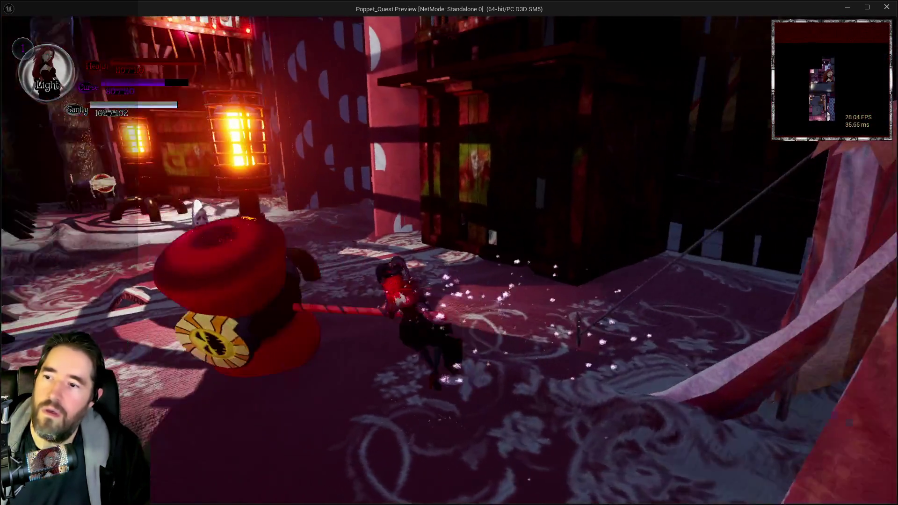
key(w)
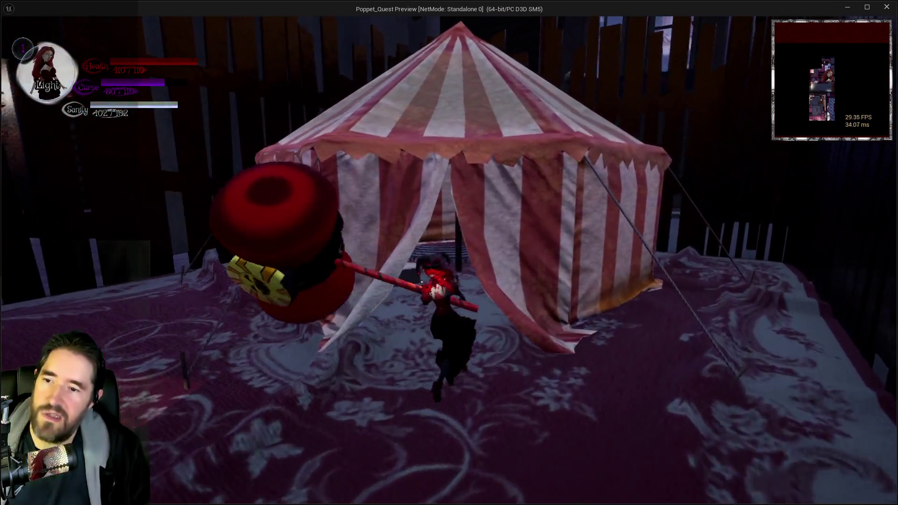
key(w)
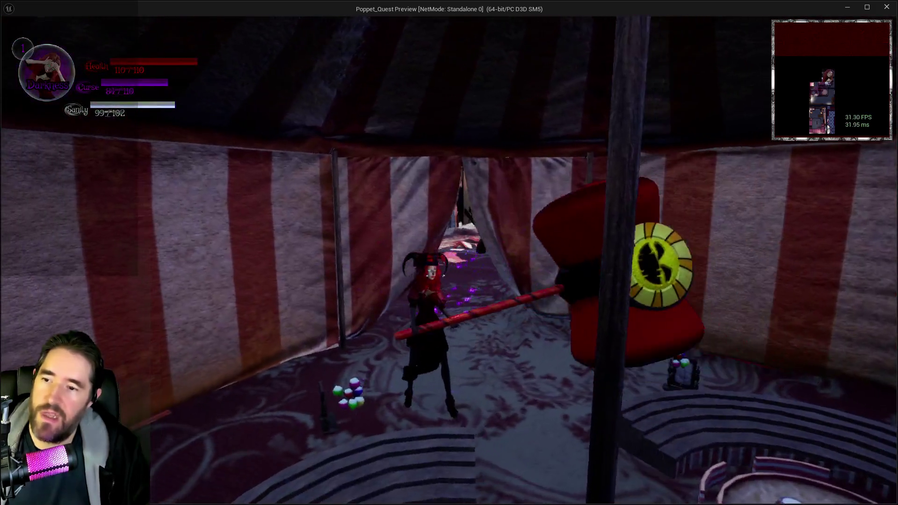
key(w)
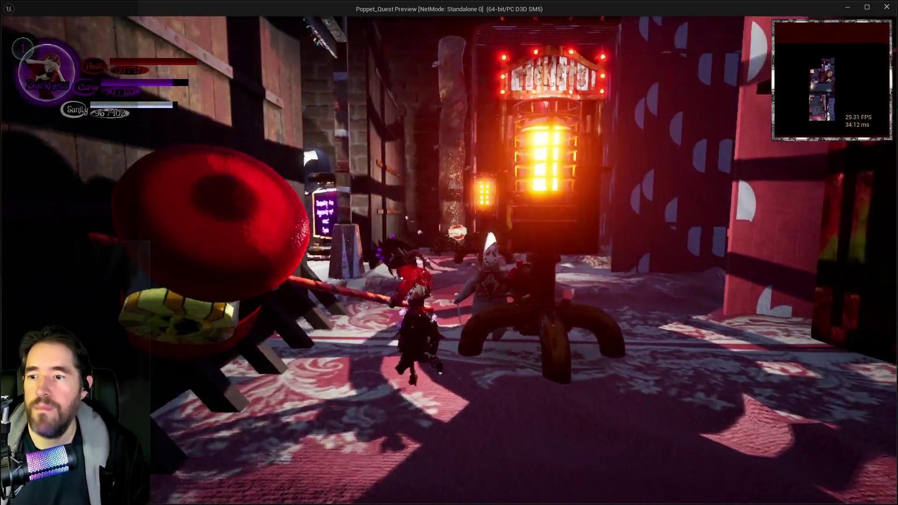
key(w)
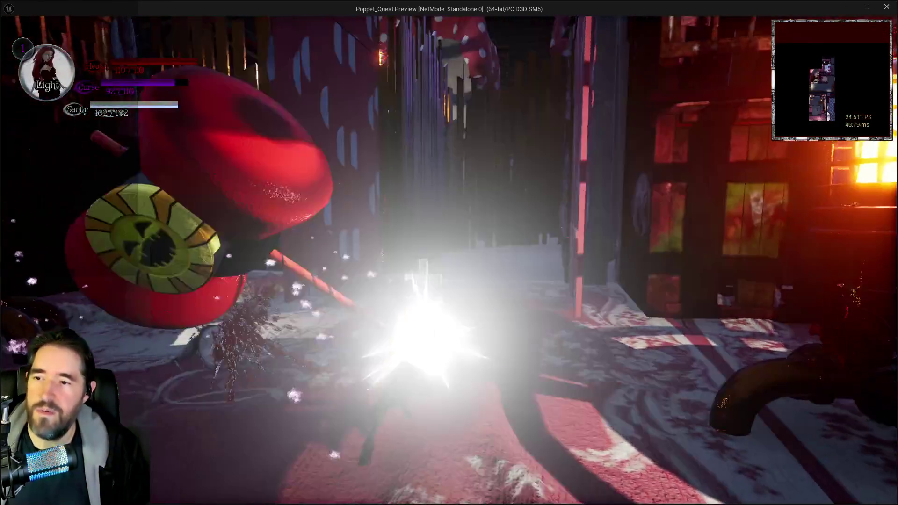
key(w)
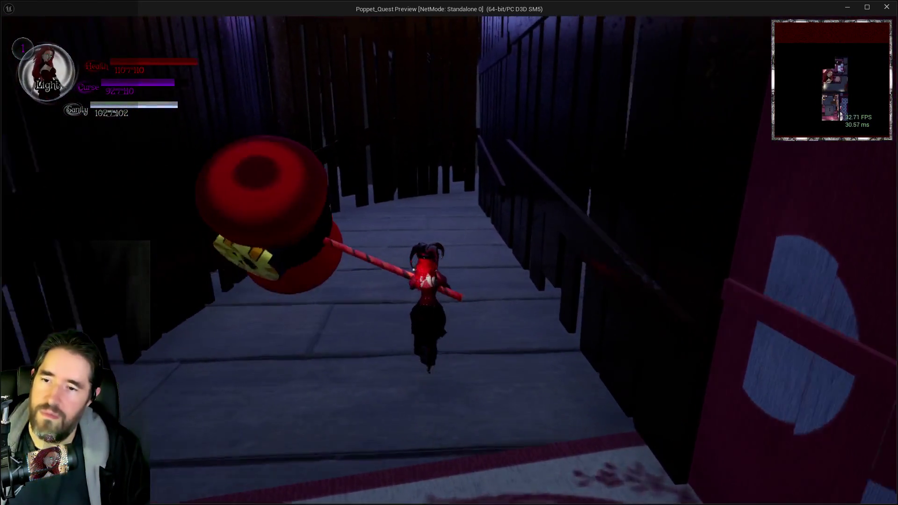
key(w)
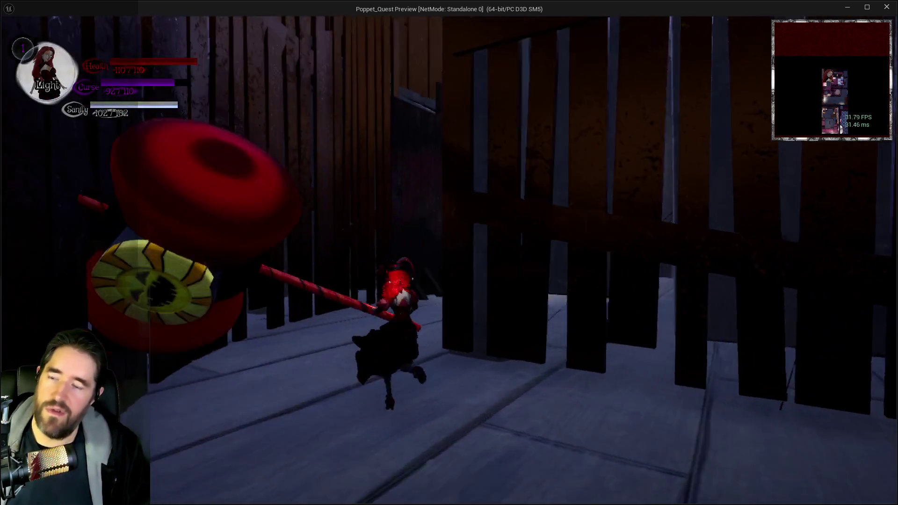
key(w)
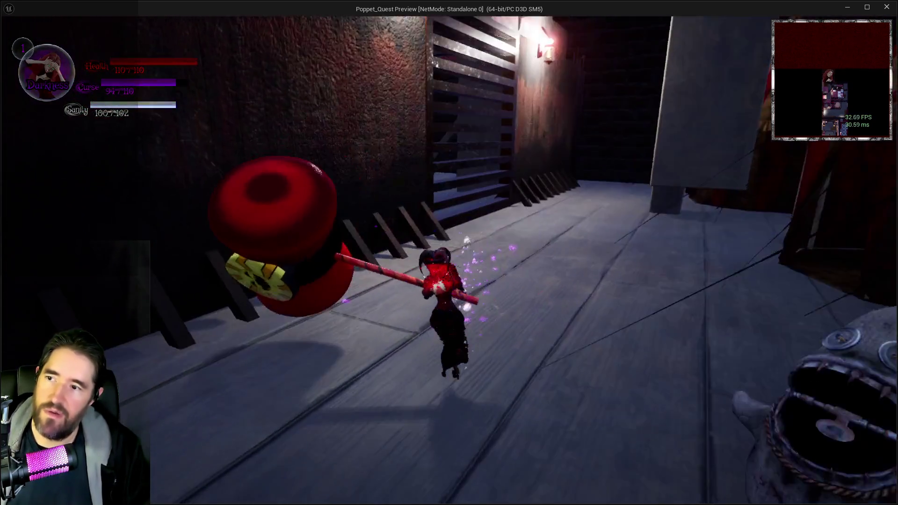
key(w)
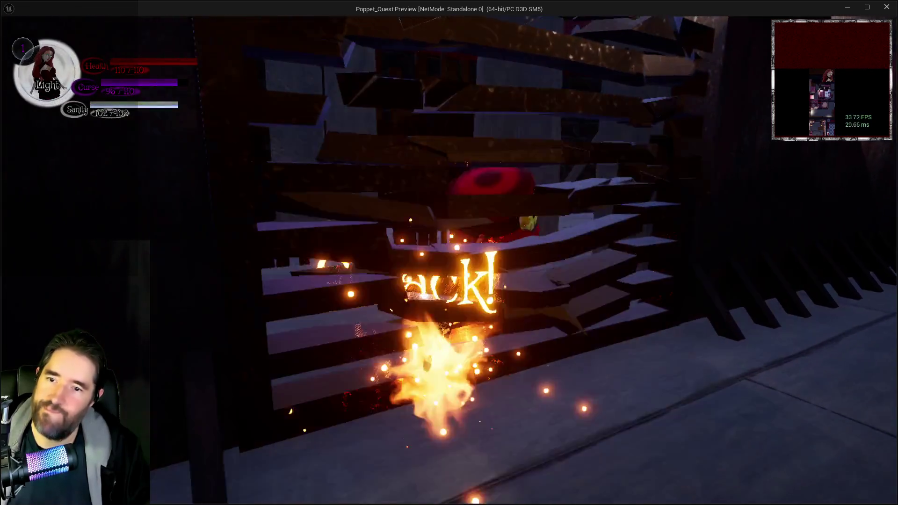
key(w)
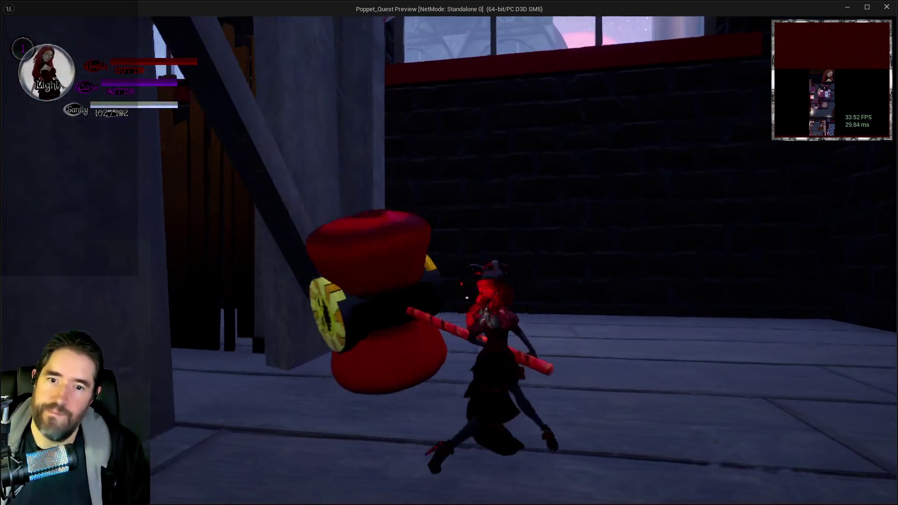
key(w)
key(w)
key(w)
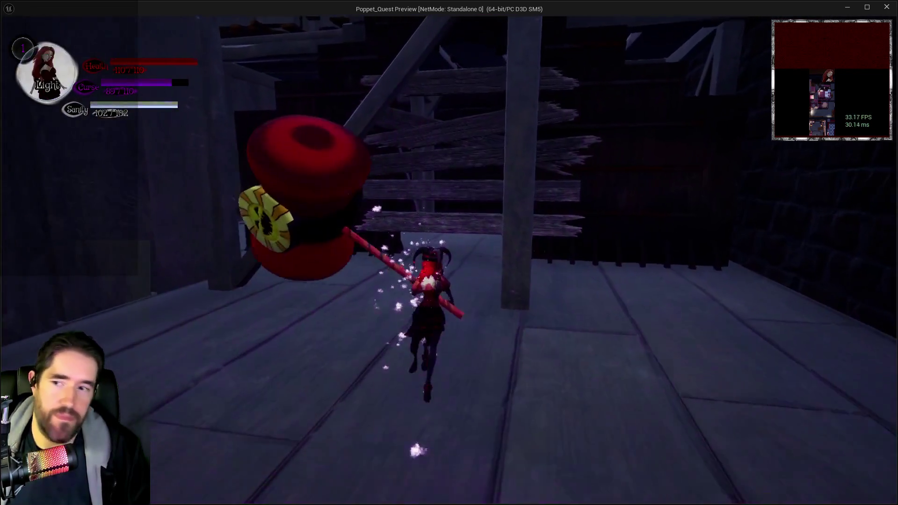
key(w)
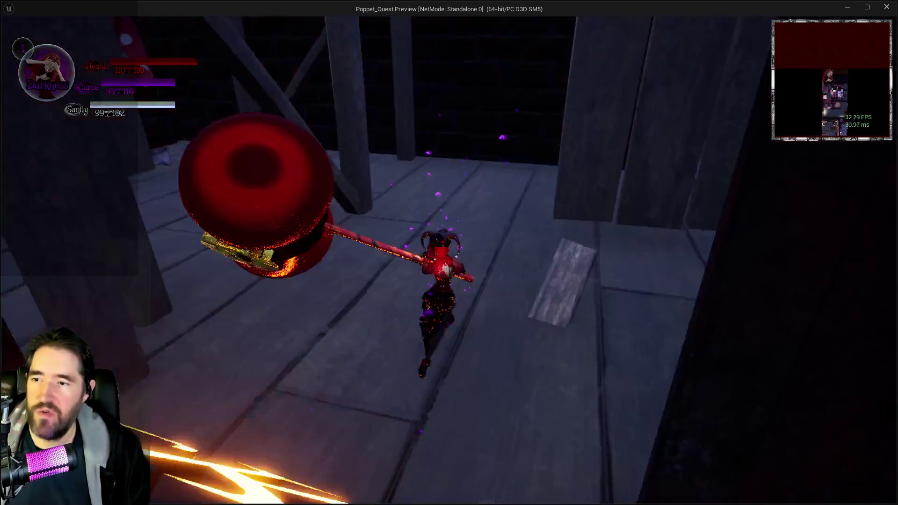
- Climb the wooden stairs past the polka-dot platform until the tarot-card dialogue appears
key(w)
key(w)
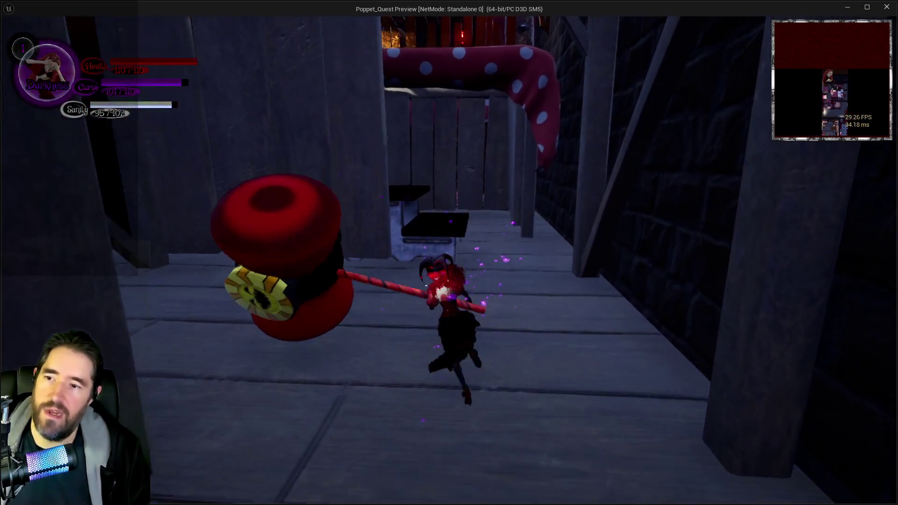
key(w)
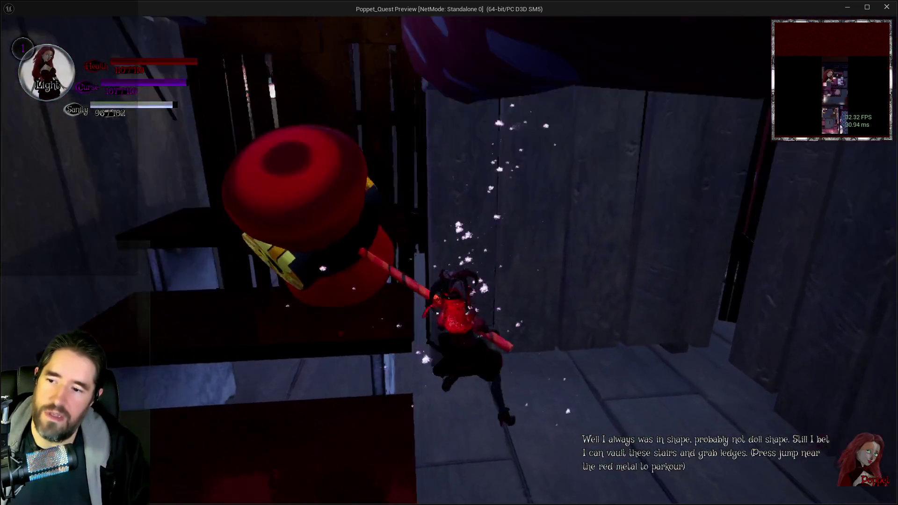
key(w)
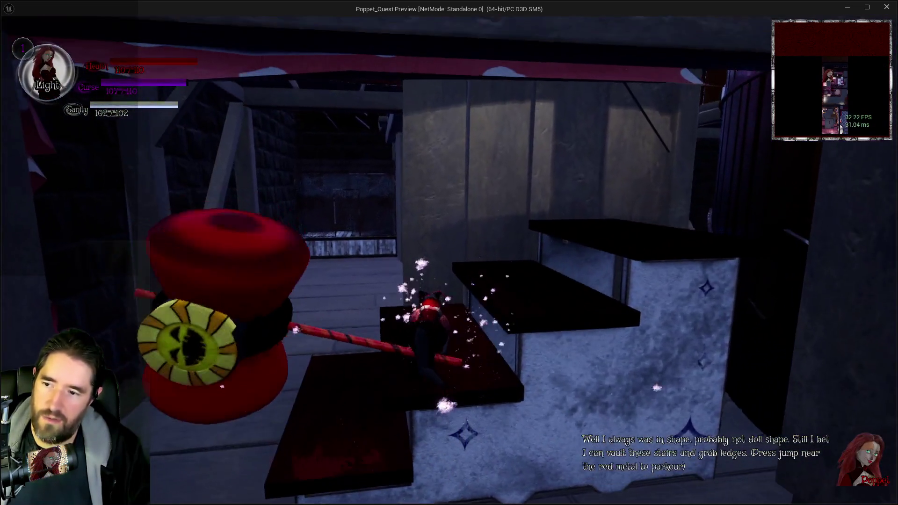
key(w)
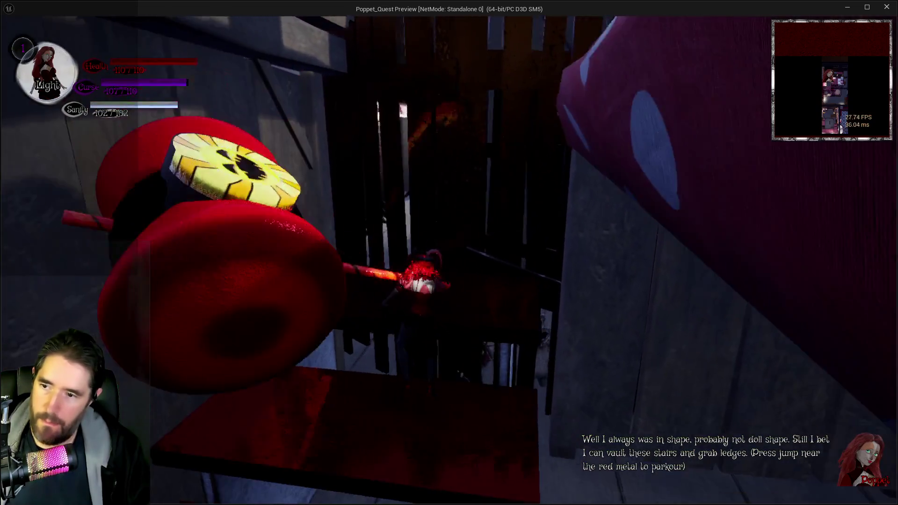
key(w)
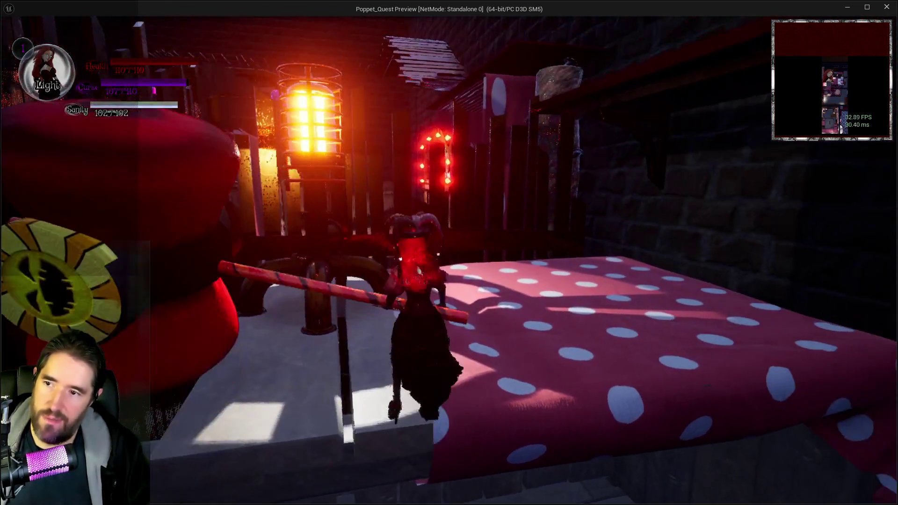
key(w)
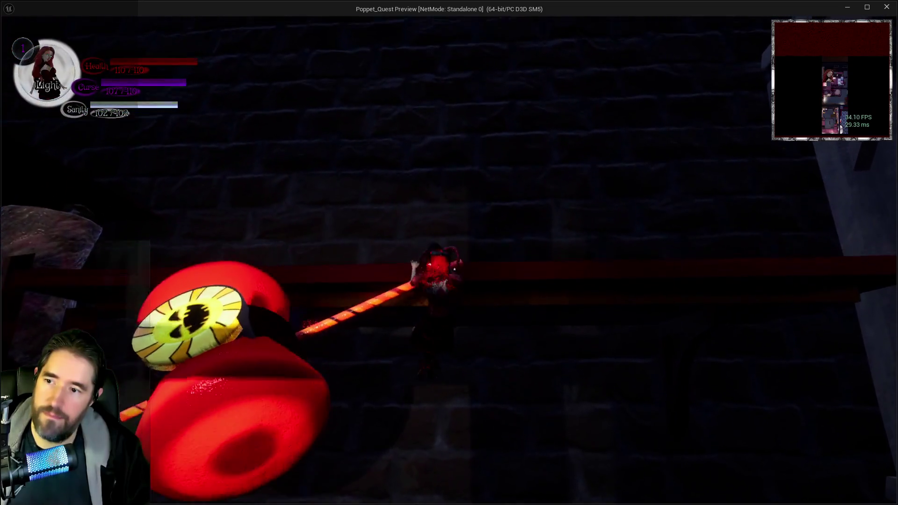
key(w)
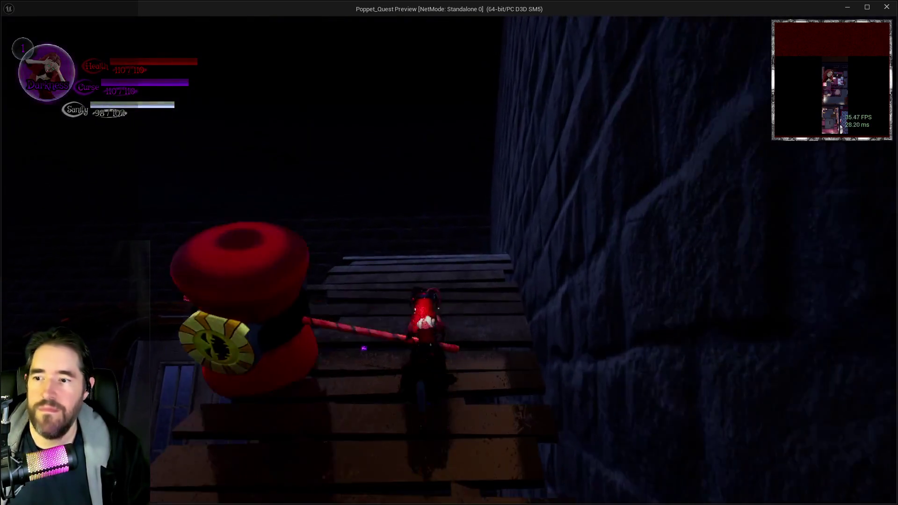
key(w)
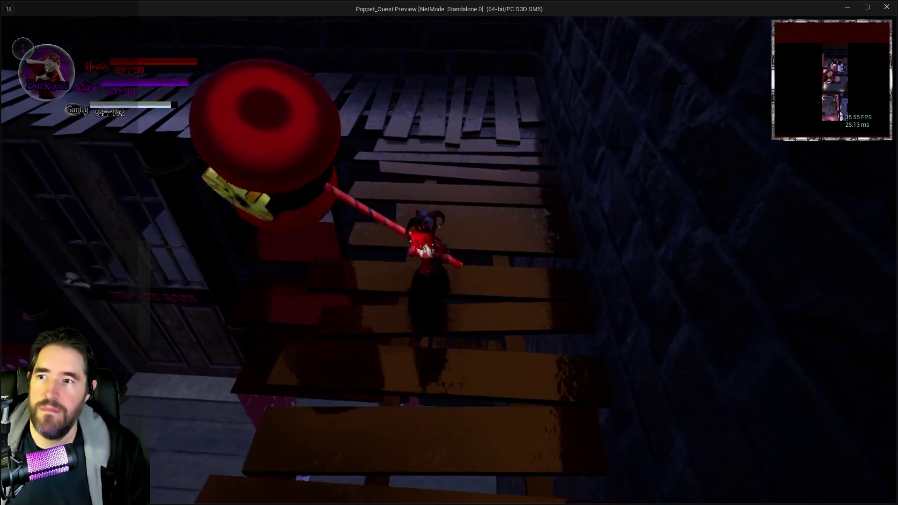
key(w)
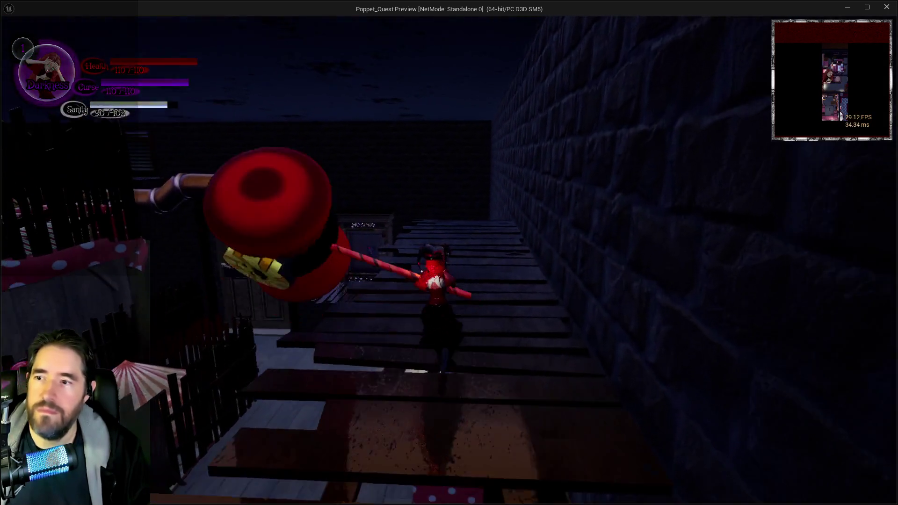
key(w)
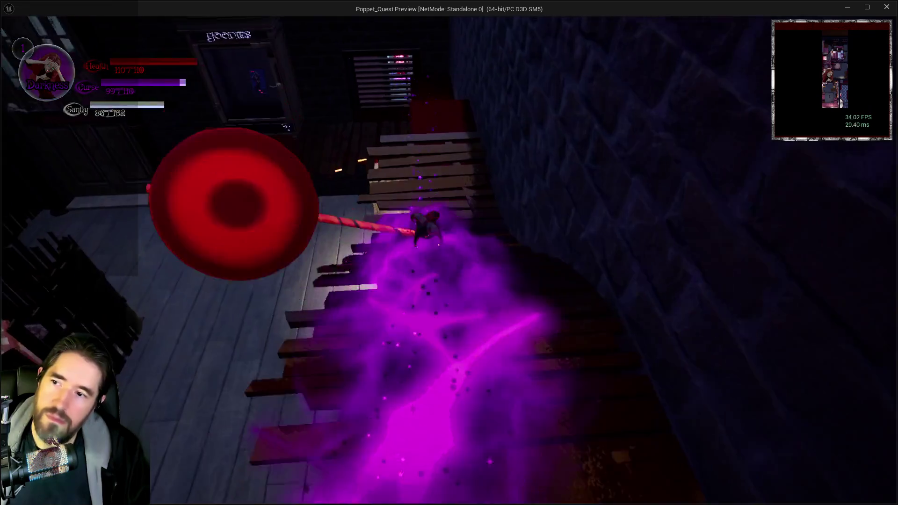
key(w)
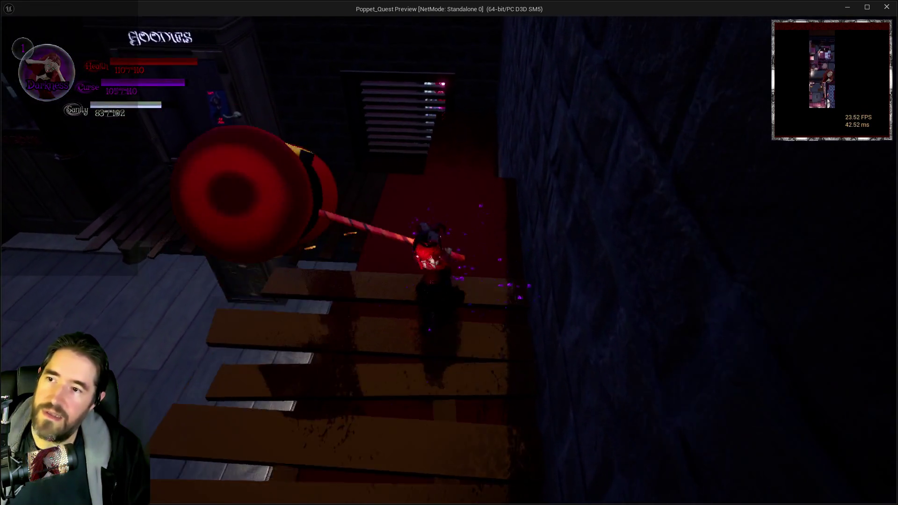
key(w)
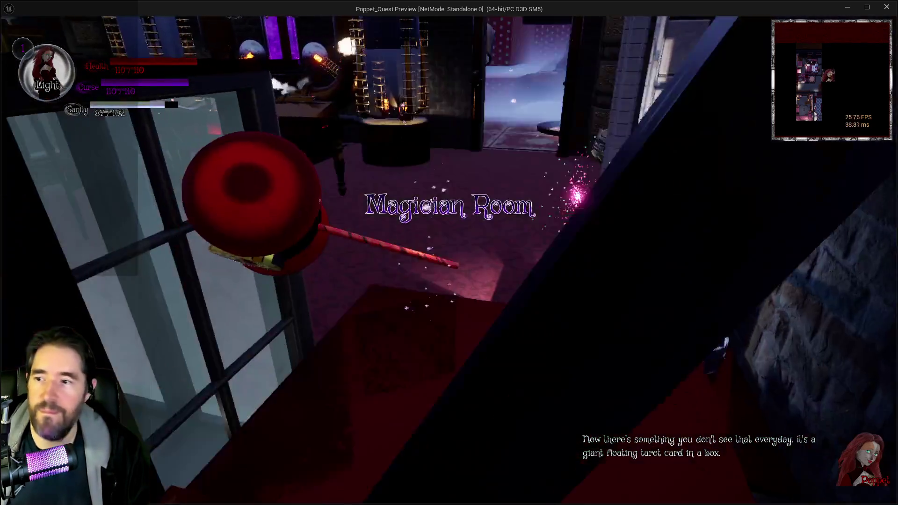
- Run through the Magician Room toward the tarot-card box and onto the capsule pedestal
key(w)
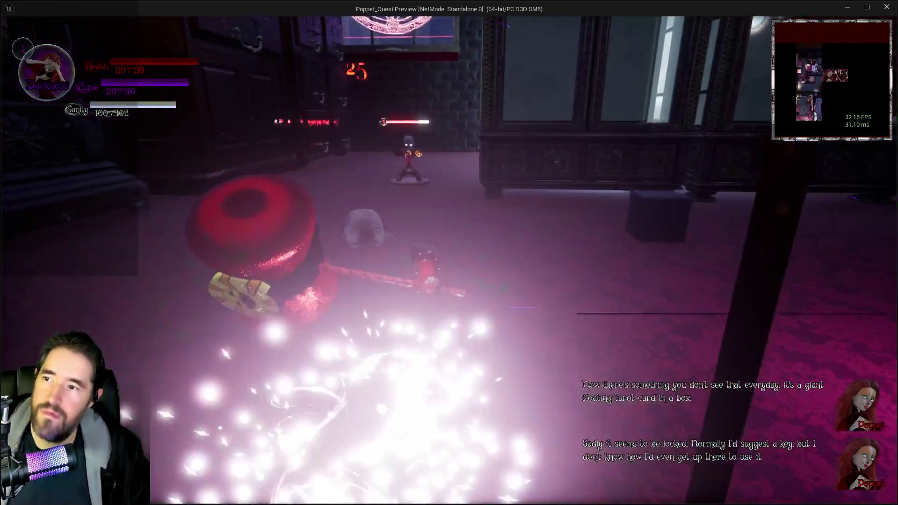
key(w)
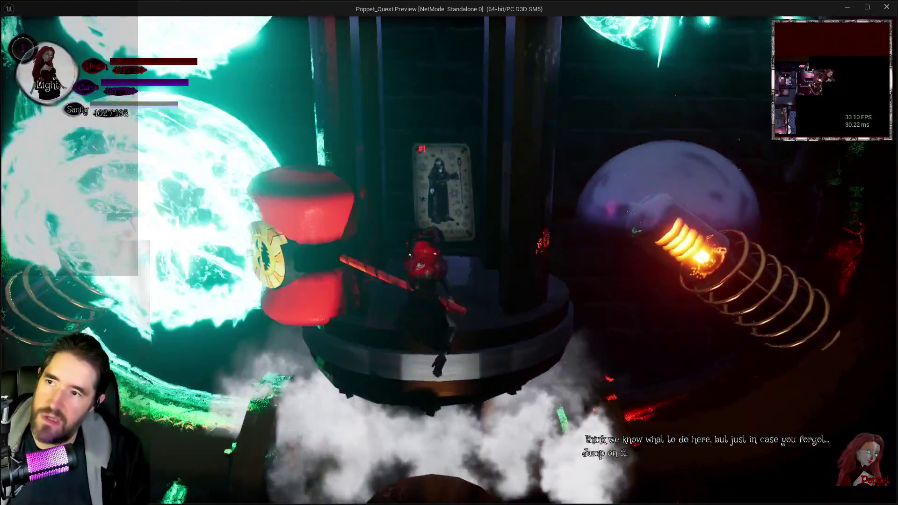
- Jump to collect Tarot 1: The Magician, then fight onward into Shadowdark City
key(space)
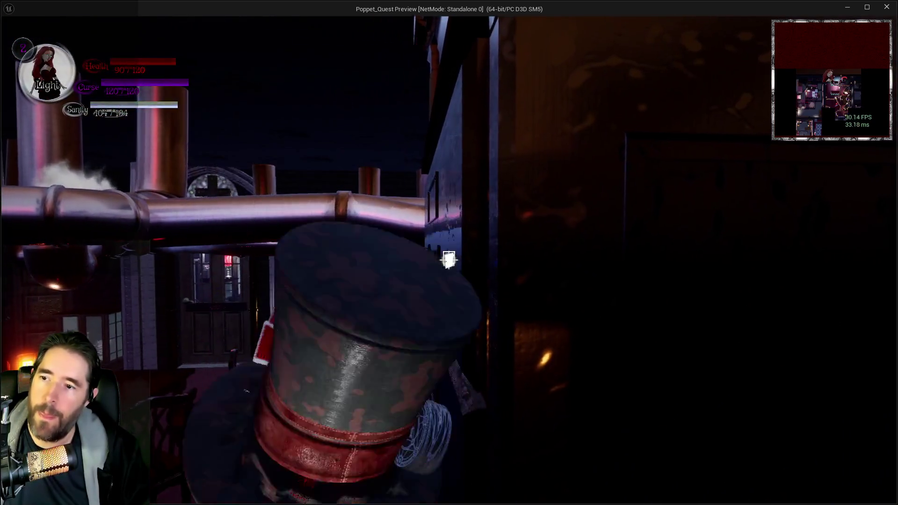
click(448, 261)
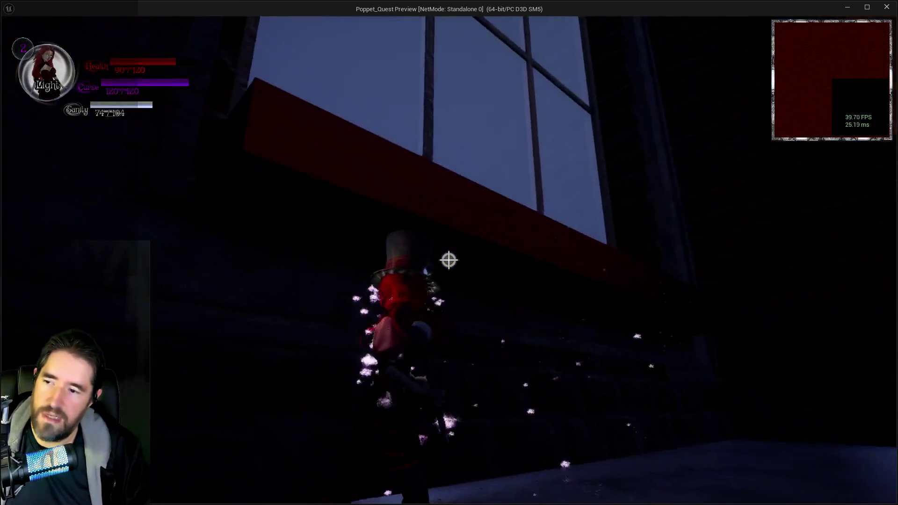
- Pause the playtest with Escape to show the Poppet Quest menu over Shadowdark City
key(Escape)
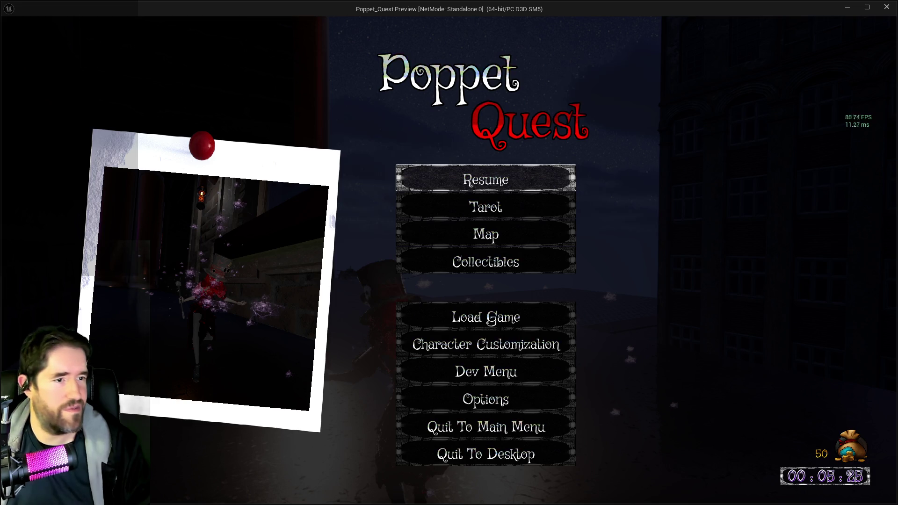
key(alt+Tab)
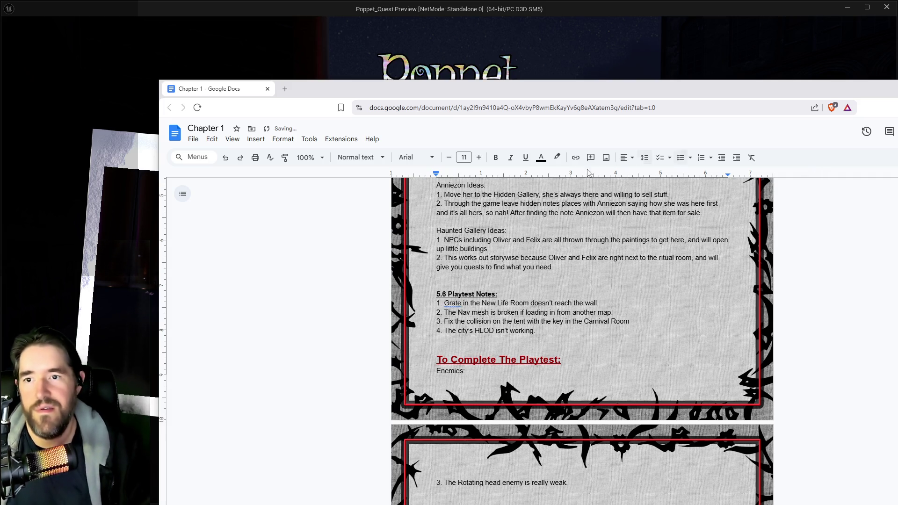
key(alt+Tab)
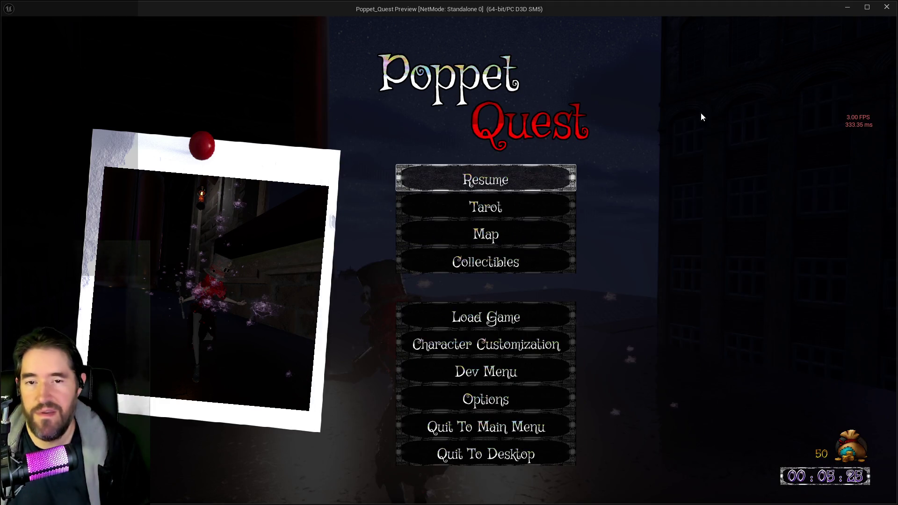
click(547, 172)
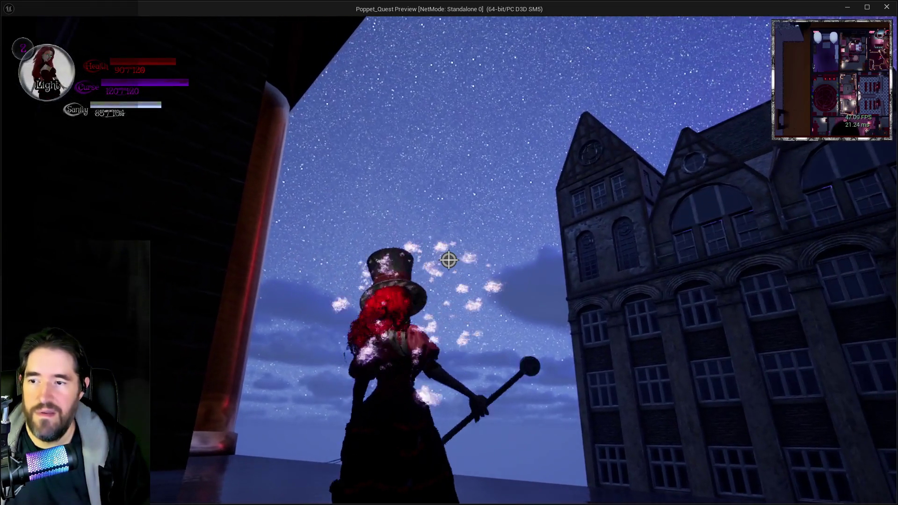
- Cross the rooftops, climb the stairs under the WELCOME sign and head over the GAMES beam toward GOAL
key(w)
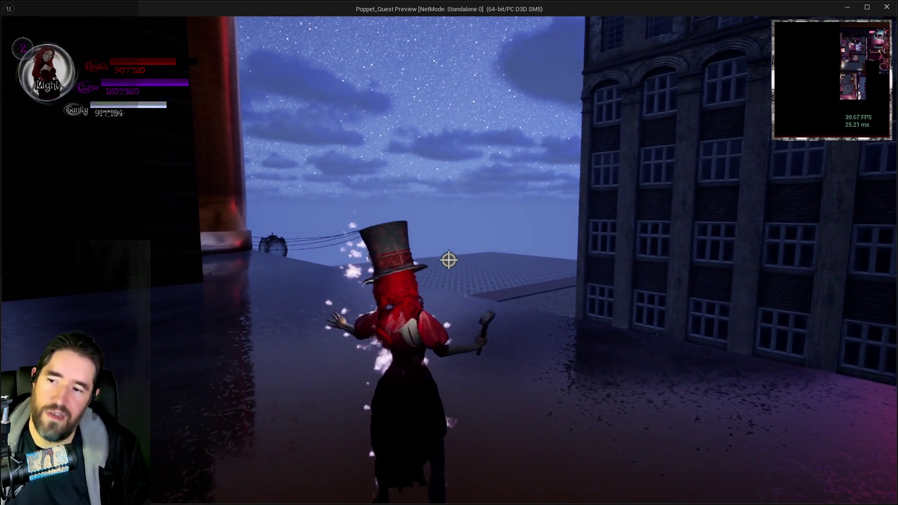
key(w)
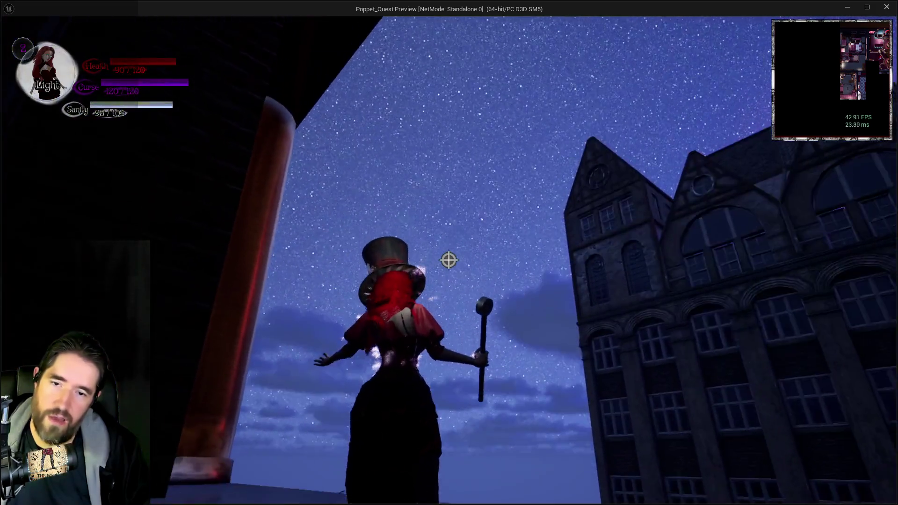
key(w)
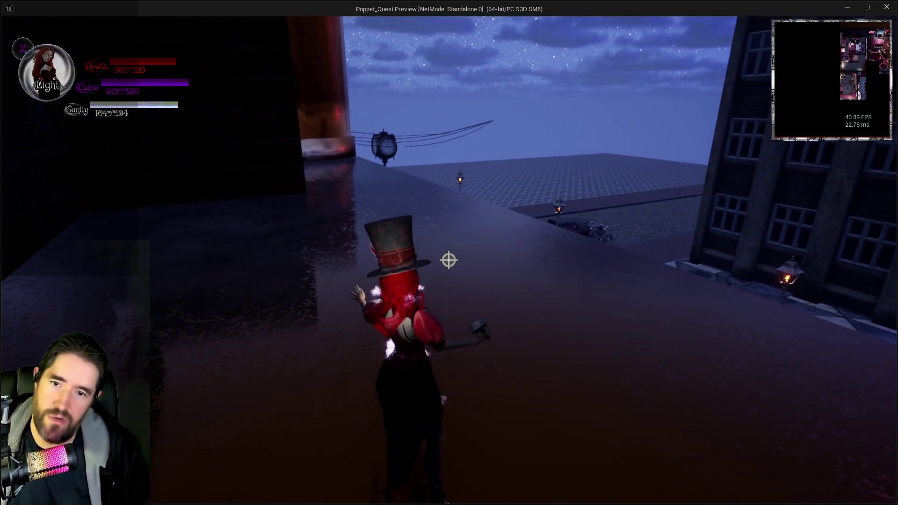
key(w)
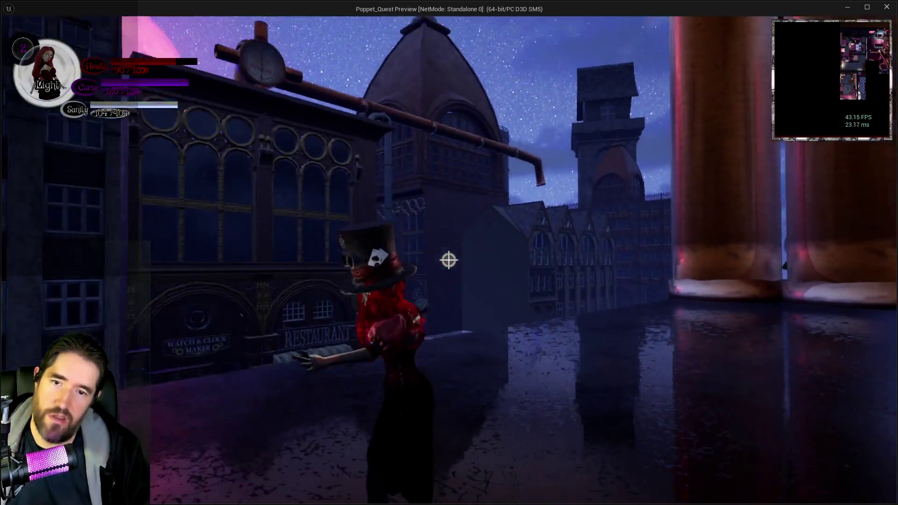
key(w)
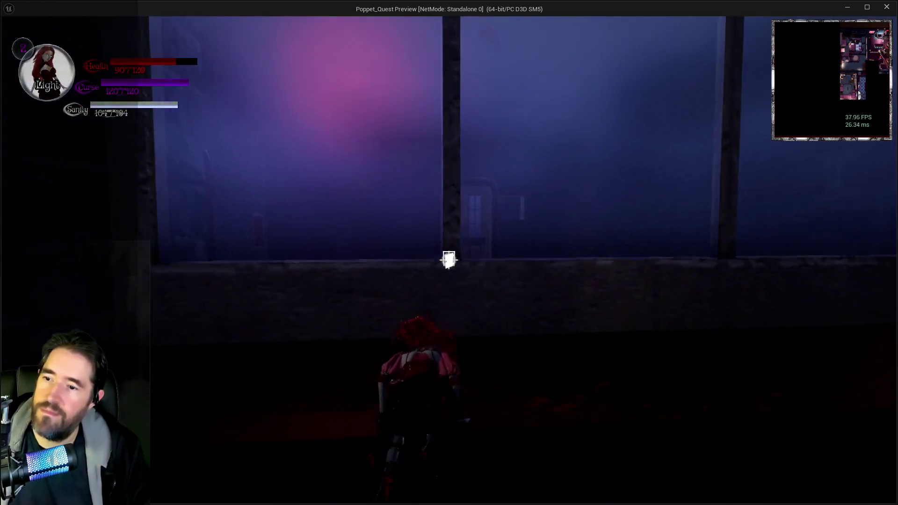
key(w)
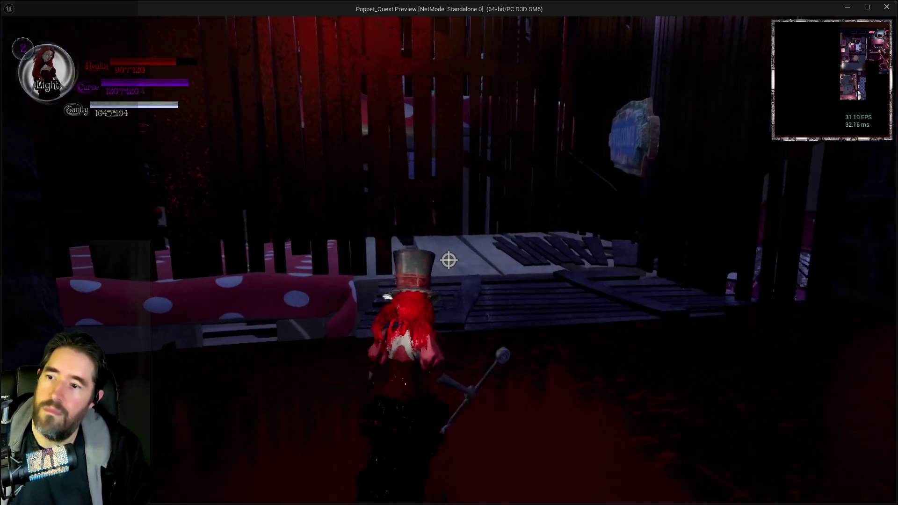
key(w)
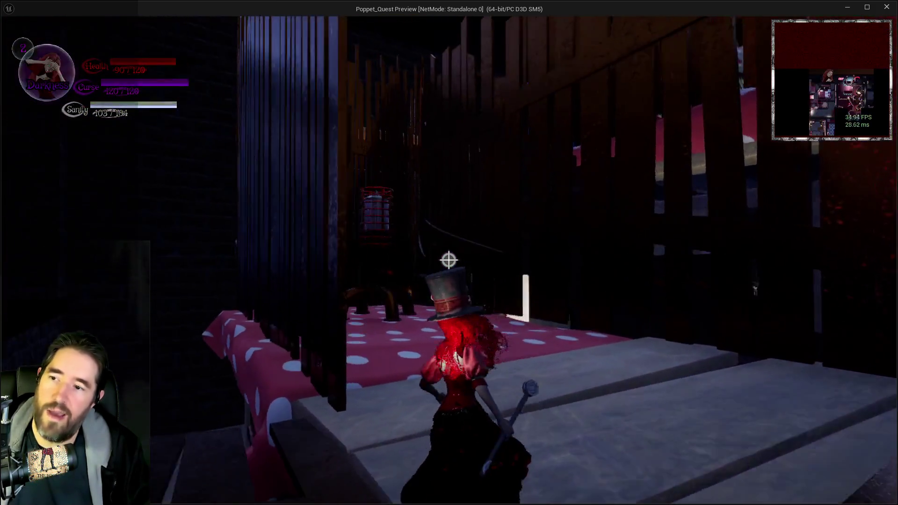
key(w)
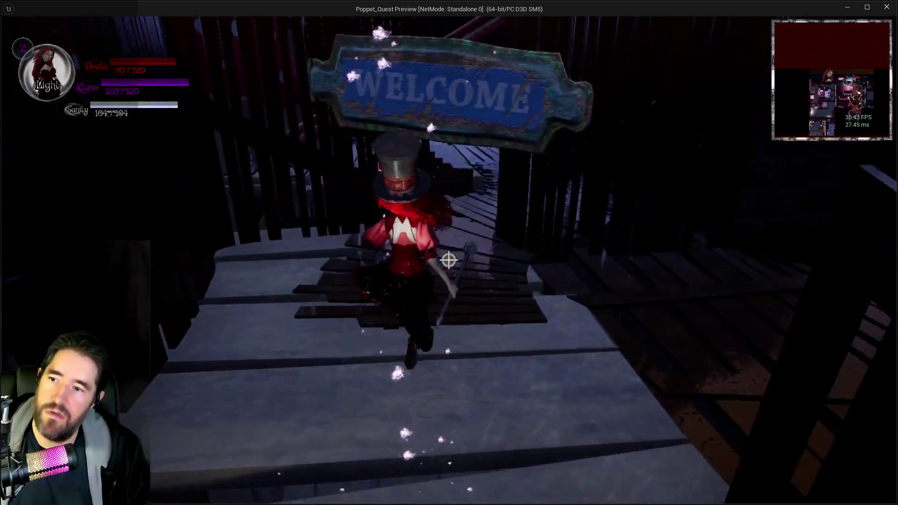
key(w)
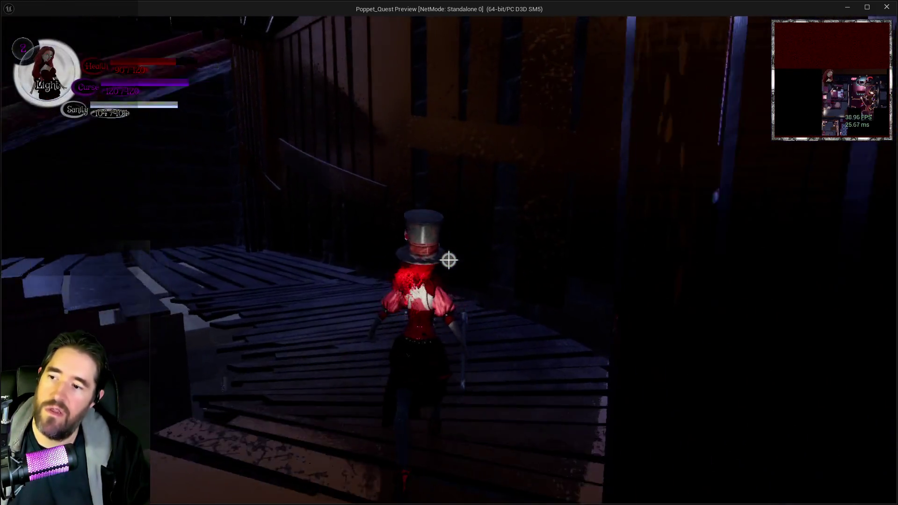
key(w)
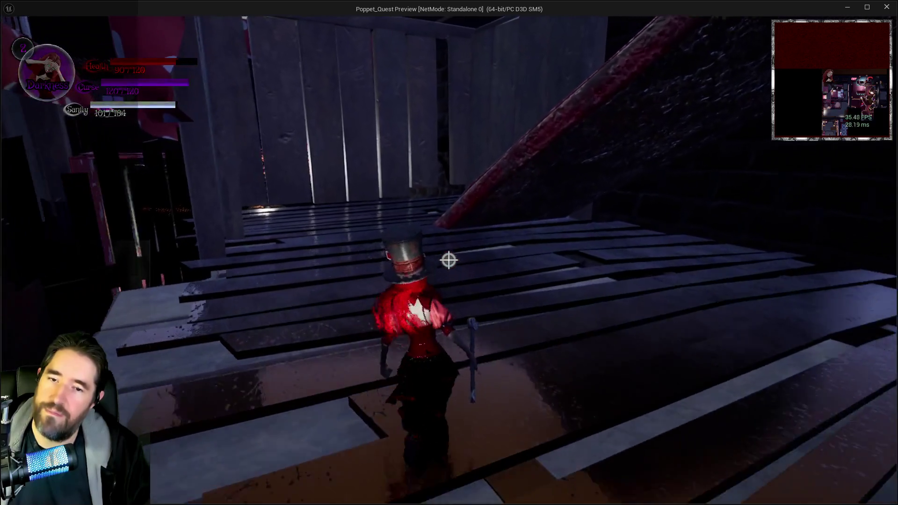
key(w)
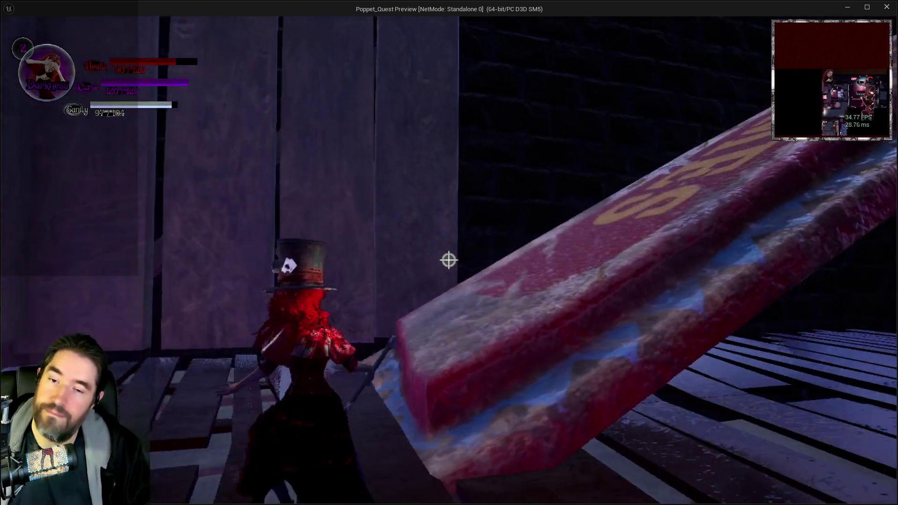
key(w)
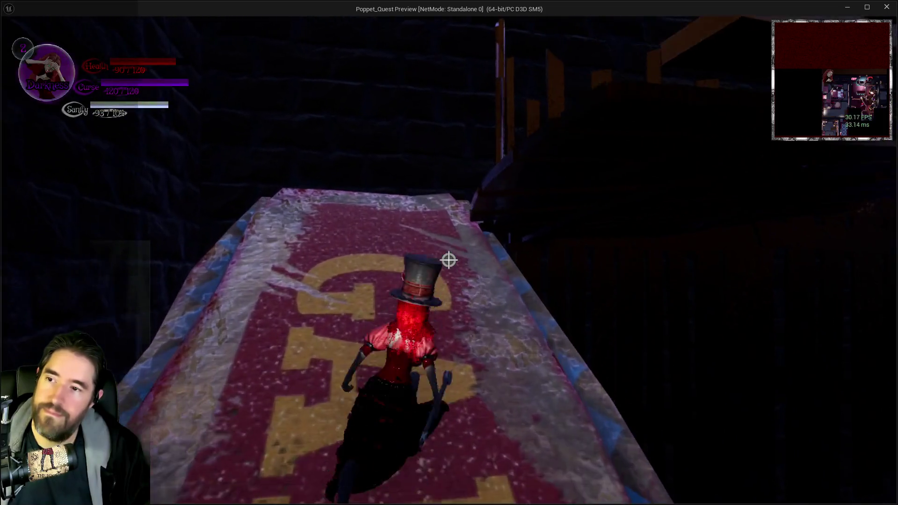
key(w)
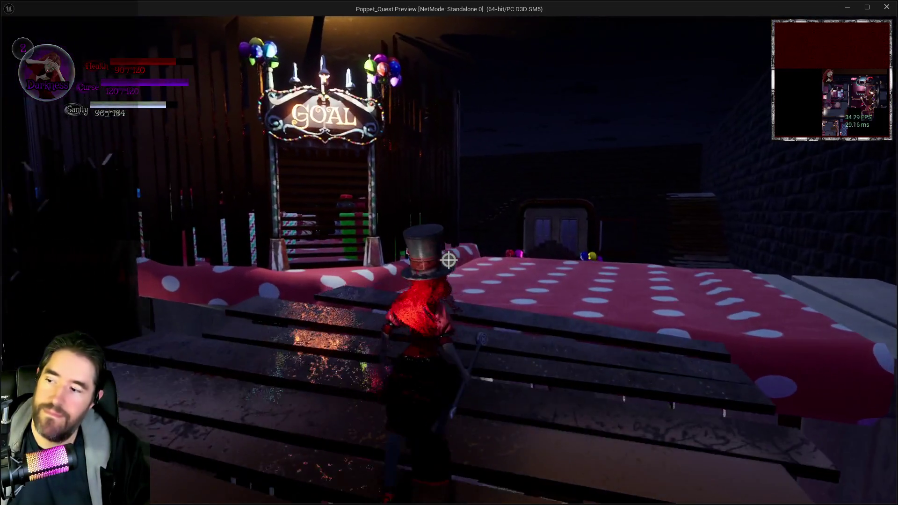
key(w)
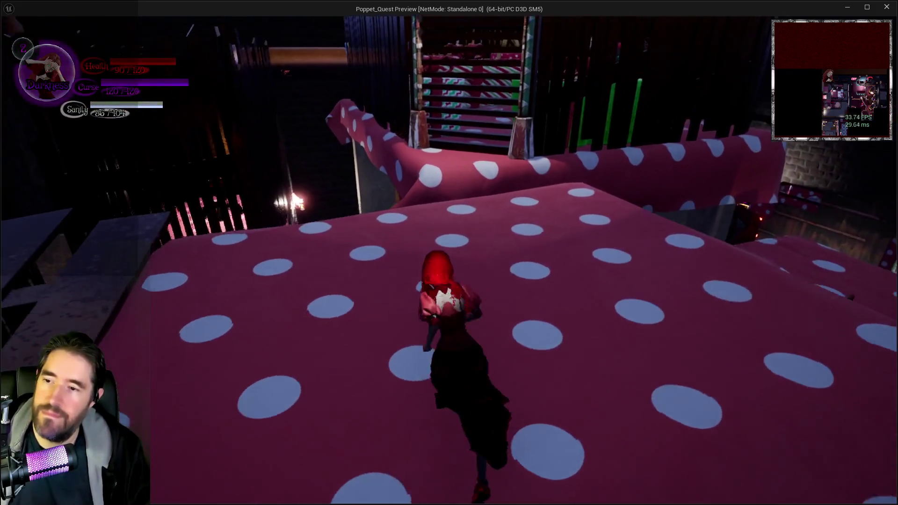
- Jump across the present boxes past the Toy Maze Key and climb the wooden stairs
key(q)
key(w)
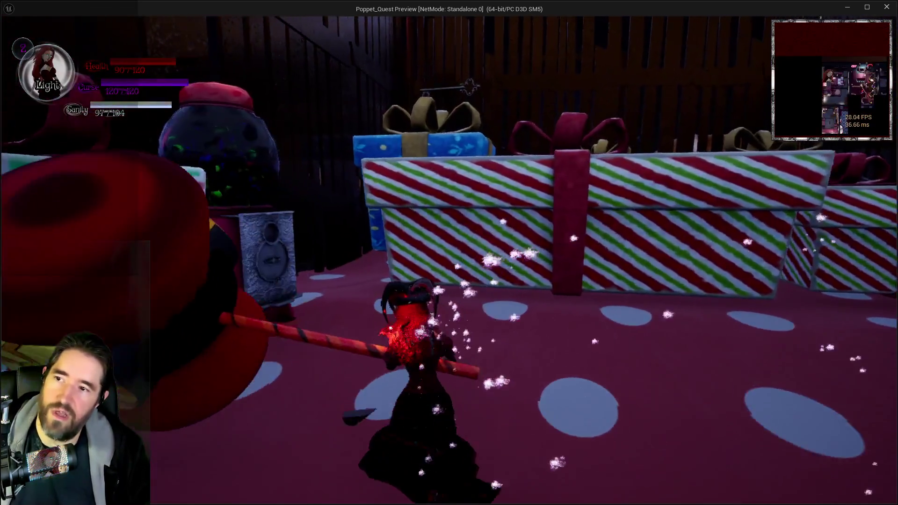
key(space)
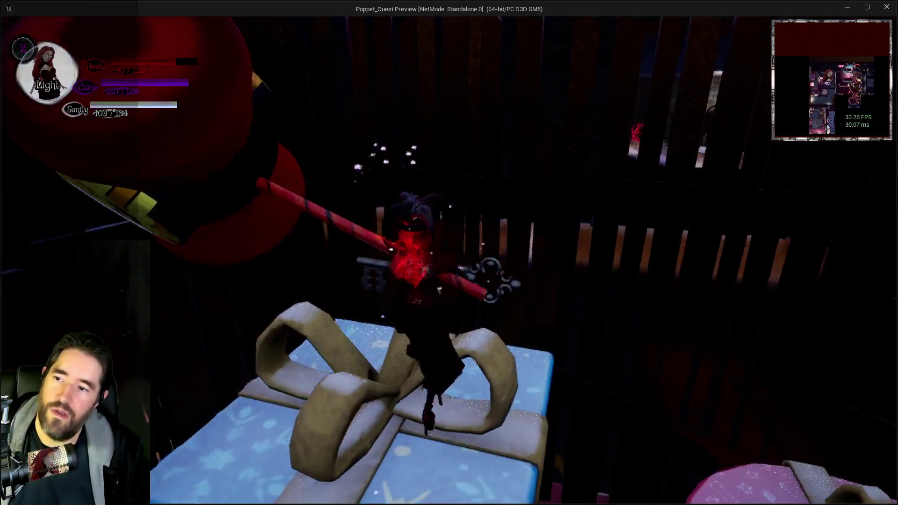
key(w)
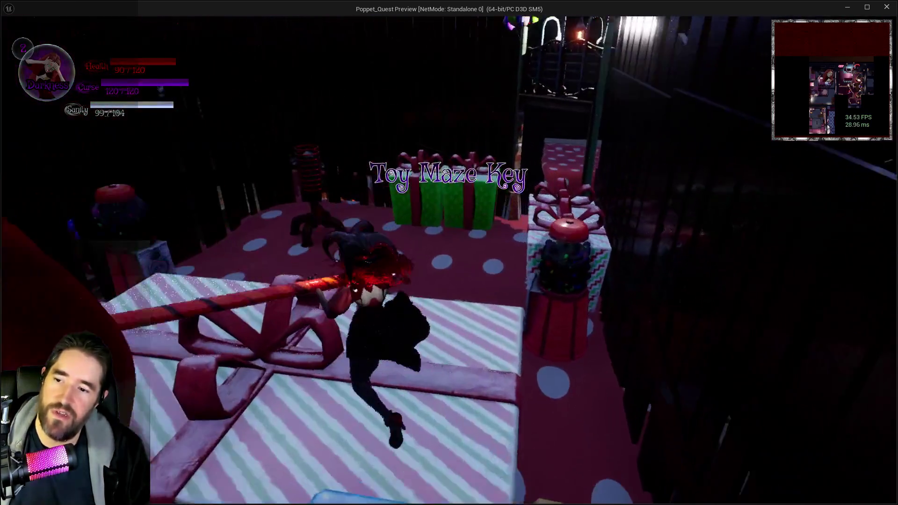
key(w)
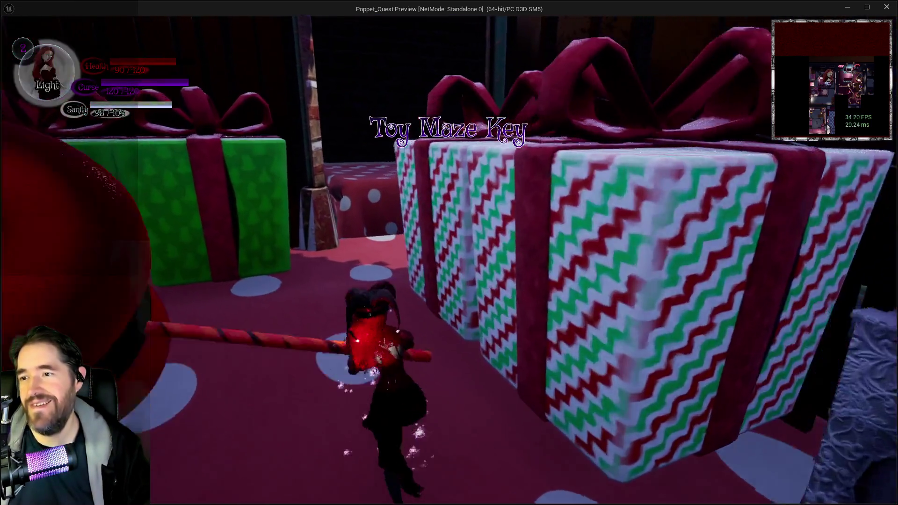
key(w)
key(space)
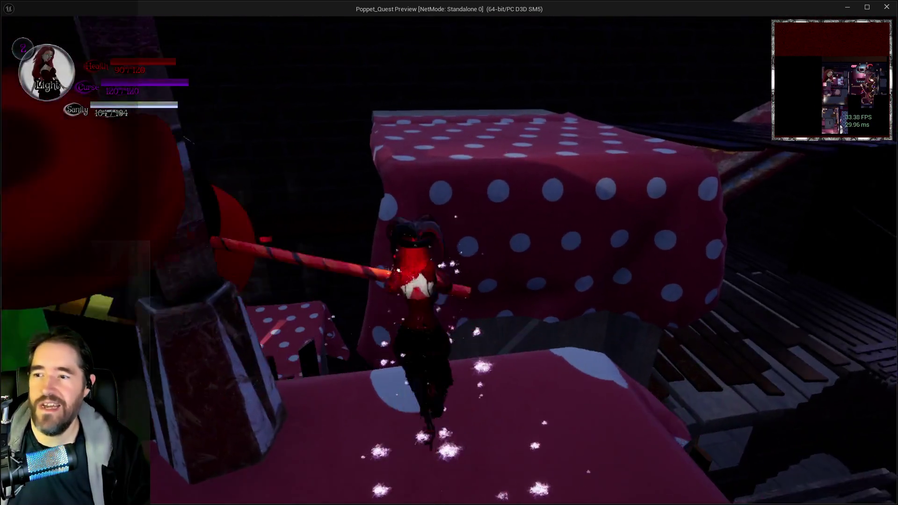
key(w)
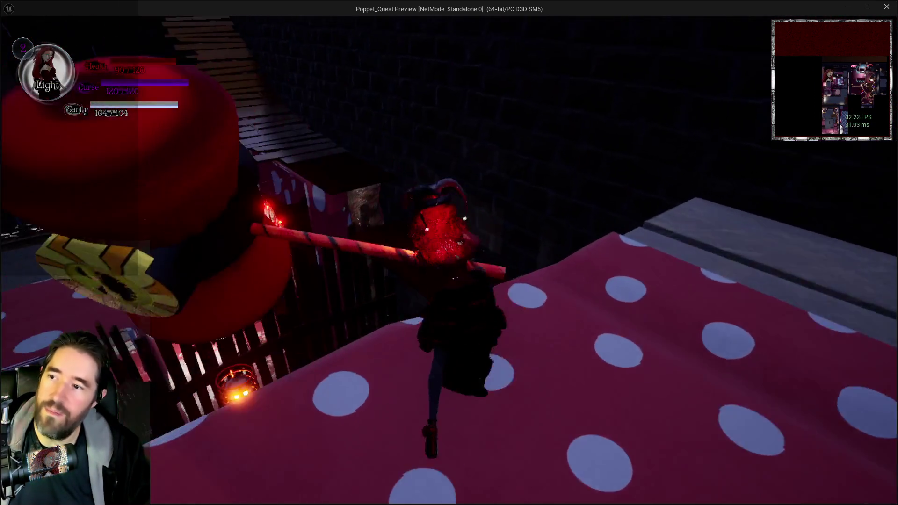
key(w)
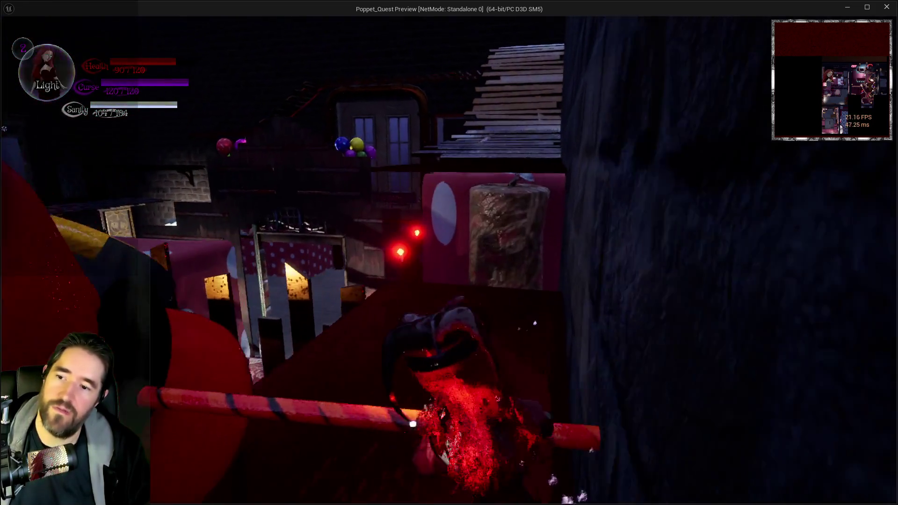
key(space)
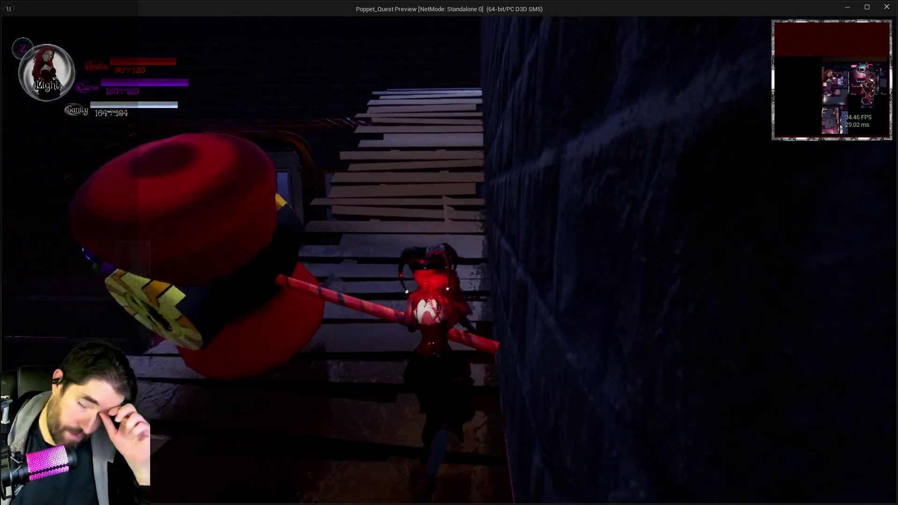
key(w)
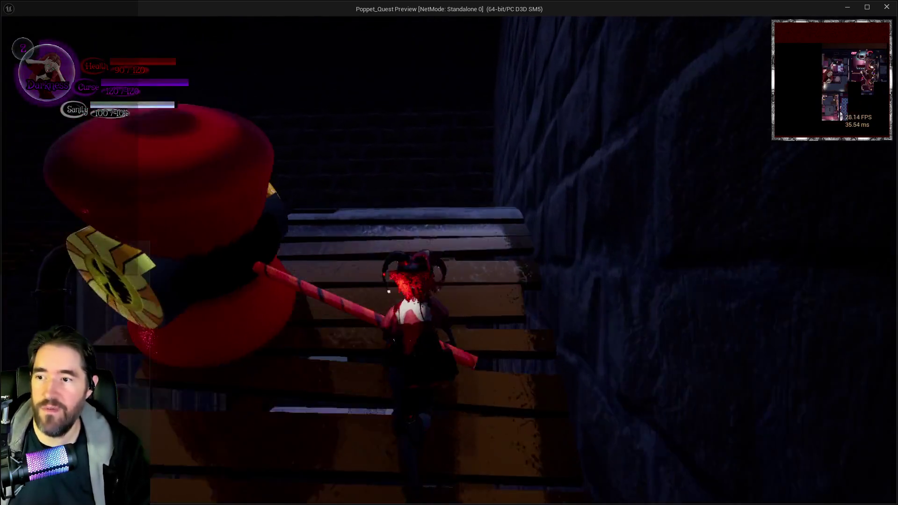
key(w)
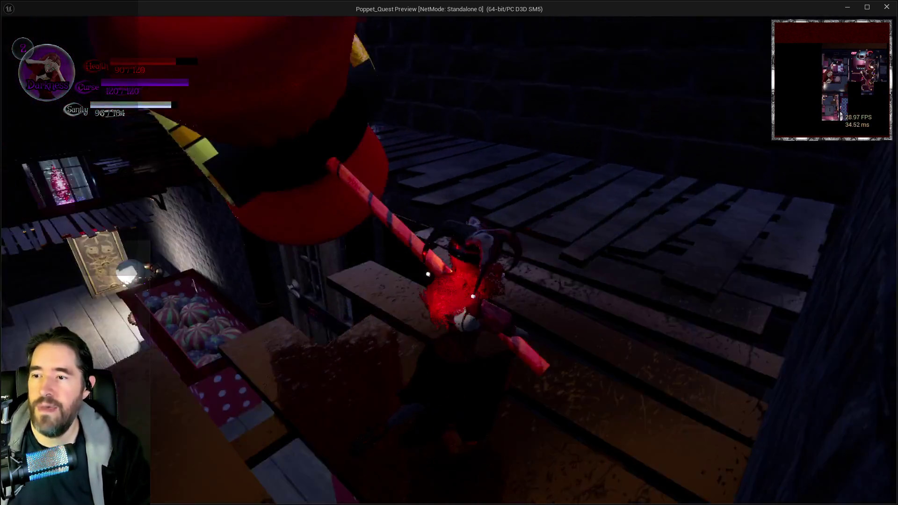
key(w)
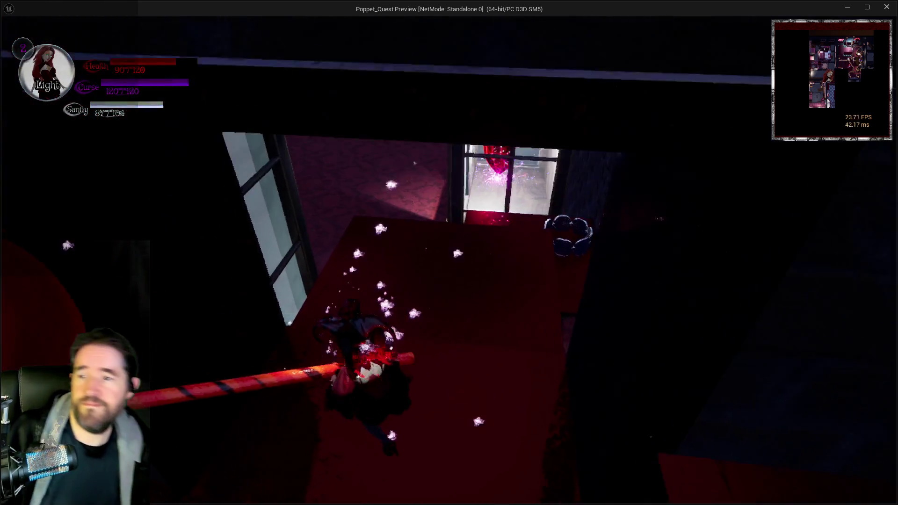
- Cast at the TOY MAZE door to unlock it, go through the portal, and pause
key(w)
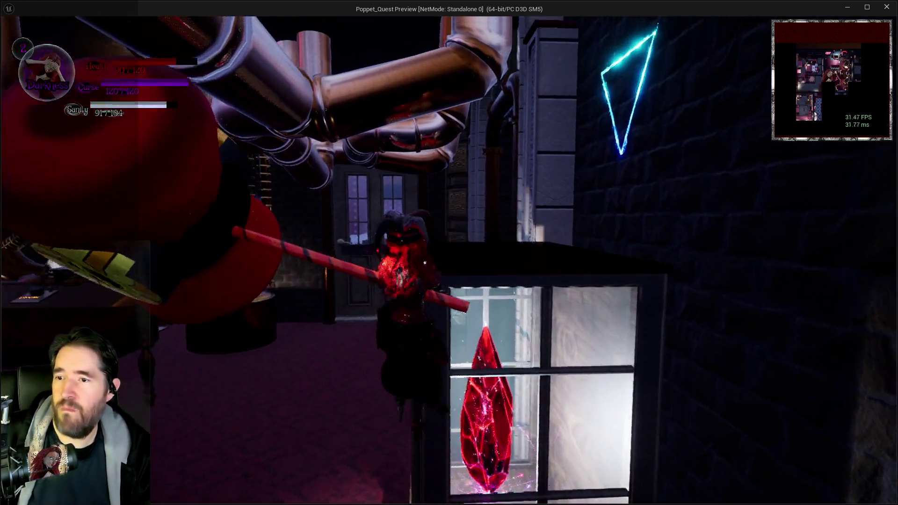
key(q)
key(w)
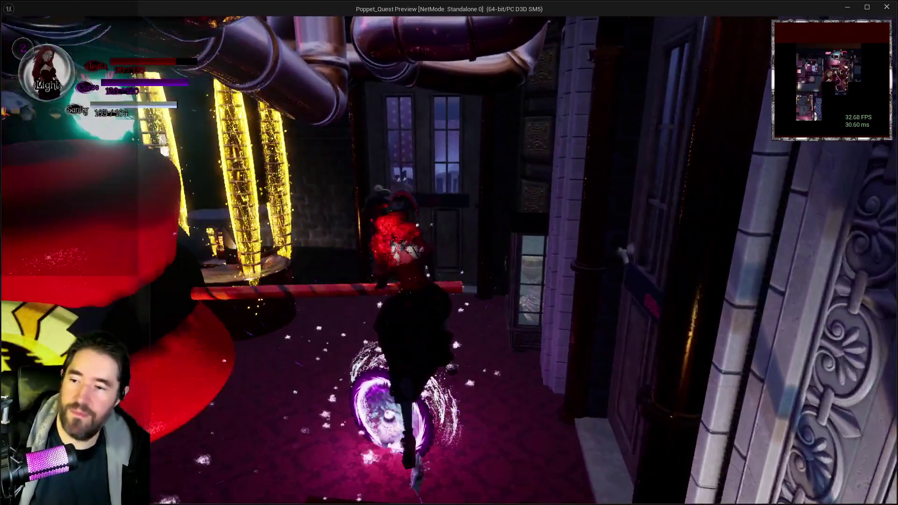
key(q)
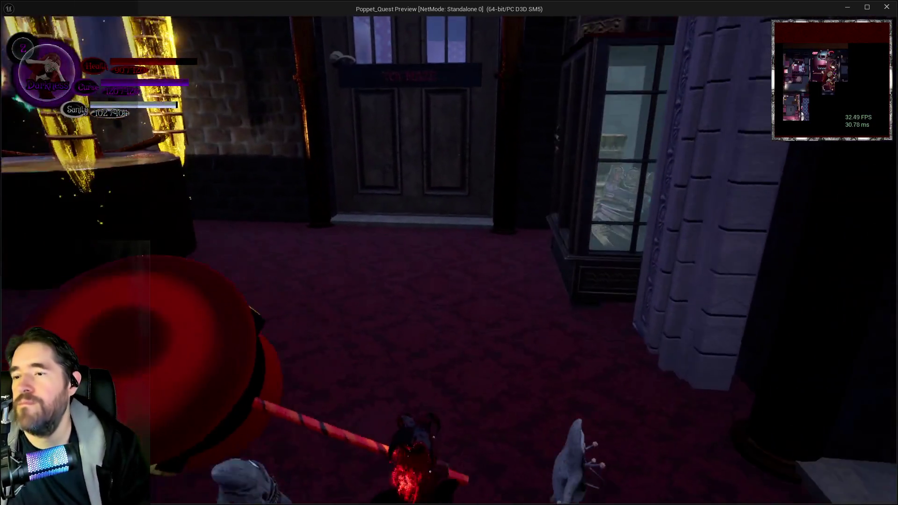
key(w)
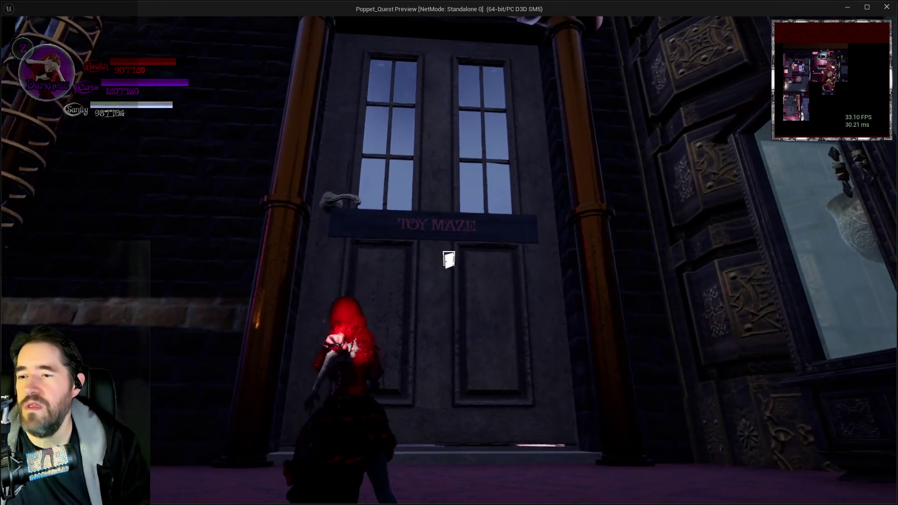
click(448, 259)
key(w)
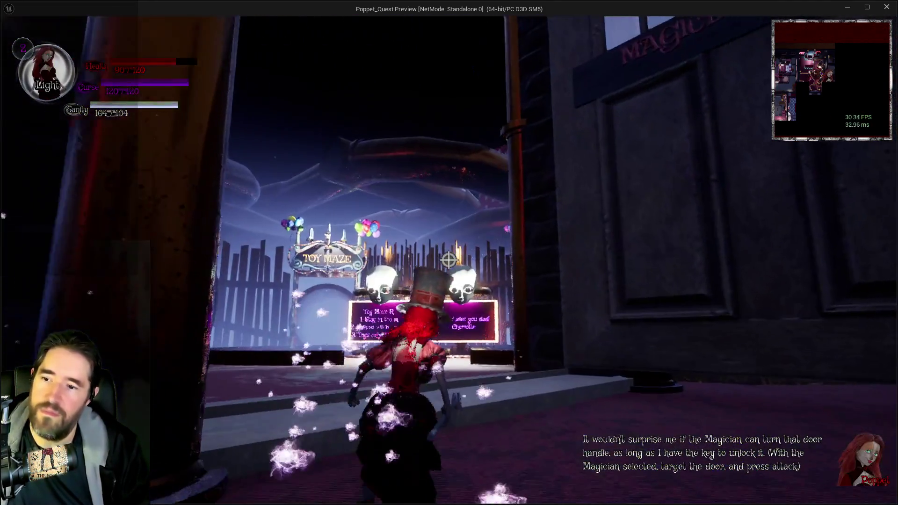
key(q)
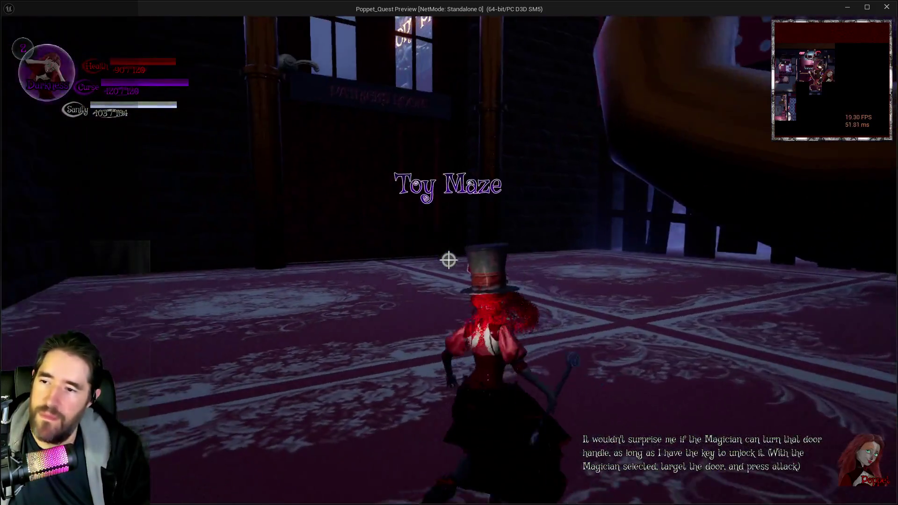
key(w)
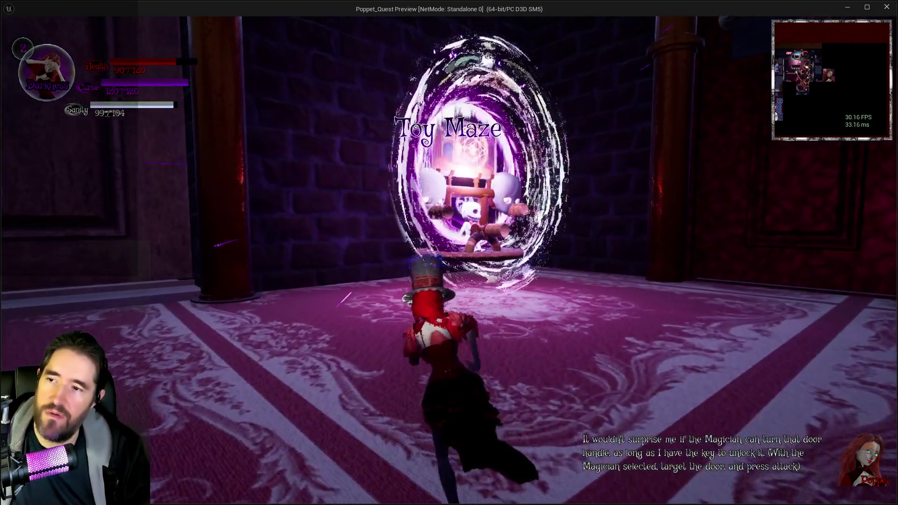
key(w)
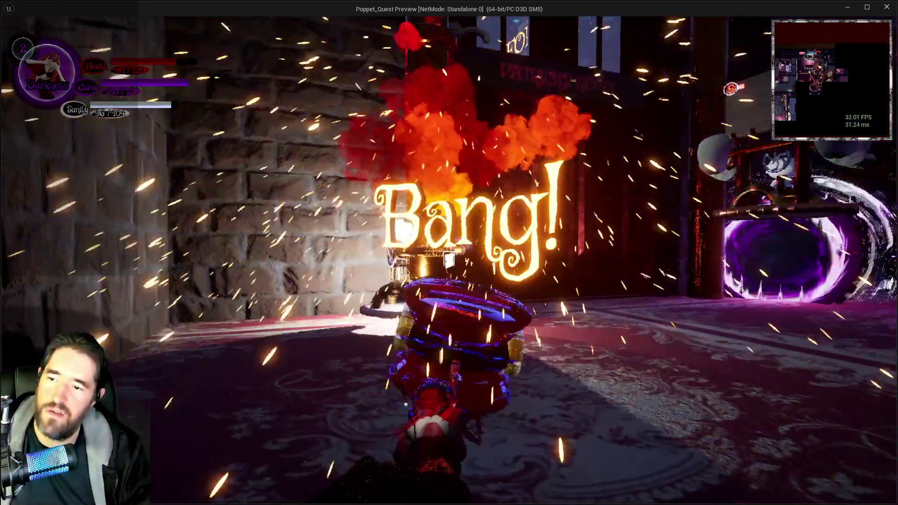
key(q)
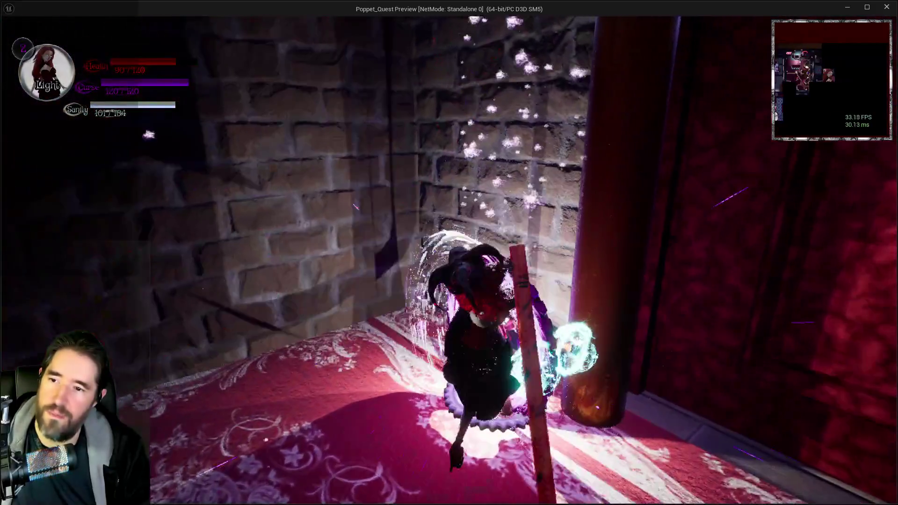
key(Escape)
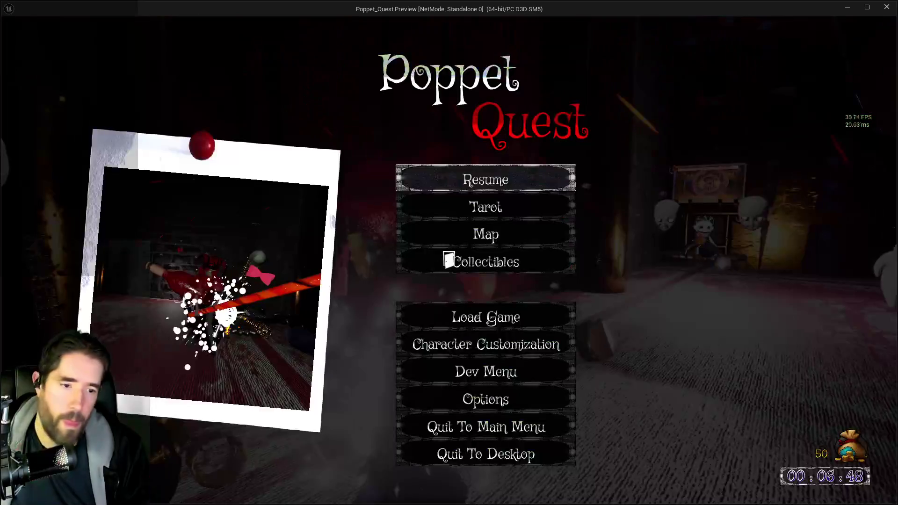
- Log item 5 under 5.6 Playtest Notes: add a level indicator to the enemies
key(alt+Tab)
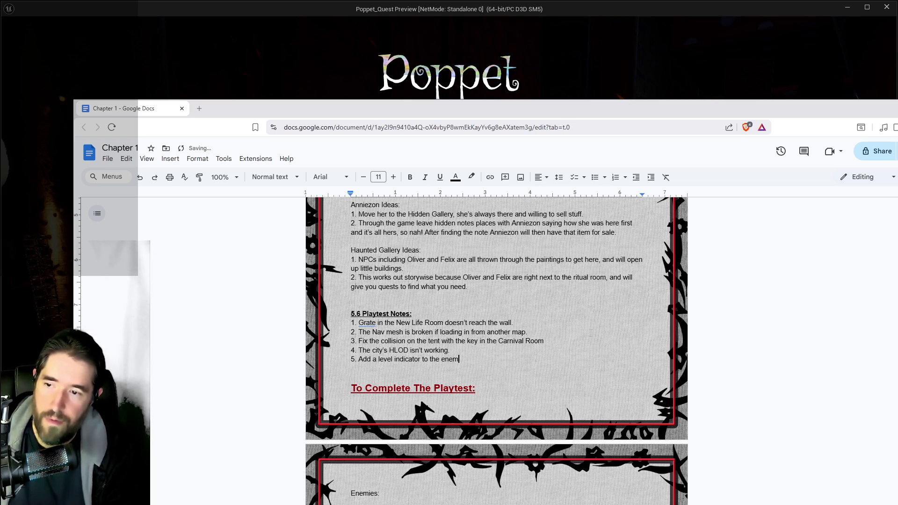
key(alt+Tab)
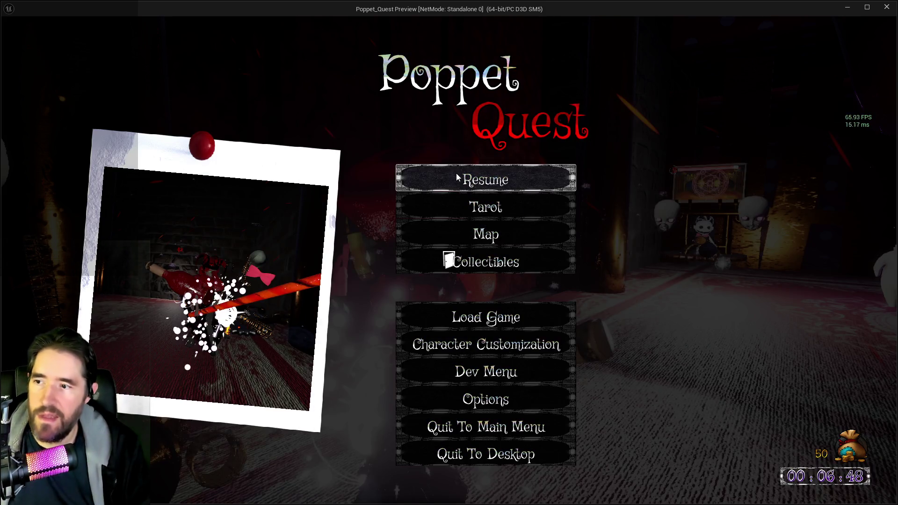
- Resume and hammer the enemies and the boss by the glowing altar in the dark room
click(492, 185)
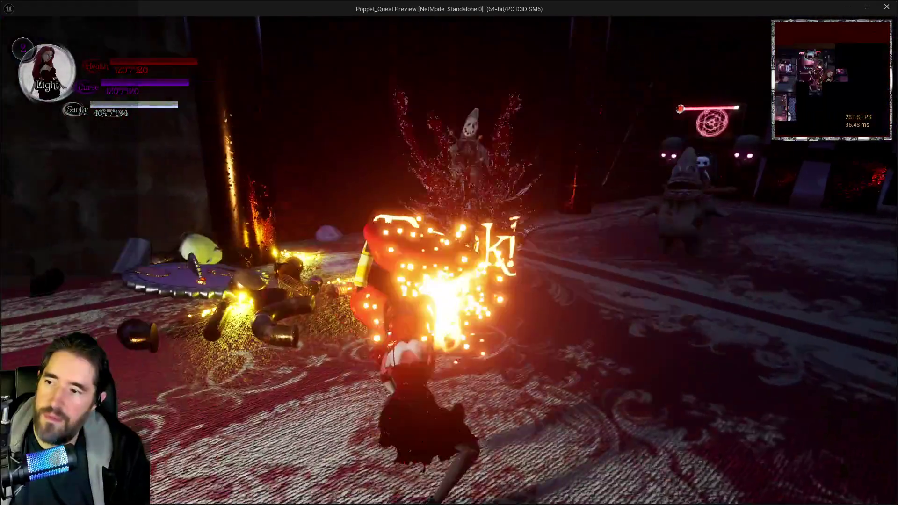
click(449, 253)
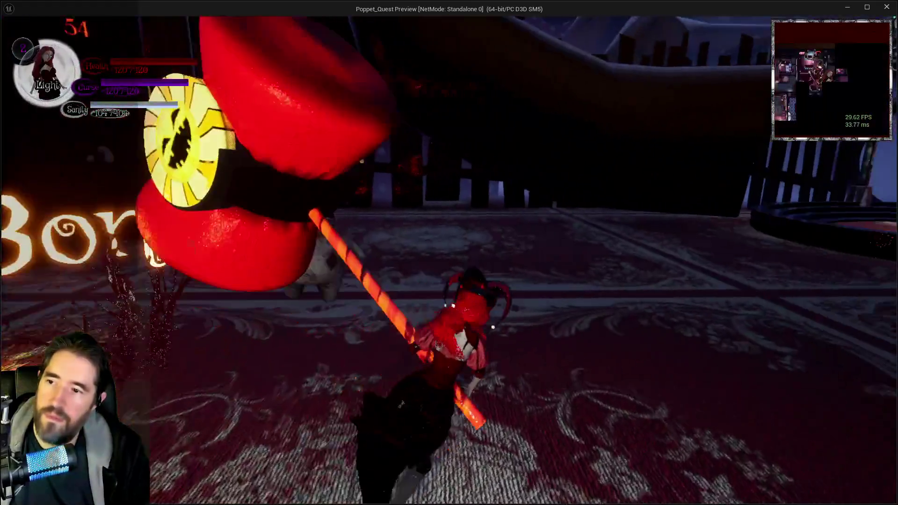
key(w)
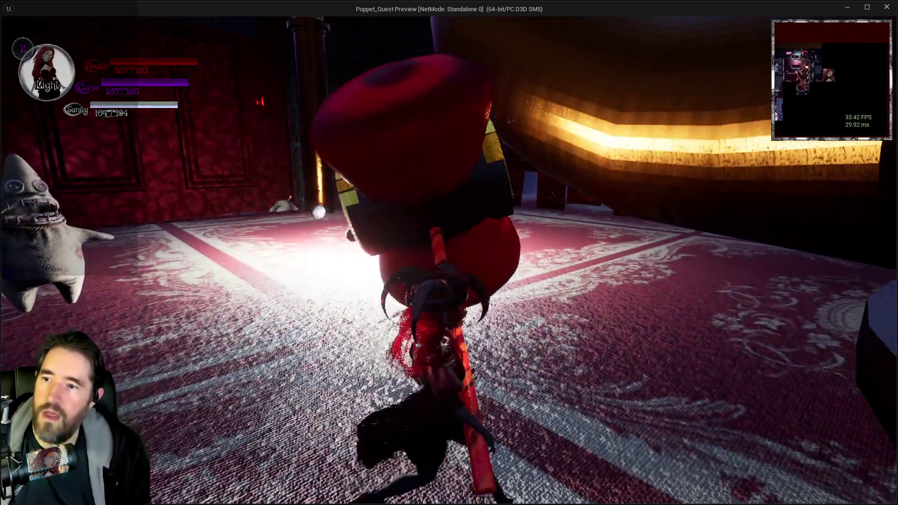
key(w)
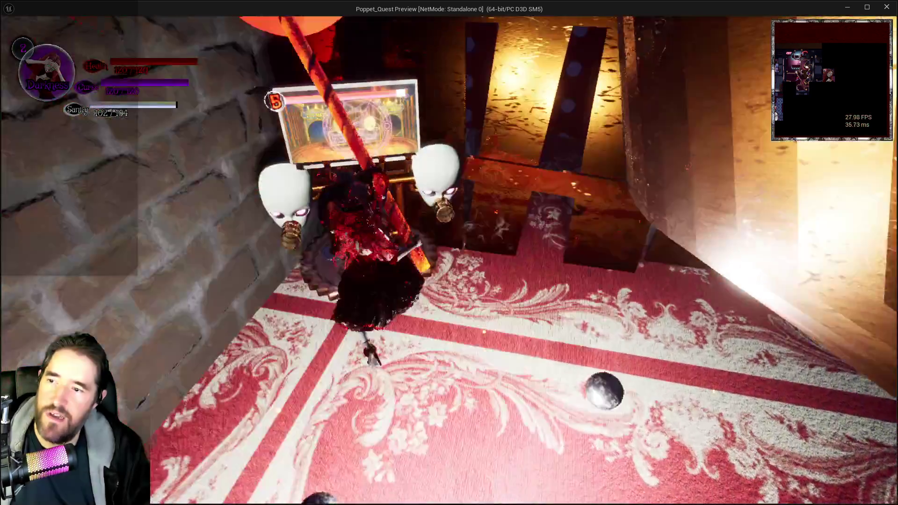
click(449, 253)
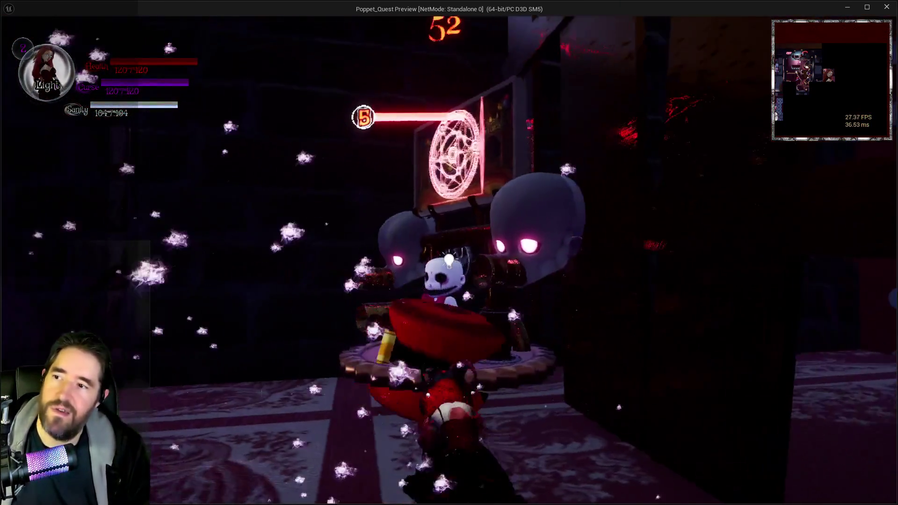
click(449, 252)
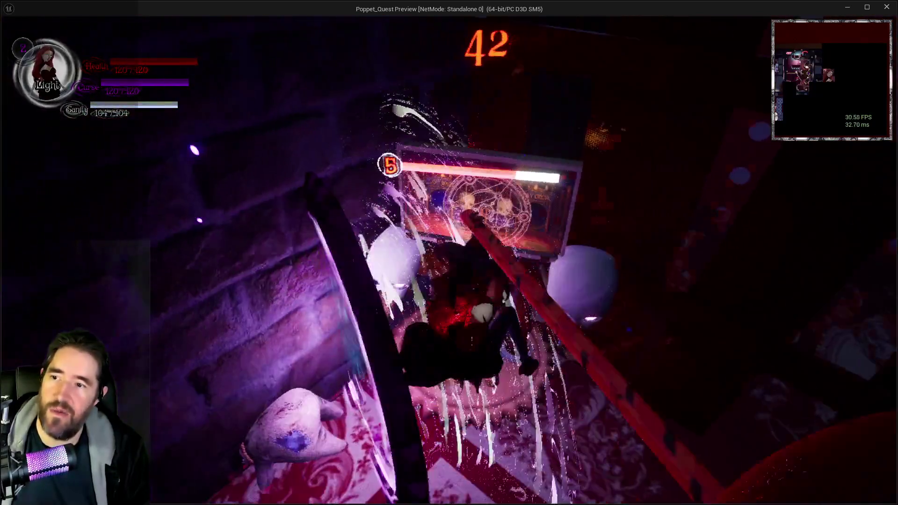
click(449, 252)
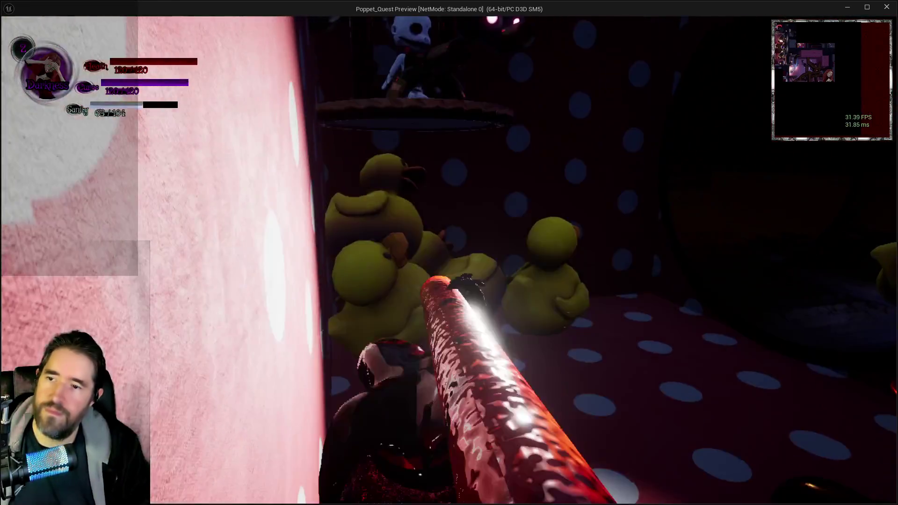
- Pause to check the Chapter 1 notes, then resume and play on to the Toy Maze painting
key(Escape)
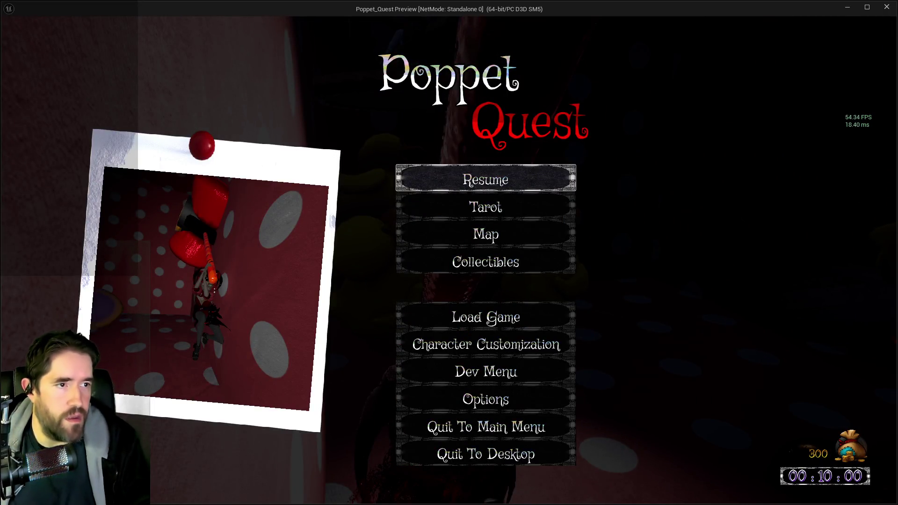
key(alt+Tab)
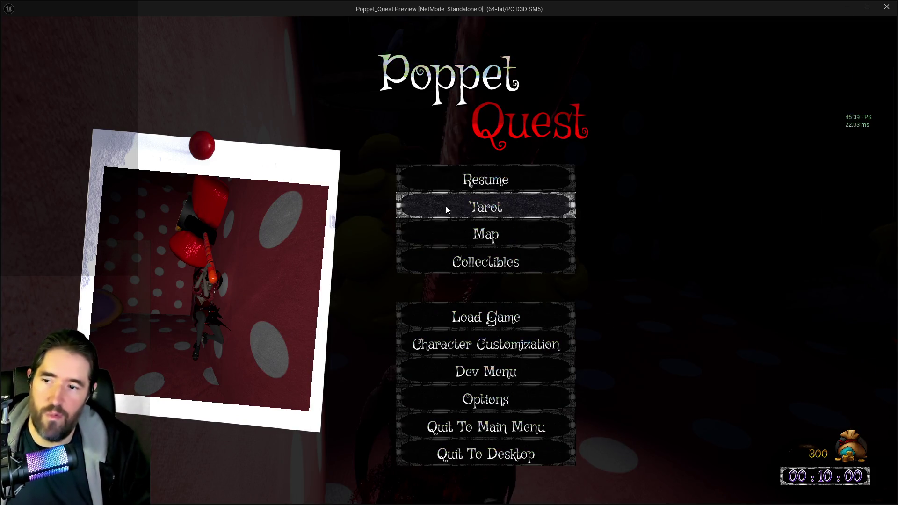
click(450, 186)
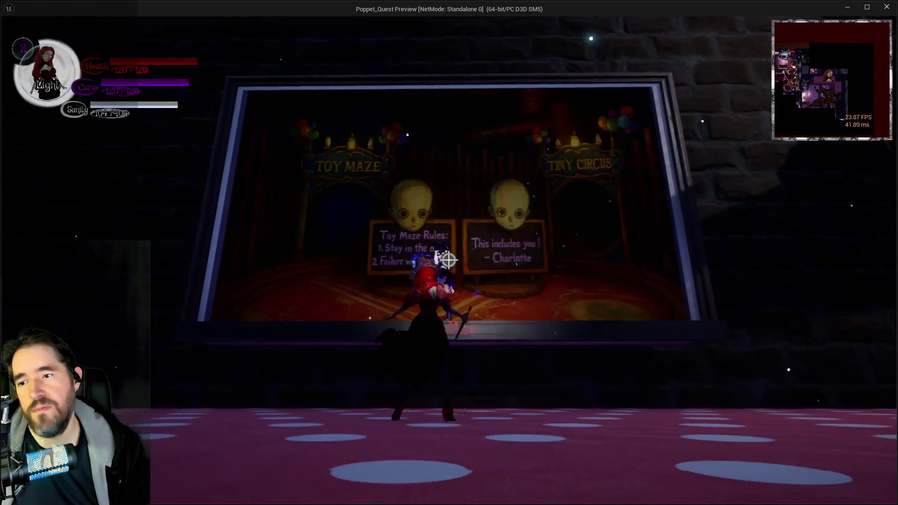
- Talk to Tinka, enter the Toy Maze painting into the Haunted Gallery, and pause at 00:12:02
key(e)
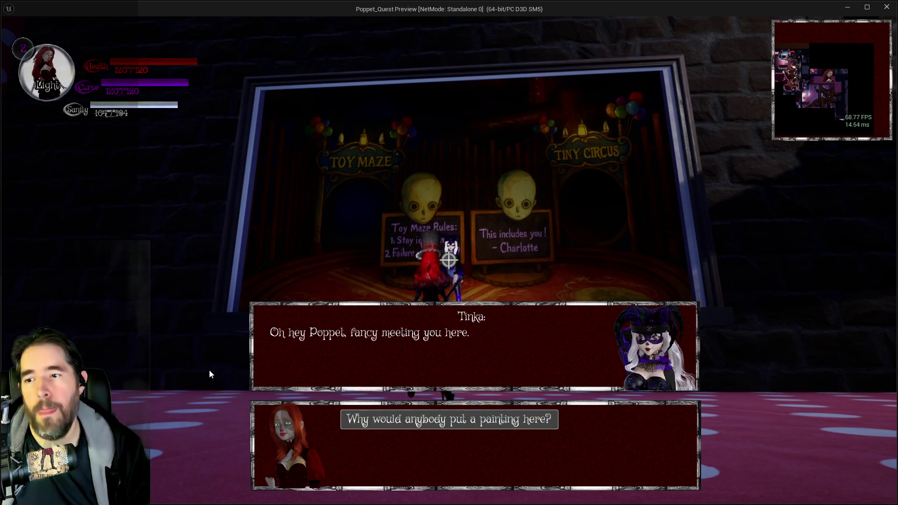
click(400, 420)
click(351, 419)
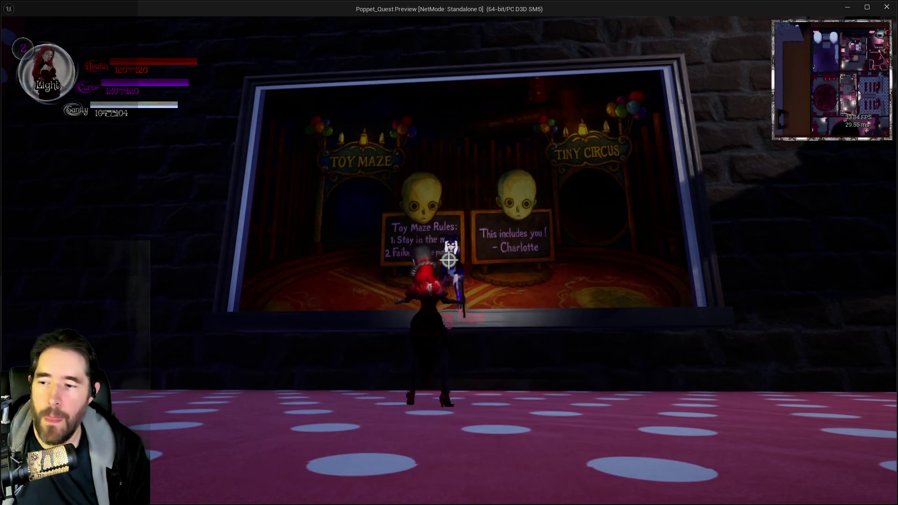
key(e)
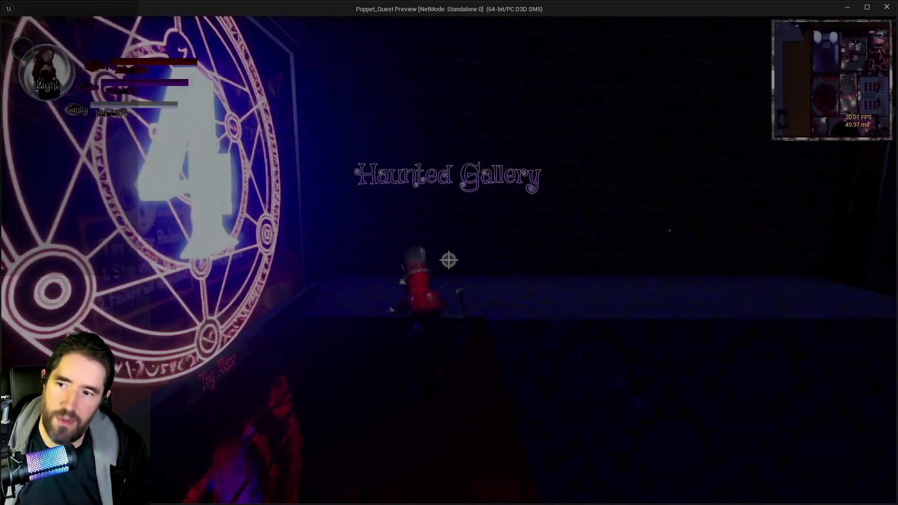
key(Escape)
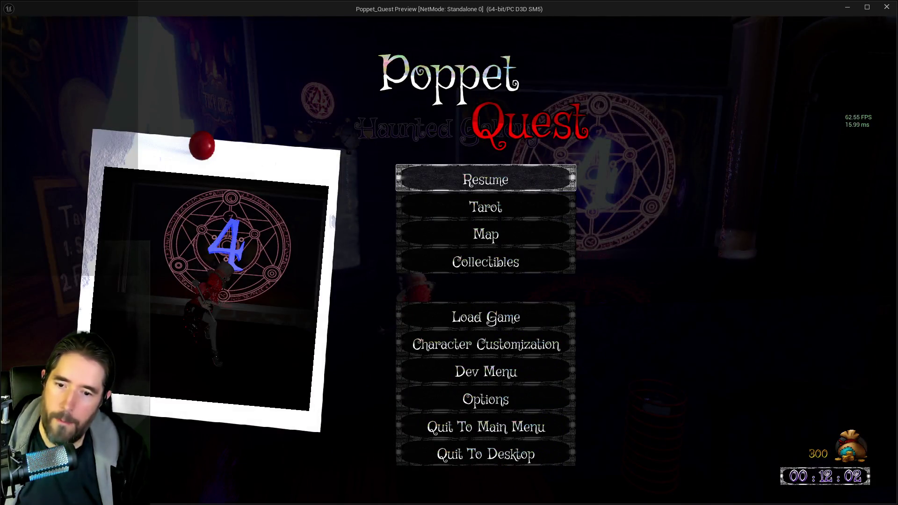
- Add note 7 (Painting Blockers give too much gold) and note 8 (painting collision blocks camera), correcting 'collison'
key(alt+Tab)
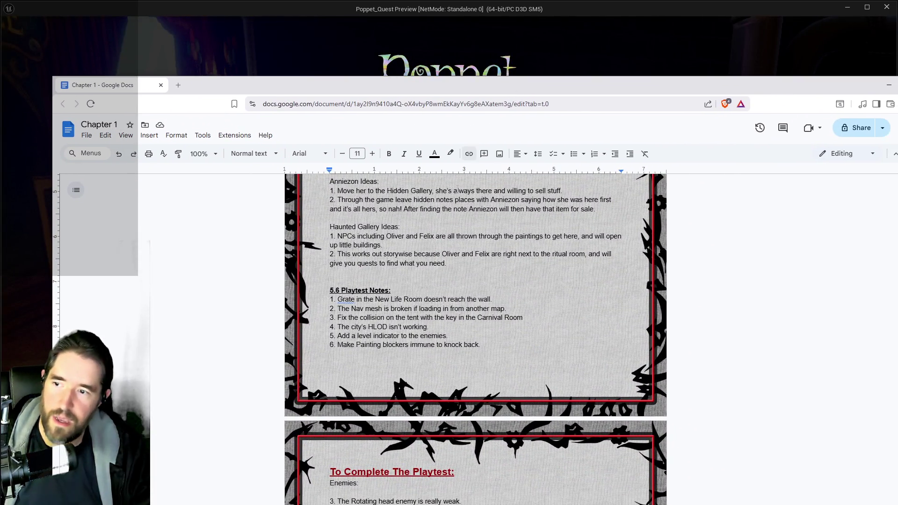
key(Return)
text(8. Fix the collison on the paintings so that it doesn't block the camera.)
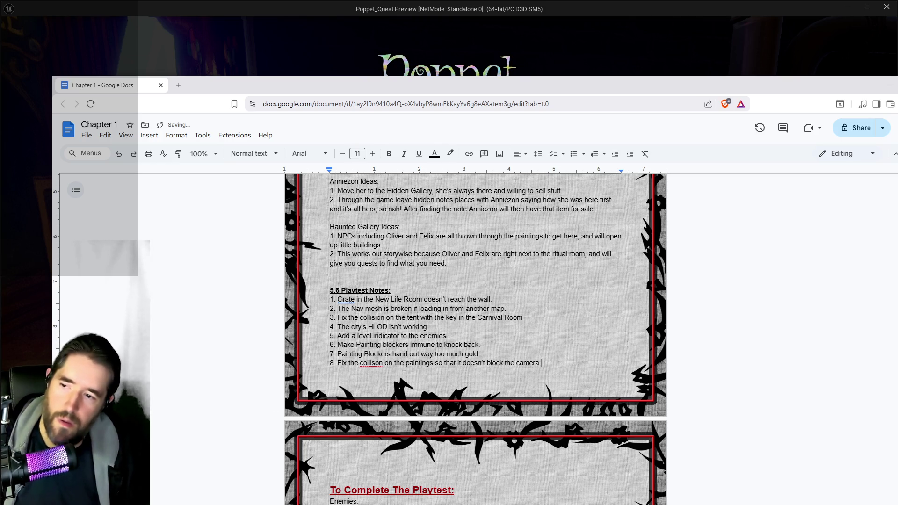
right_click(370, 363)
click(394, 391)
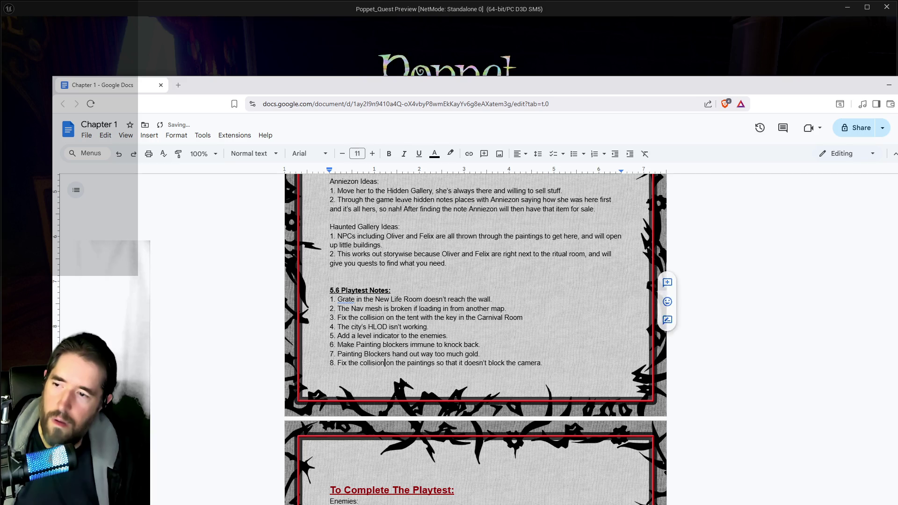
drag(448, 92, 730, 111)
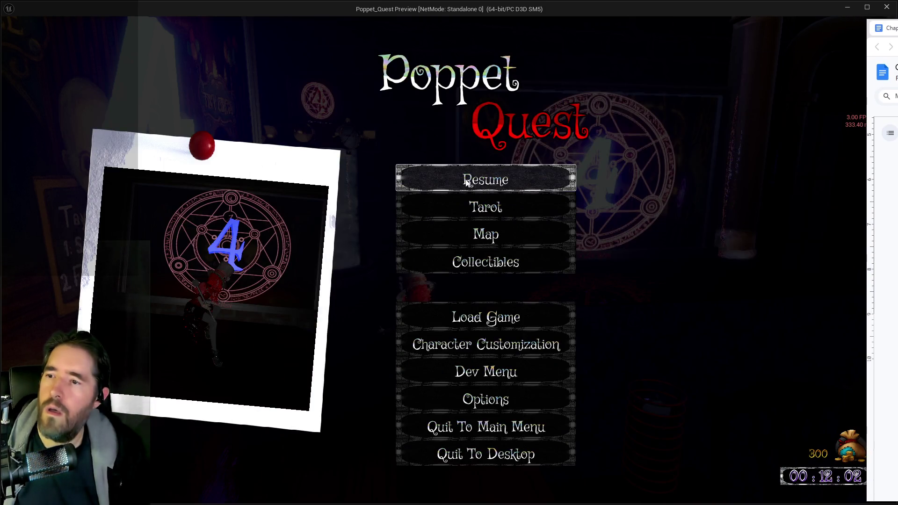
- Resume play, switch Poppet to Light form, and overwrite save slot 1
click(467, 180)
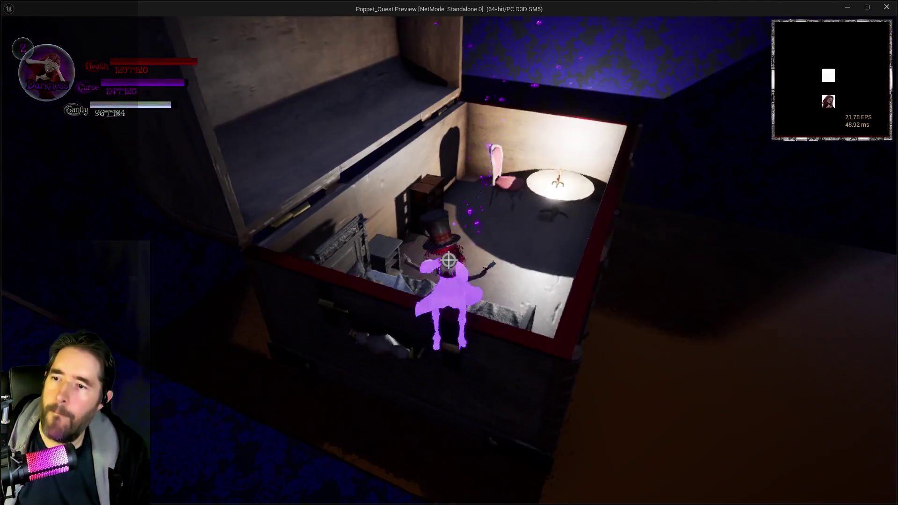
key(q)
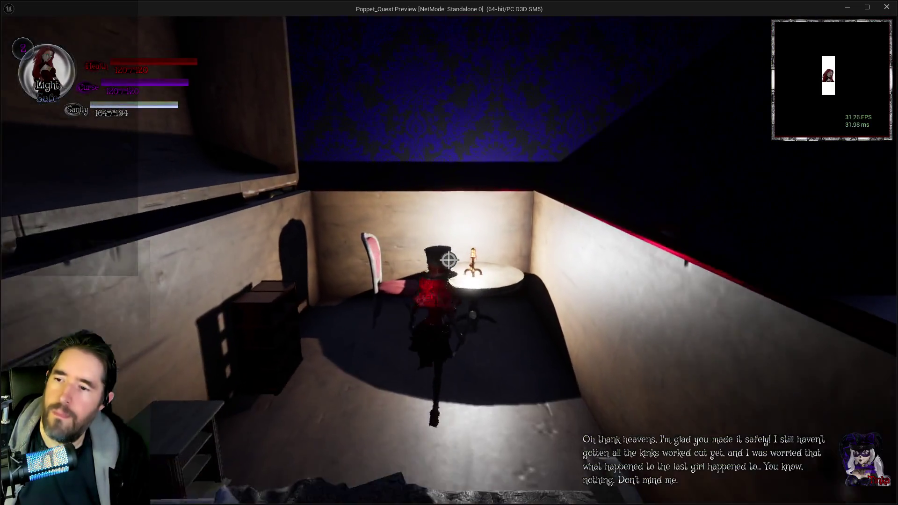
key(Escape)
key(Escape)
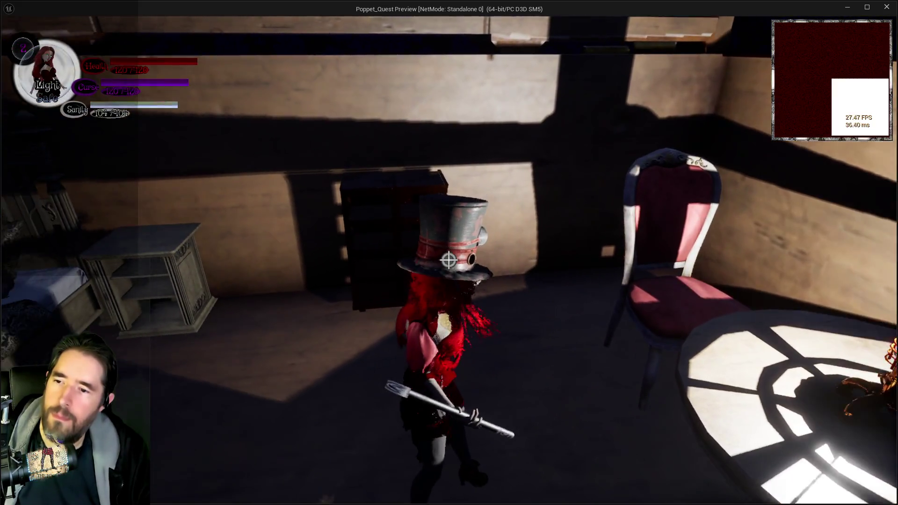
key(Escape)
click(403, 172)
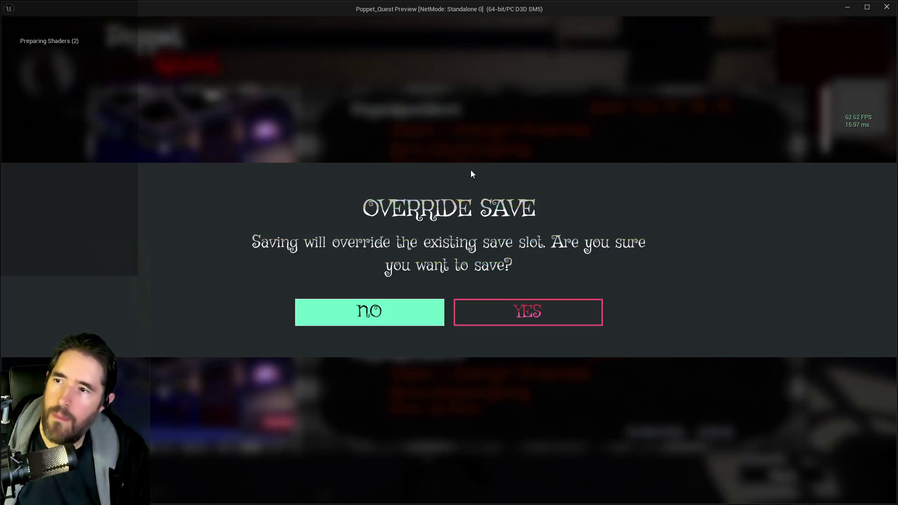
click(516, 306)
click(761, 481)
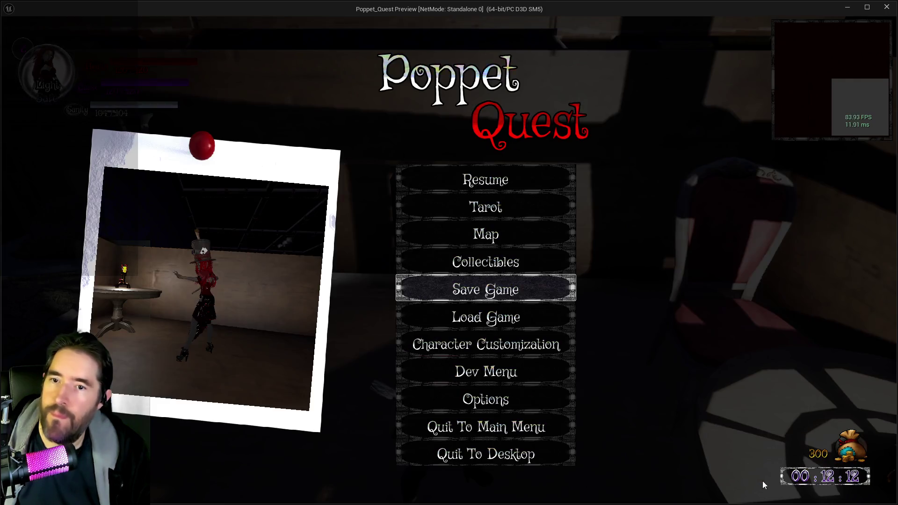
- Check the collected tarot cards from the pause menu, then resume the game
key(Down)
key(Return)
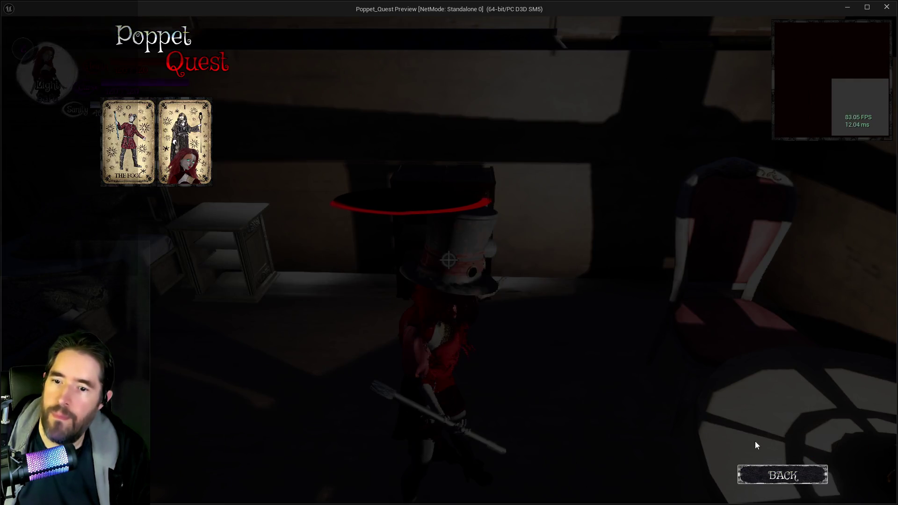
click(762, 477)
click(555, 186)
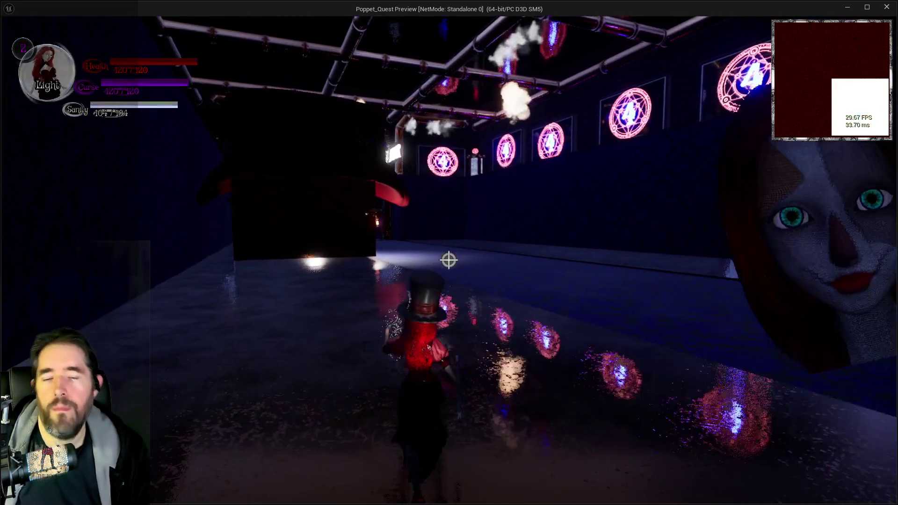
- Cast spell bursts, walk into the tarot gallery, and buy the Two of Swords
click(449, 260)
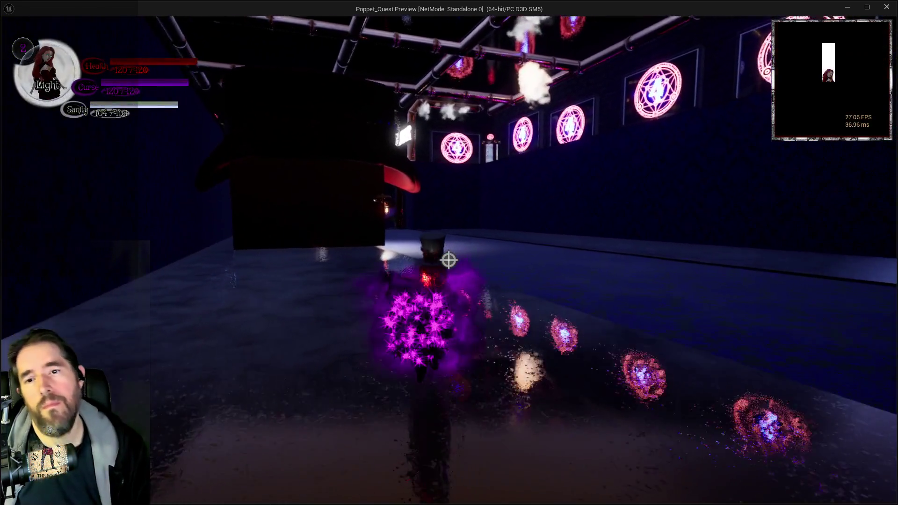
click(448, 260)
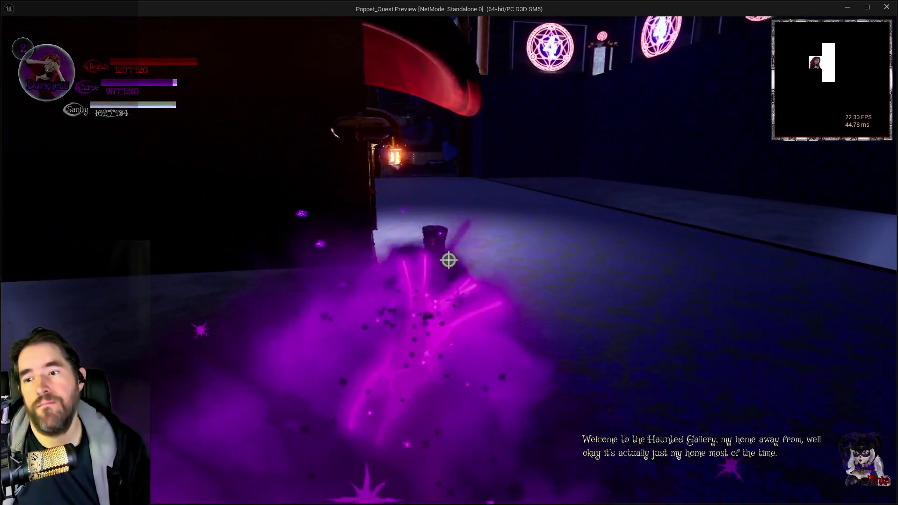
key(w)
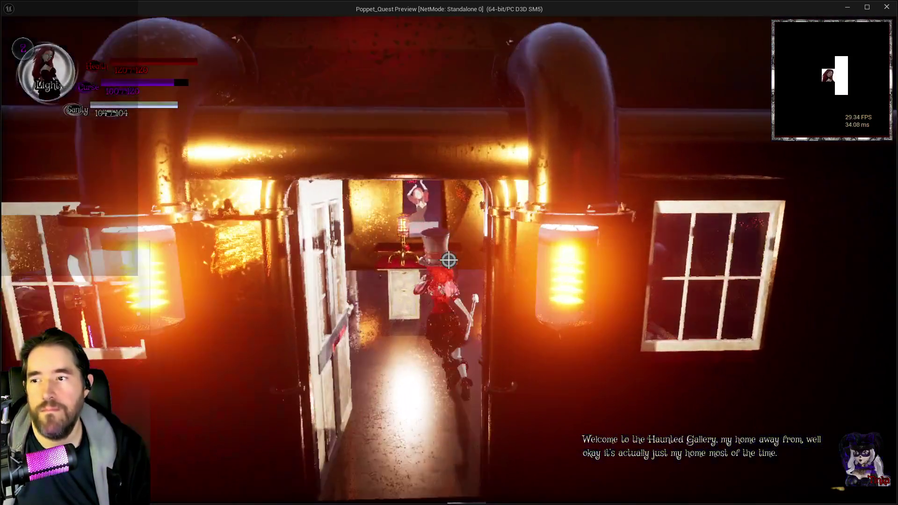
key(w)
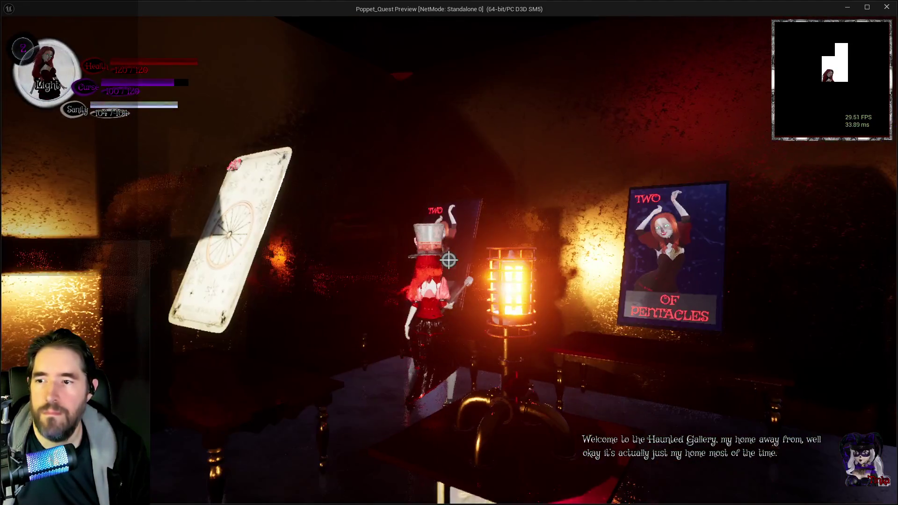
key(e)
click(391, 416)
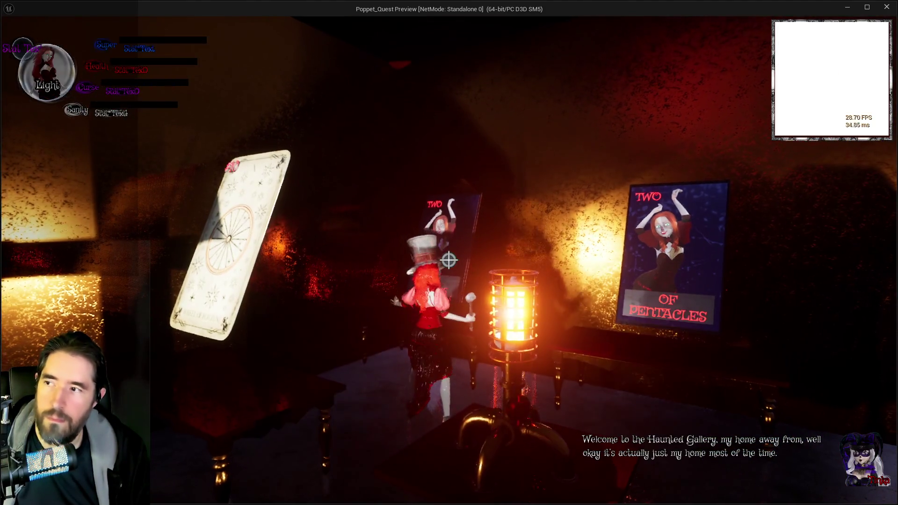
- Buy the Two of Pentacles, answer the Three of Cups offer, then pause the game
key(w)
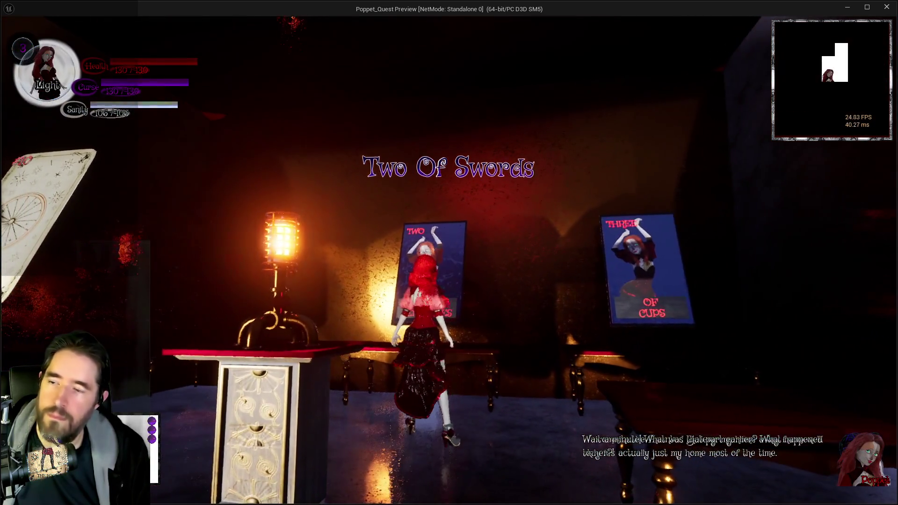
key(e)
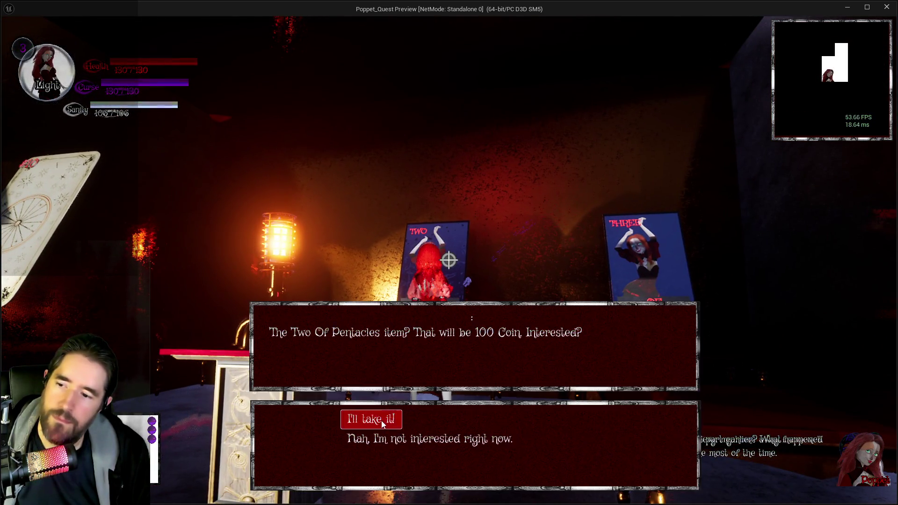
click(381, 420)
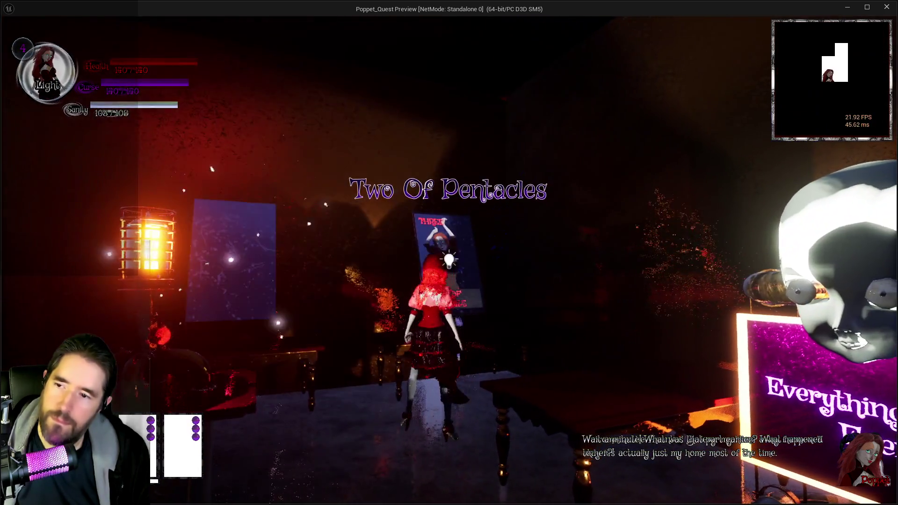
key(e)
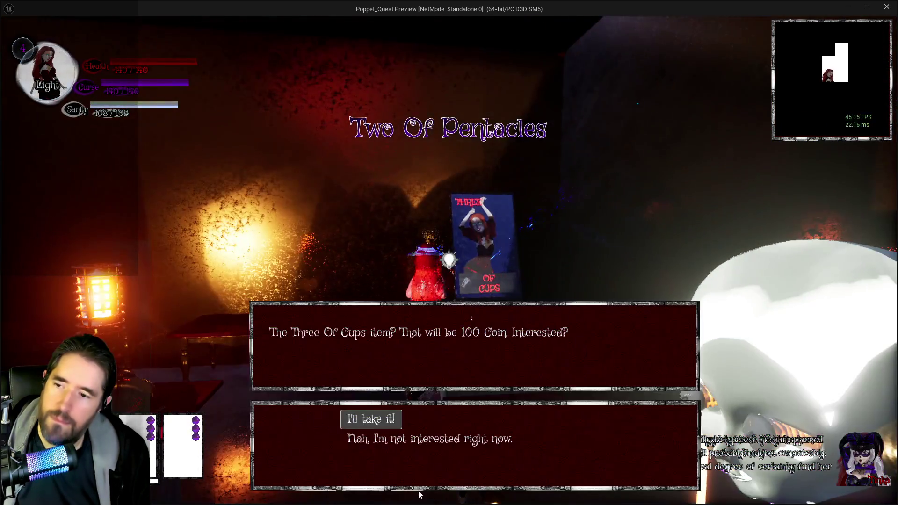
click(411, 437)
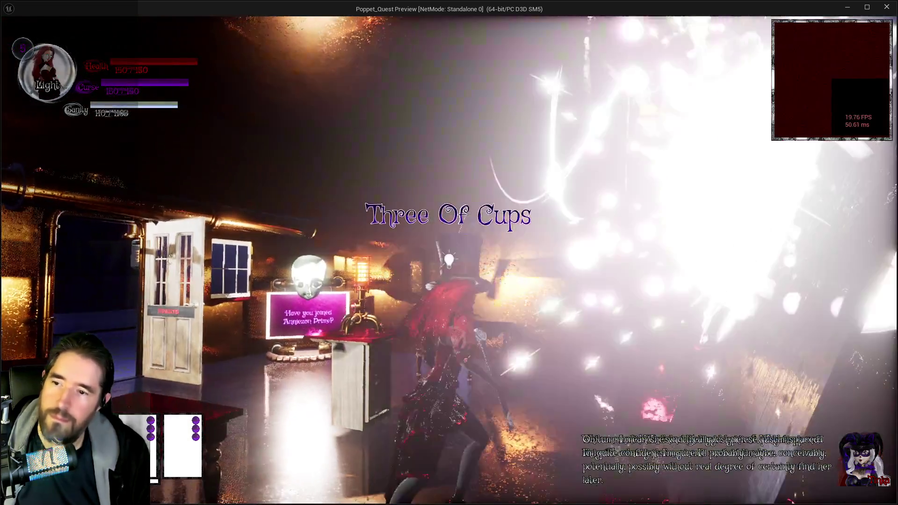
key(Escape)
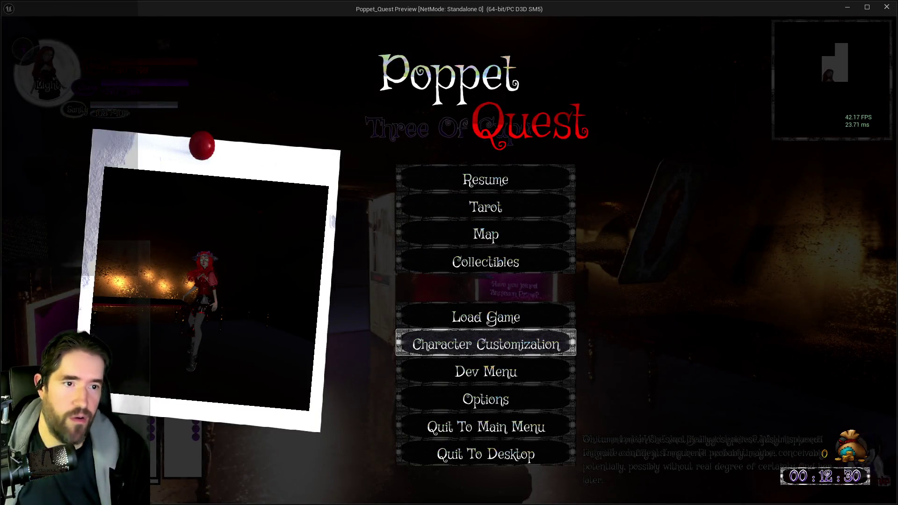
key(alt+Tab)
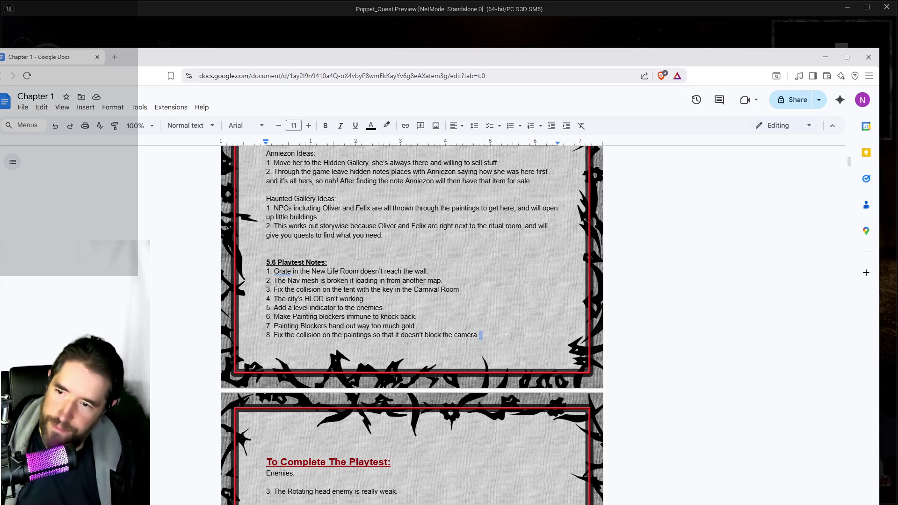
- Add note 9: Anniezon appearing earlier means rebalancing about one level higher, up to Patrick
key(Return)
text(9. Anniezon)
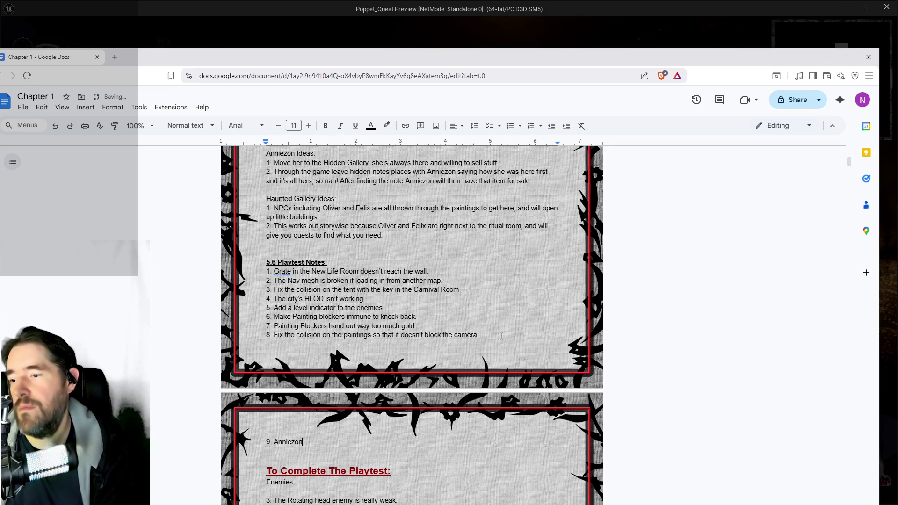
text(earl)
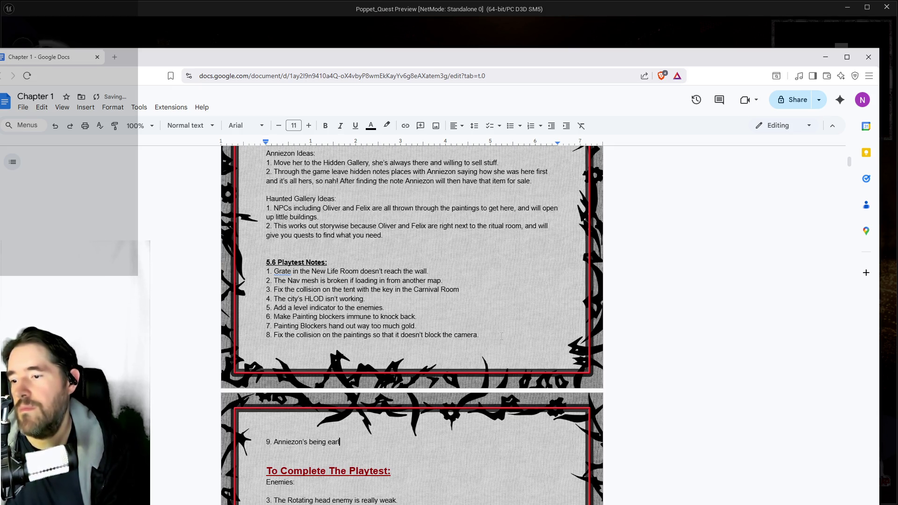
text(ier in the )
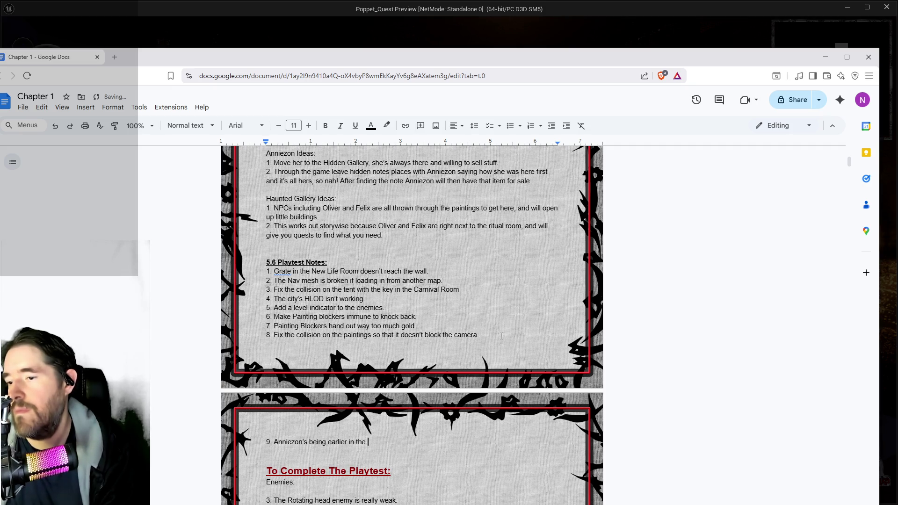
text(game meanou)
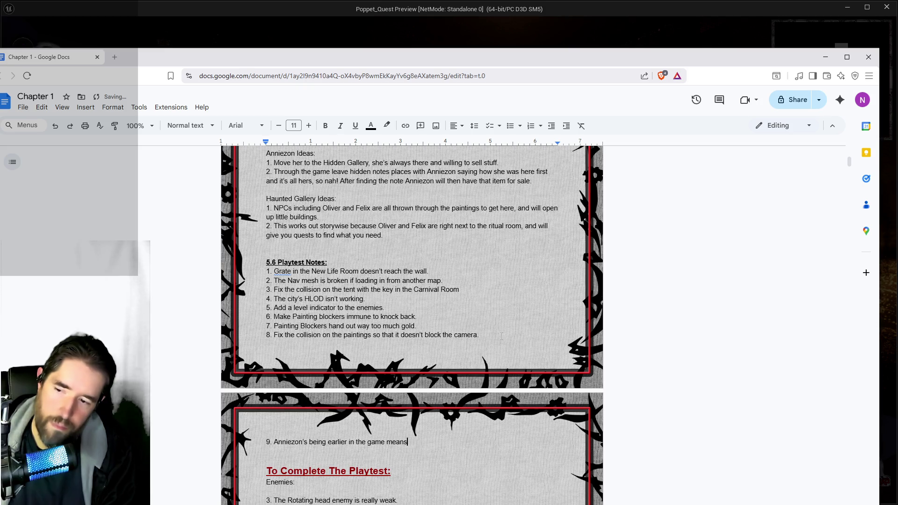
text( d )
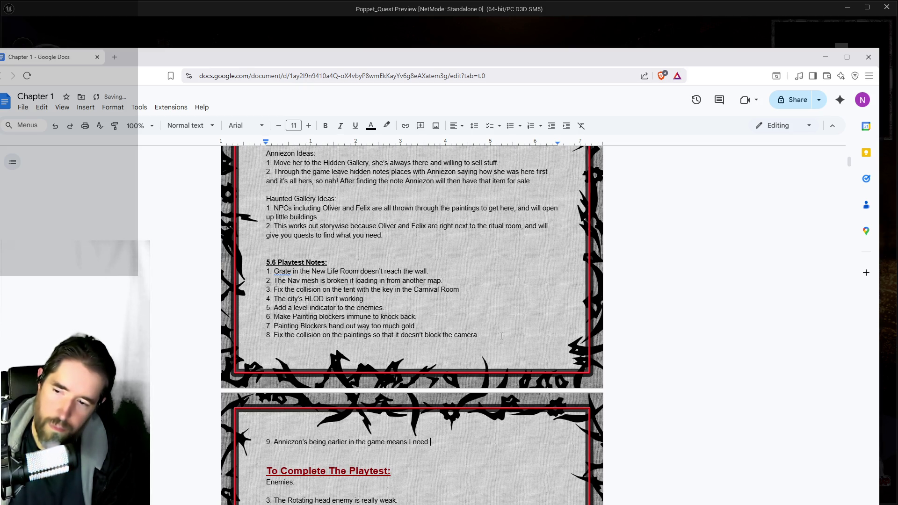
text( the g)
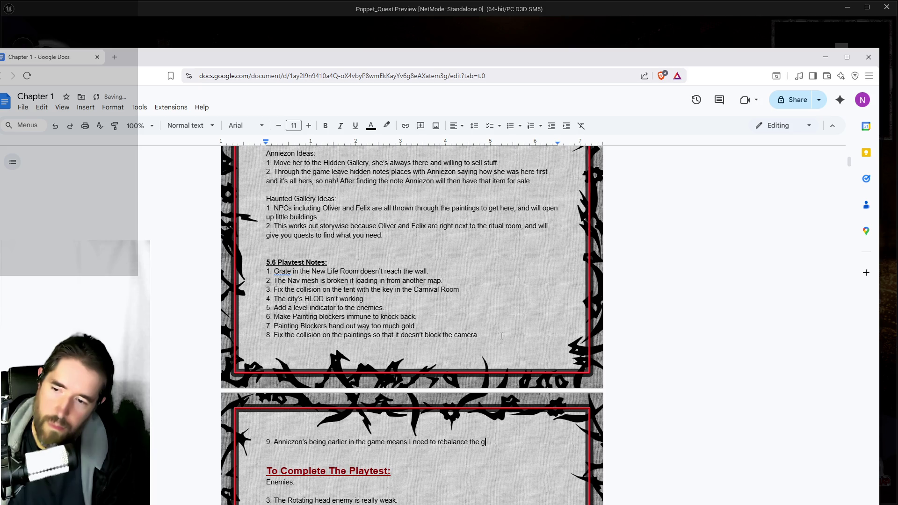
text(ame for about o)
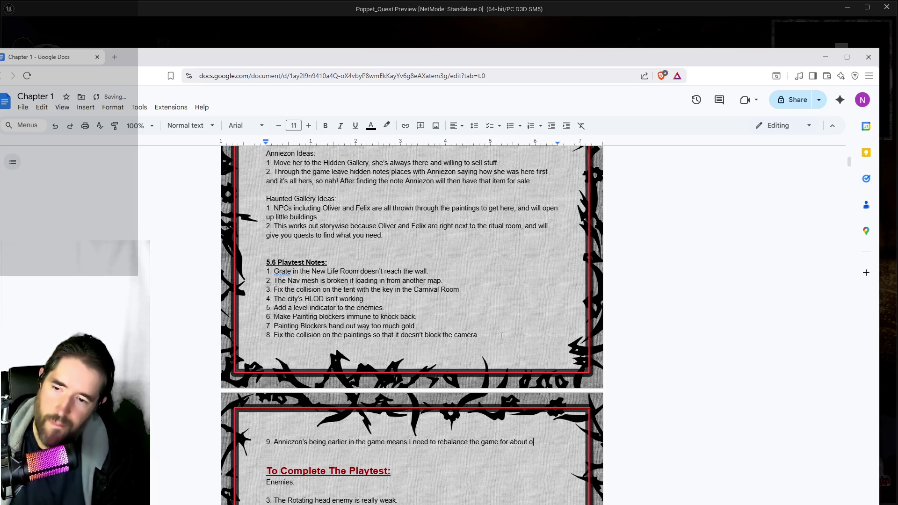
text(ne levvel)
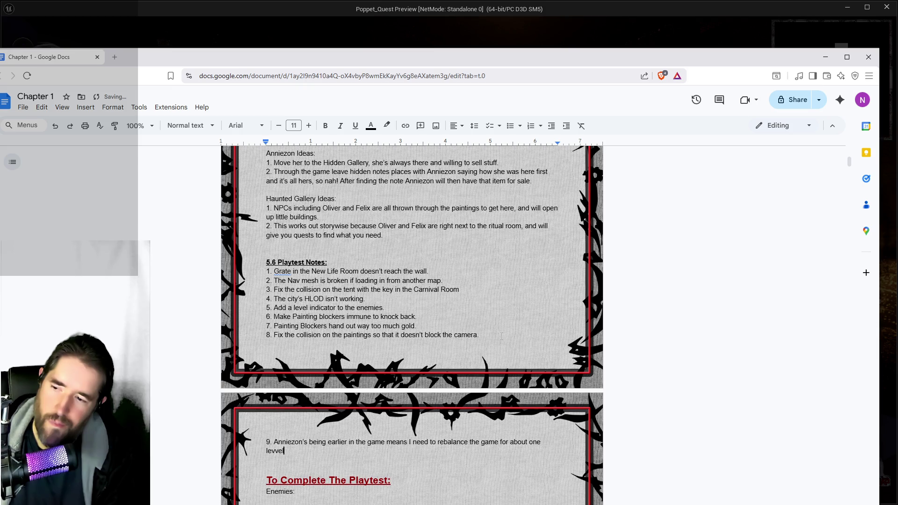
key(BackSpace)
key(BackSpace)
text(higher up to )
text(k.)
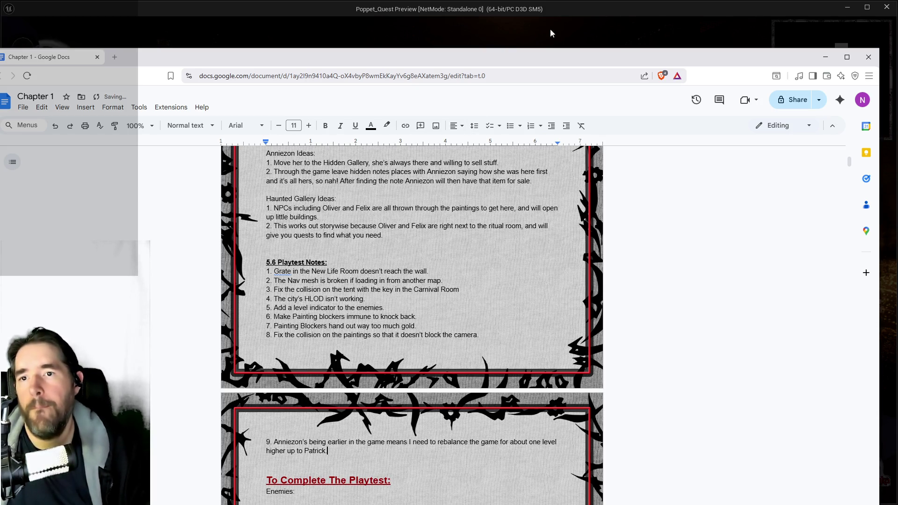
key(alt+Tab)
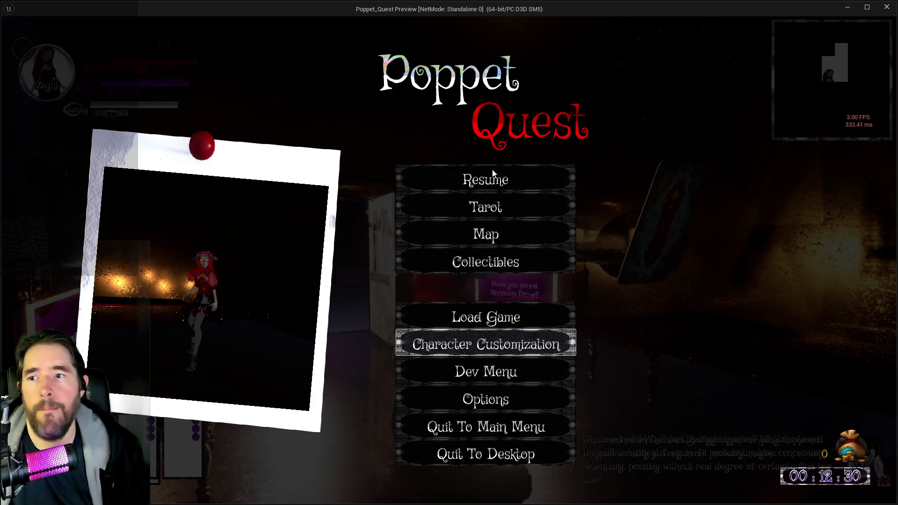
- Run Poppet through the door toward the blue gallery's paintings, then pause the game
key(Escape)
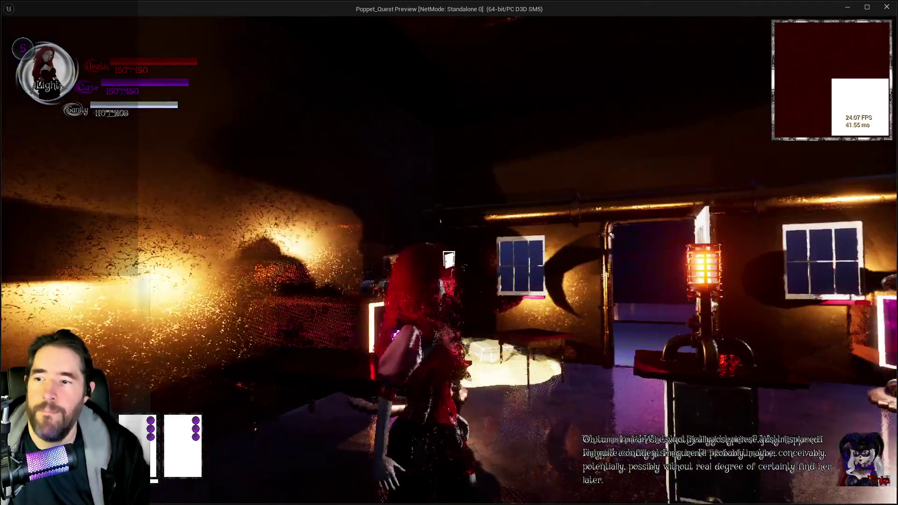
key(w)
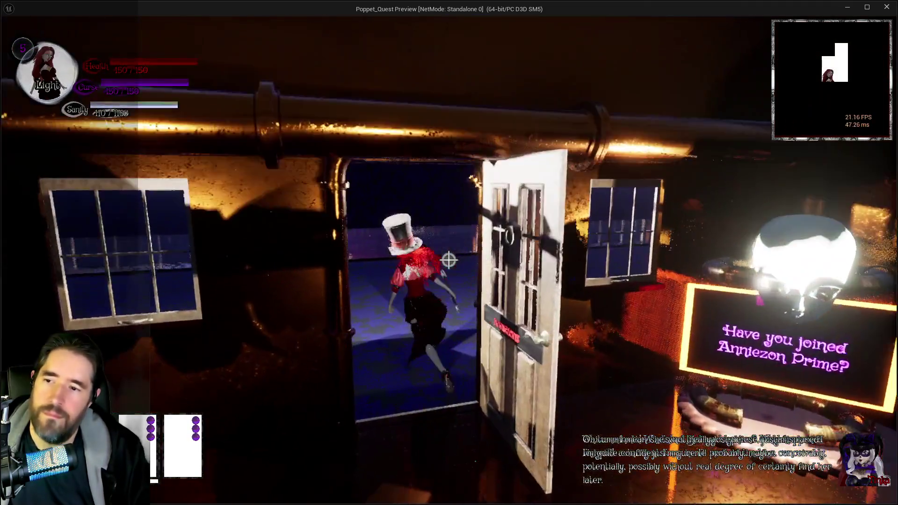
key(a)
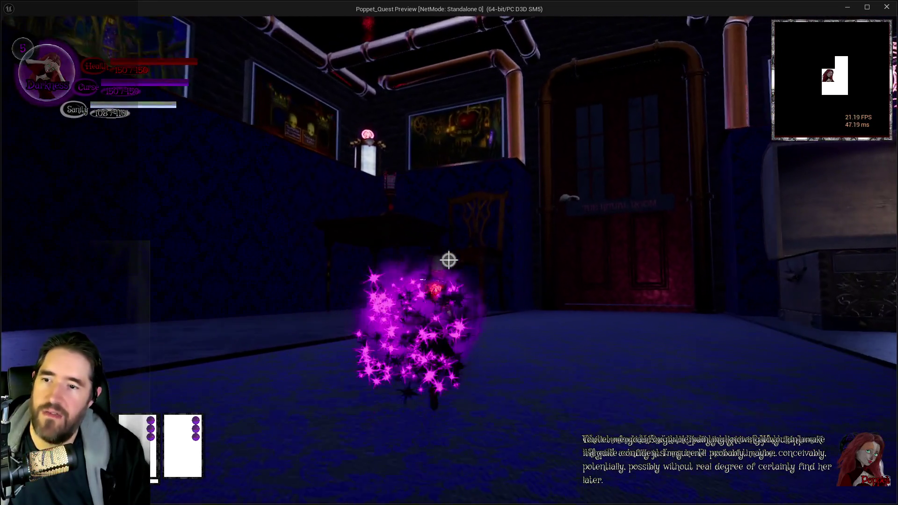
key(Escape)
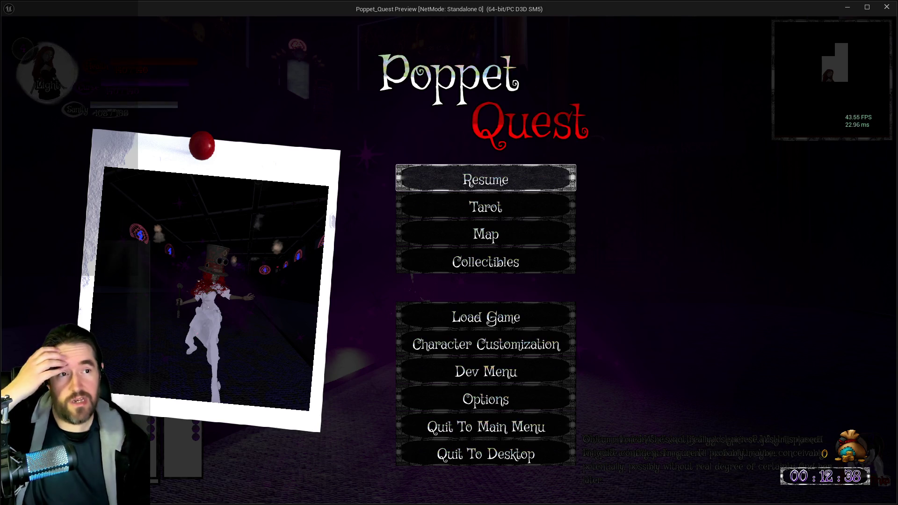
key(alt+Tab)
drag(521, 55, 518, 54)
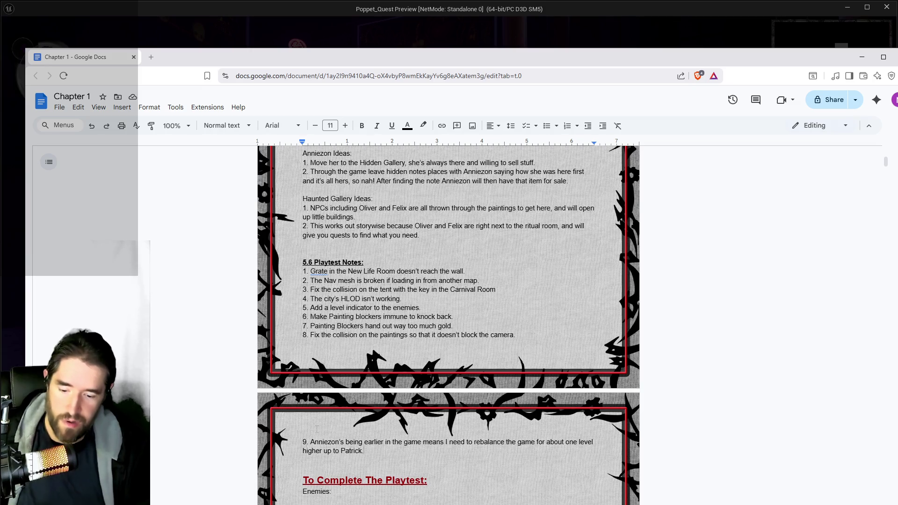
- Add note 10: port the HUD change that fixes the Dialogue from the 5.7 disaster build
key(Return)
text(10. Bring the HUD change for )
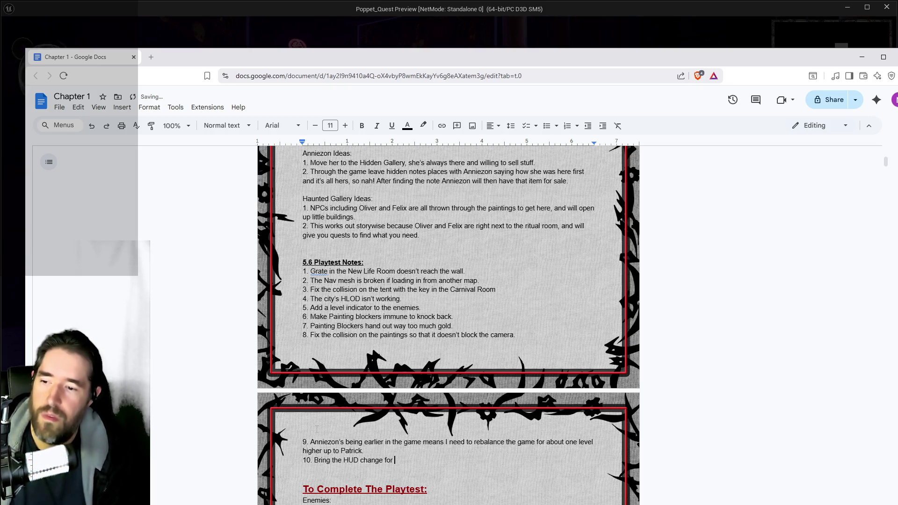
key(BackSpace)
key(BackSpace)
key(BackSpace)
key(BackSpace)
text(that)
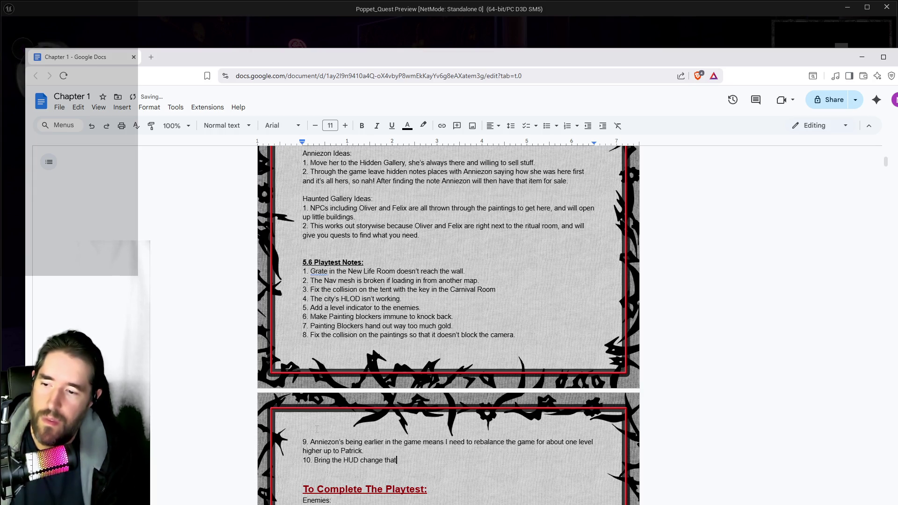
text( fixes the Dialogue over from the 5.7 disaster build.)
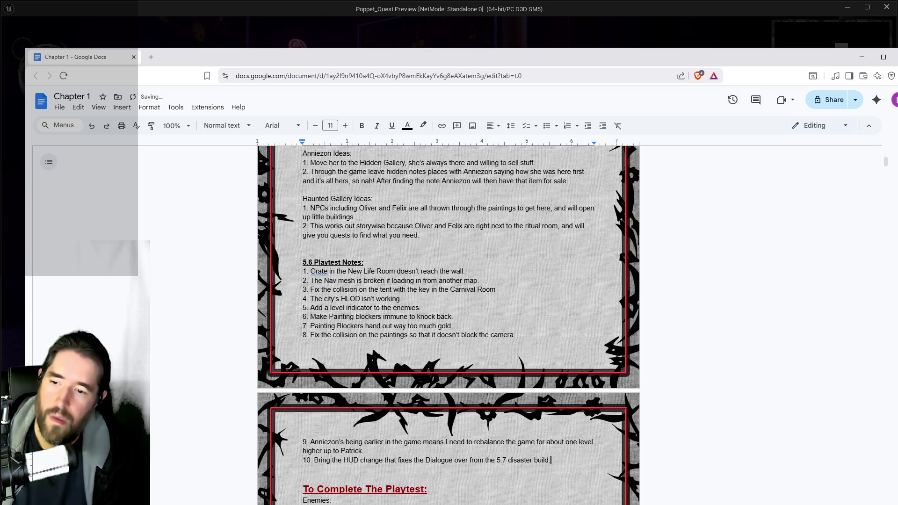
key(alt+Tab)
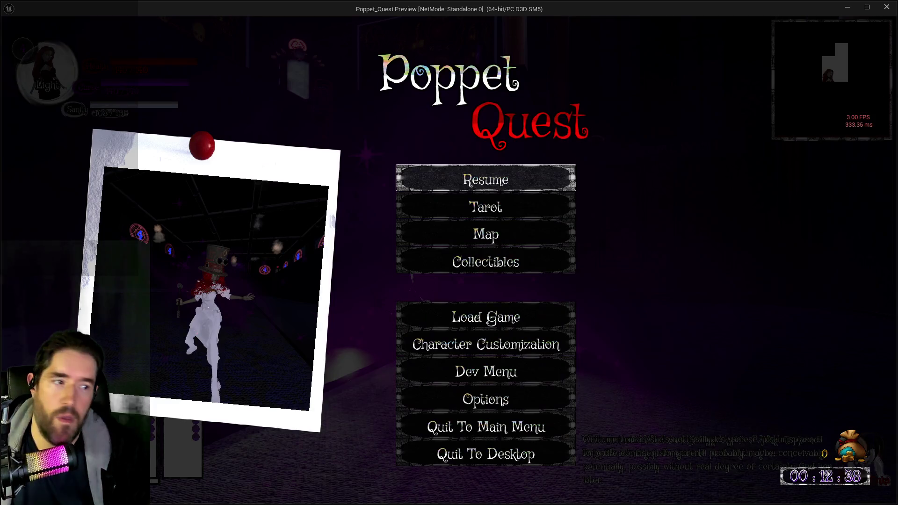
- Climb the chair onto the Toy Maze shelf, then travel through a painting into the docks scene
click(502, 177)
key(w)
key(space)
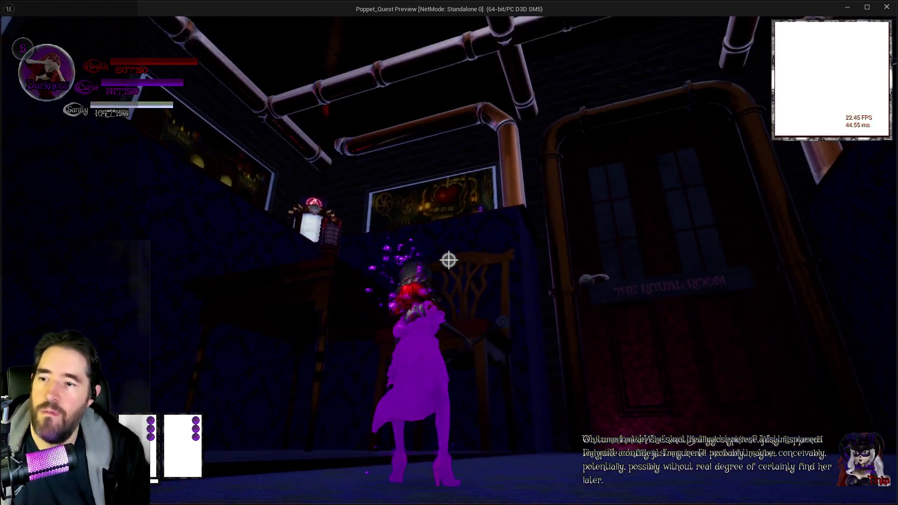
key(w)
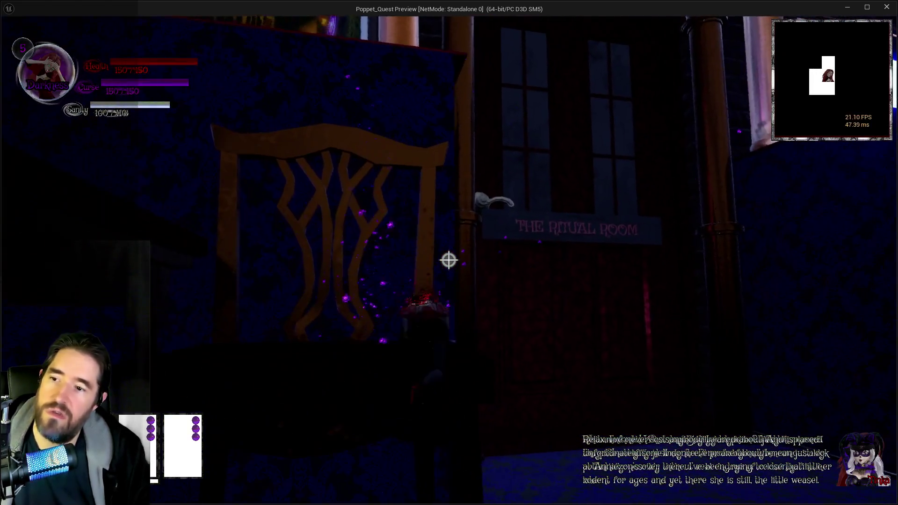
key(w)
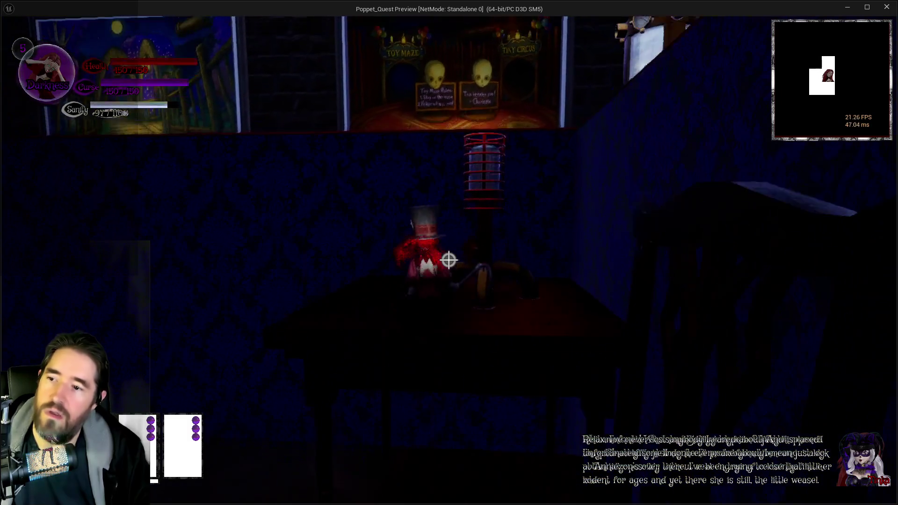
key(space)
key(space)
key(w)
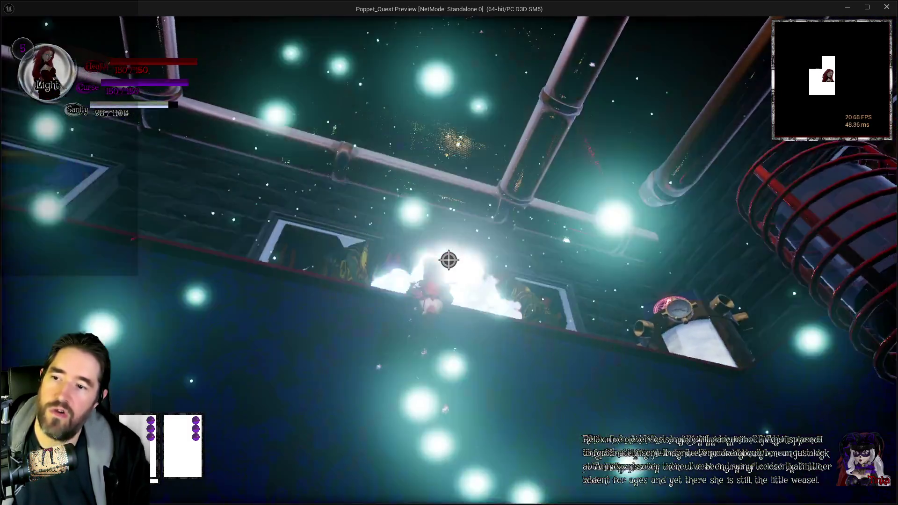
key(w)
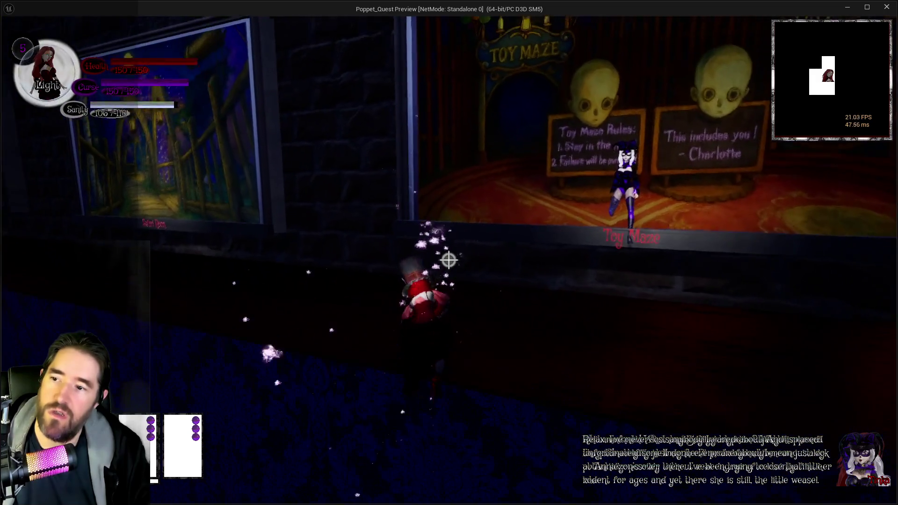
key(w)
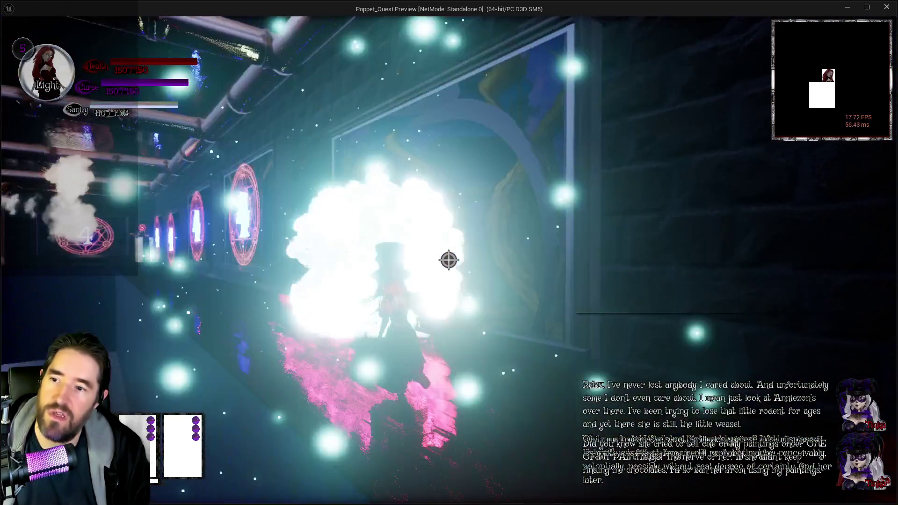
key(w)
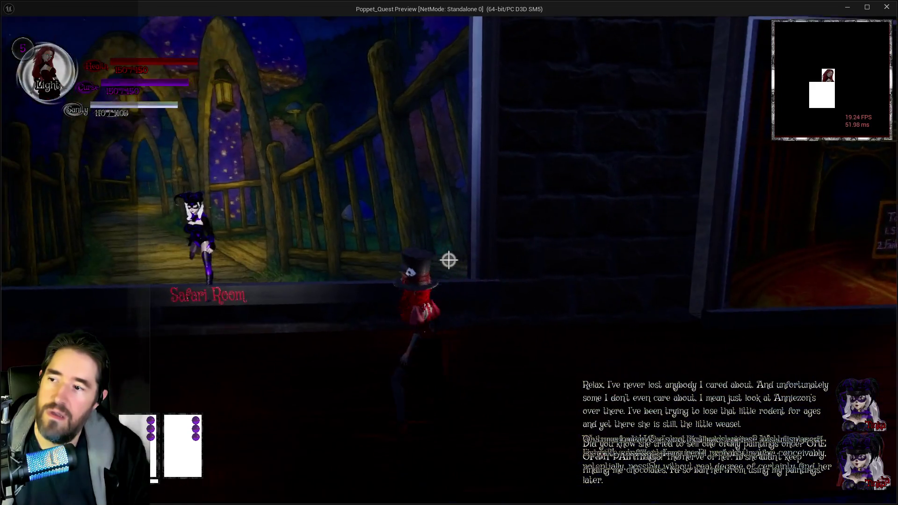
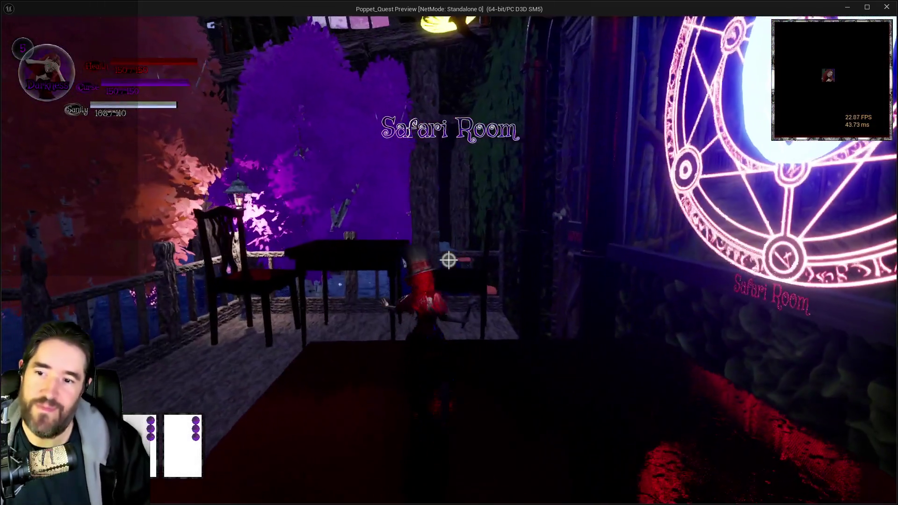
- Run from the balcony table past the chairs onto the bridge, then pause and switch to the notes
key(w)
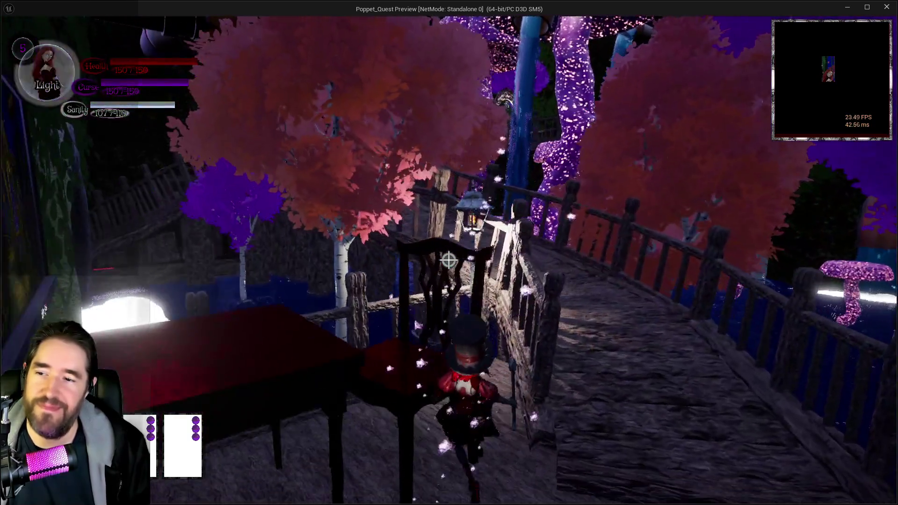
key(w)
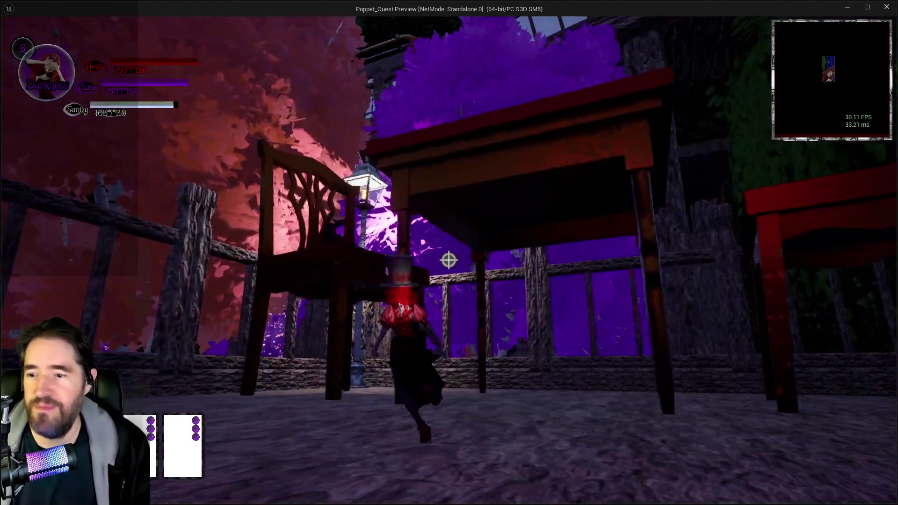
key(w)
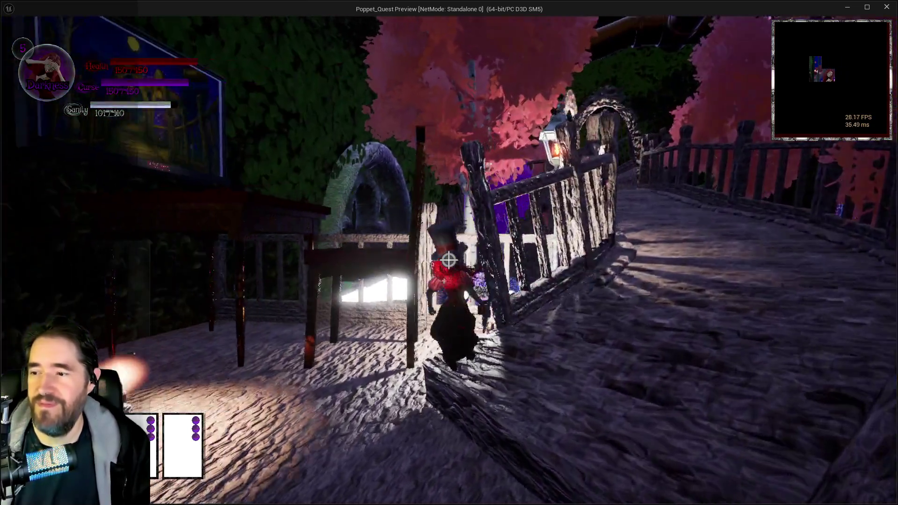
key(Escape)
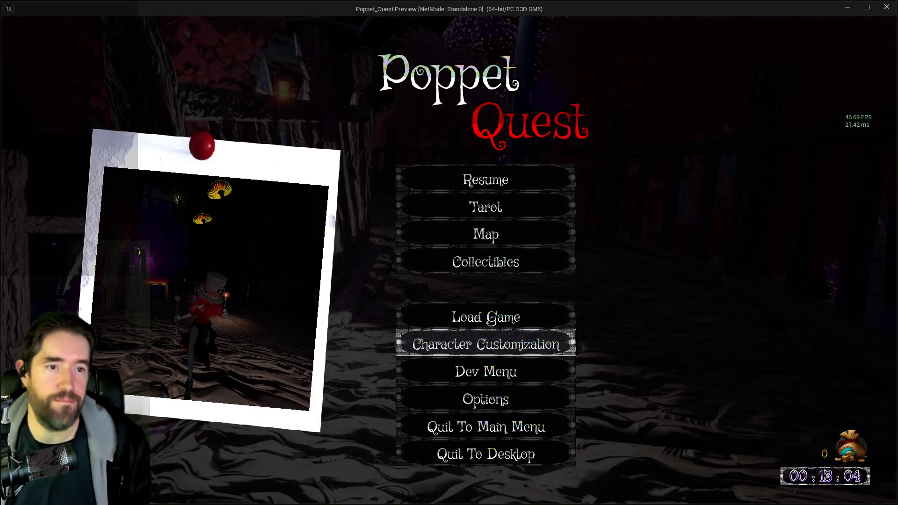
key(alt+Tab)
- Add note 11 on minor tarot cards adding blank white cards to the rotator, then resume play
drag(778, 92, 597, 65)
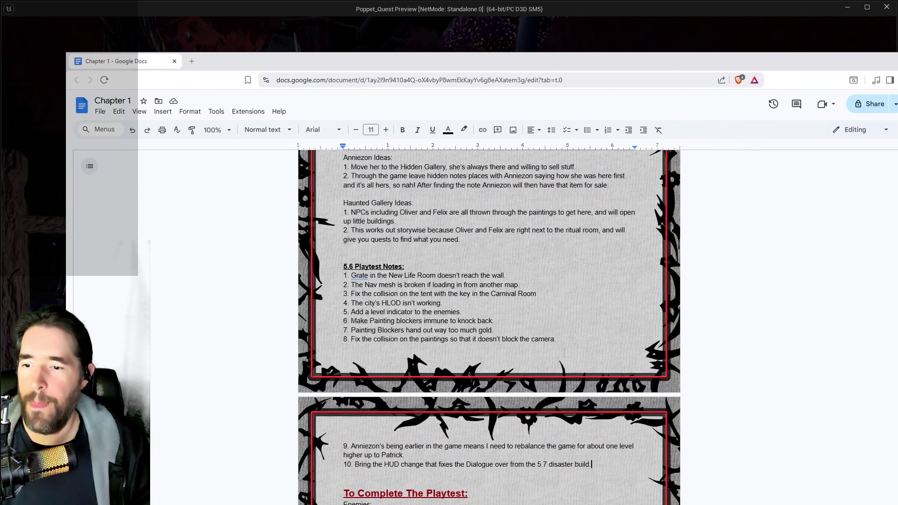
key(Return)
text(Minor tarot cards add blank white tarot cards to the tarot rotator.)
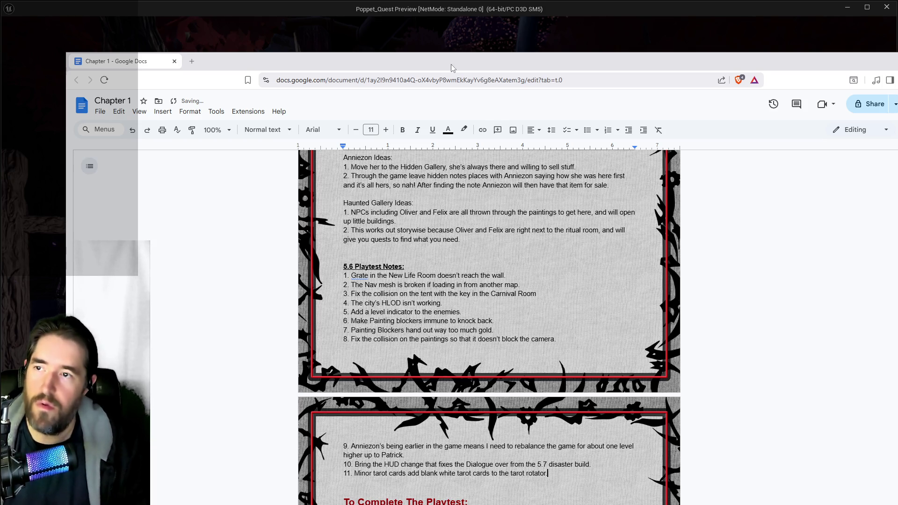
key(super+Down)
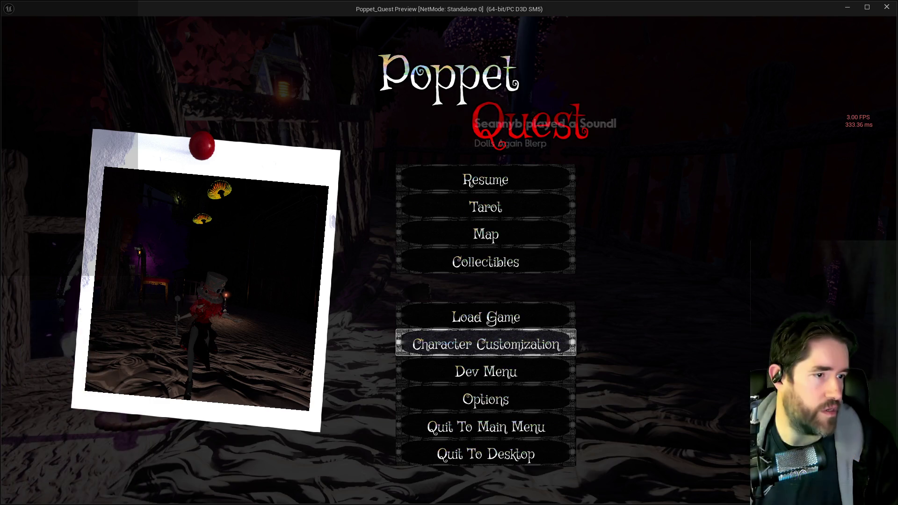
click(548, 173)
- Run and dash along the bridge through the purple portal toward the arch
key(w)
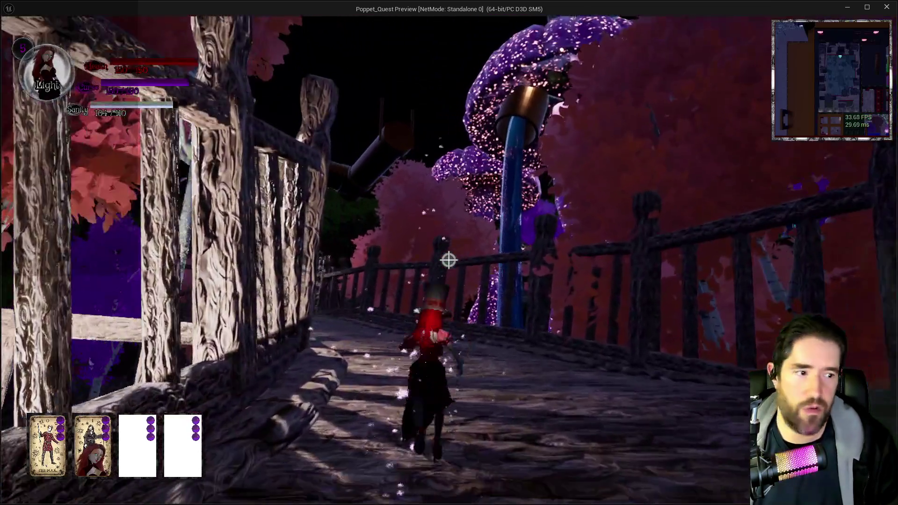
key(w)
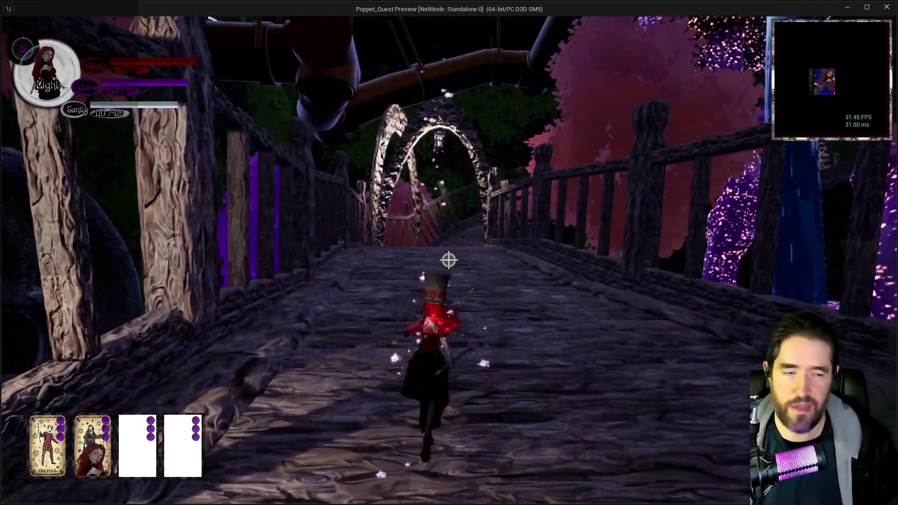
key(w)
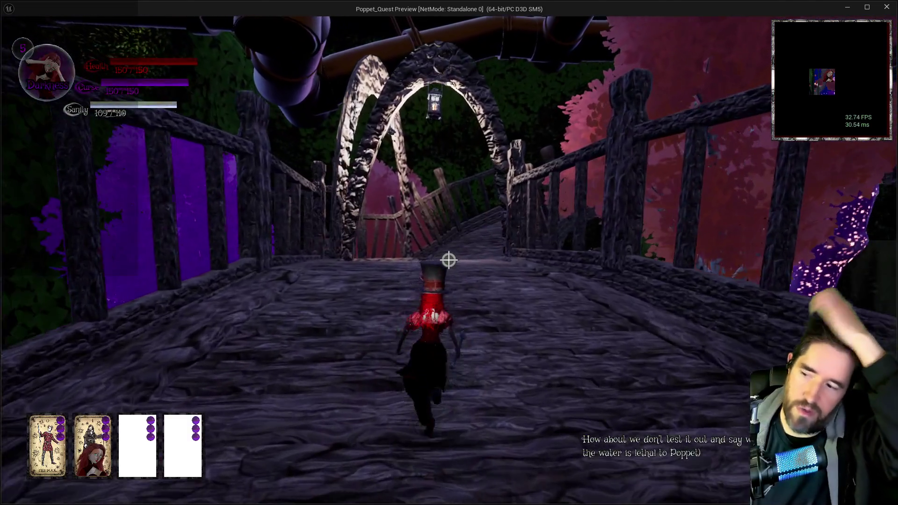
key(w)
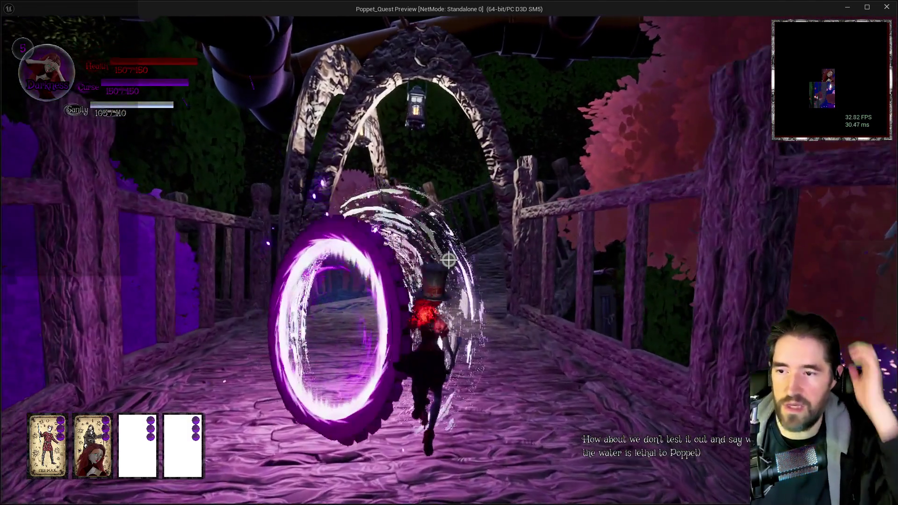
key(w)
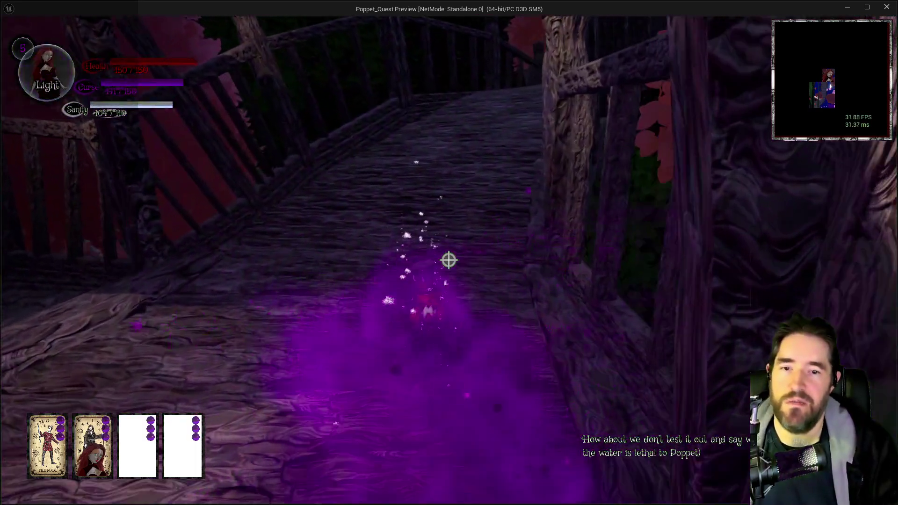
key(w)
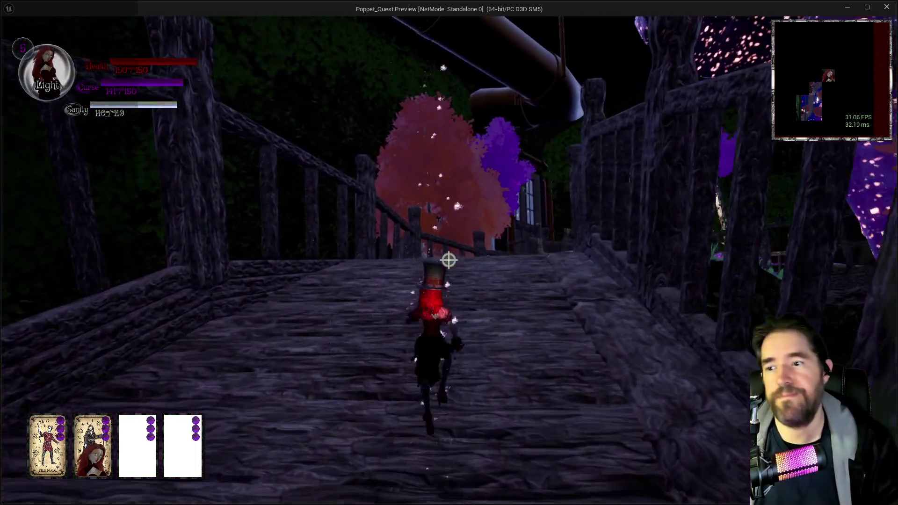
key(w)
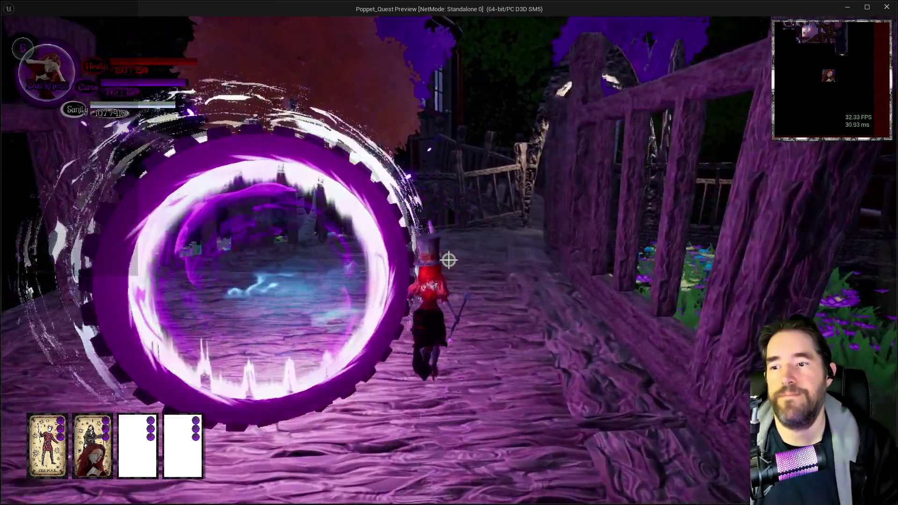
key(w)
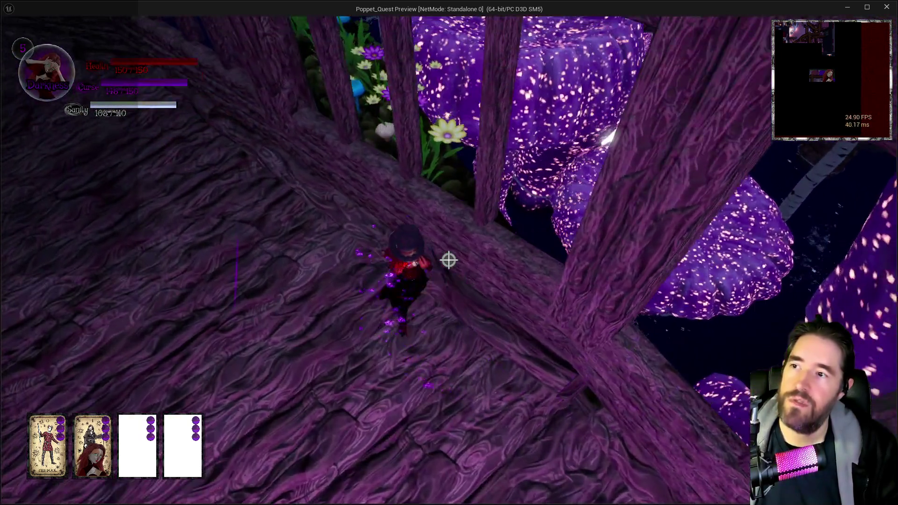
- Leave the bridge into the flower bed and jump onto the purple pumpkin canopy
key(w)
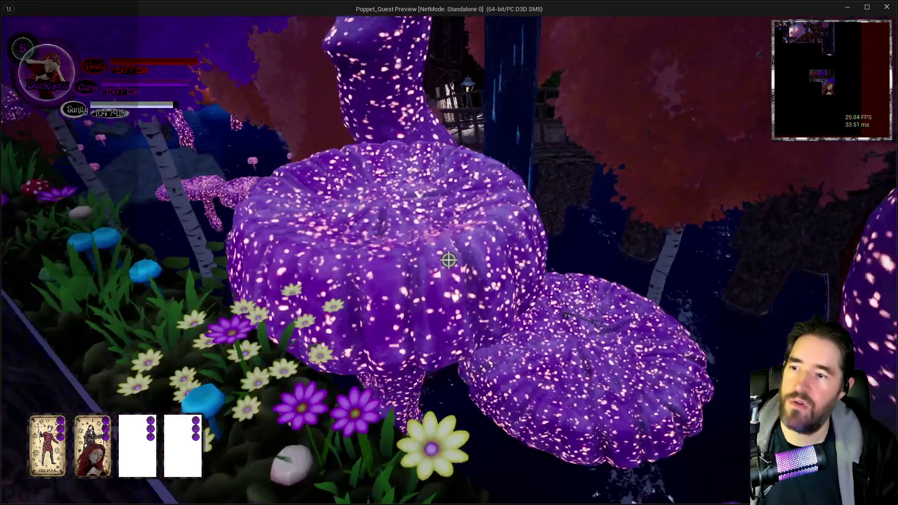
key(w)
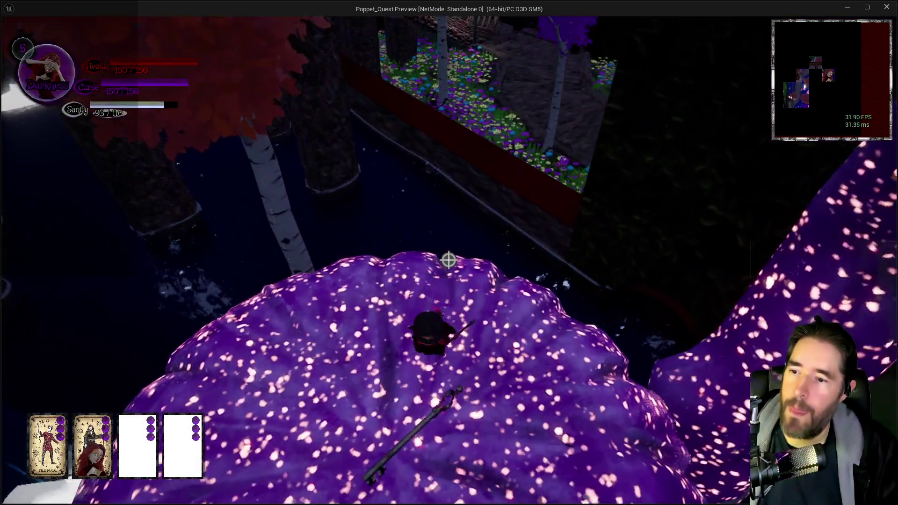
key(w)
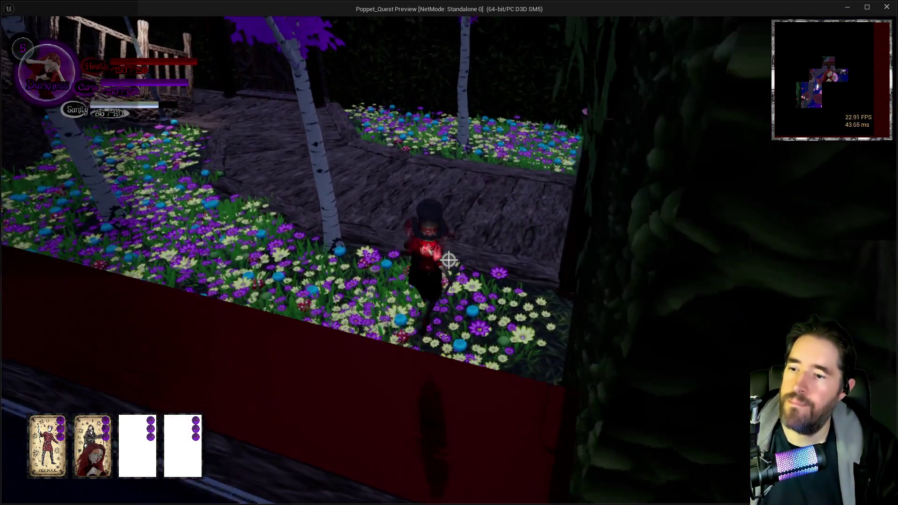
- Run off the canopy through the garden trees toward the railing and lamp post
key(w)
key(w)
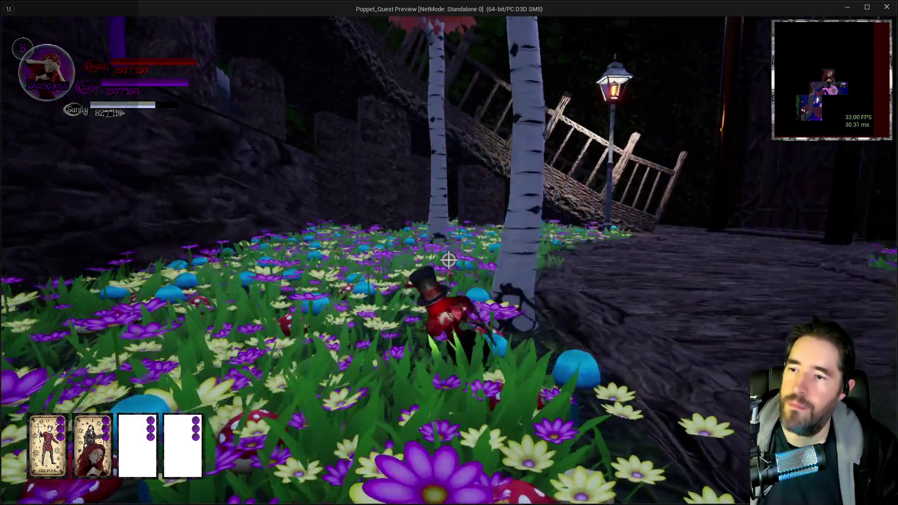
key(shift)
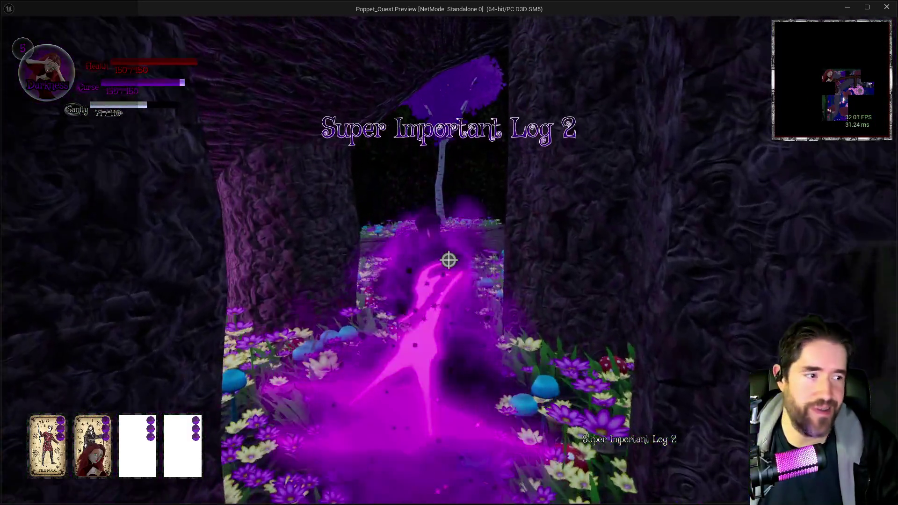
key(shift)
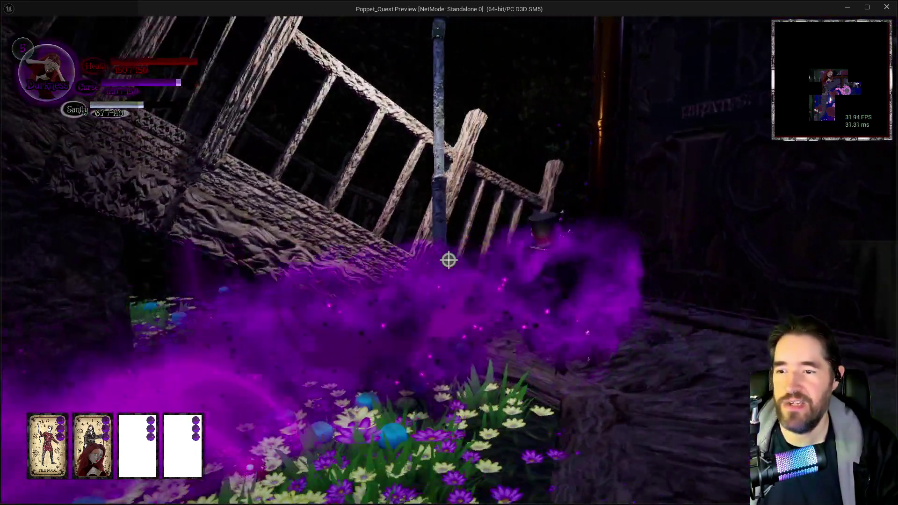
key(shift)
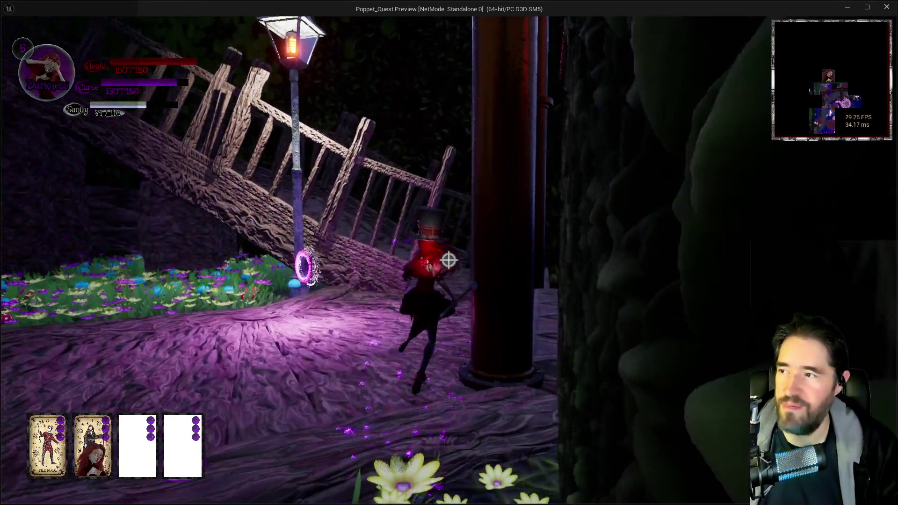
- Dash across the wooden deck and bridge, through the end door into the Control Room
key(shift)
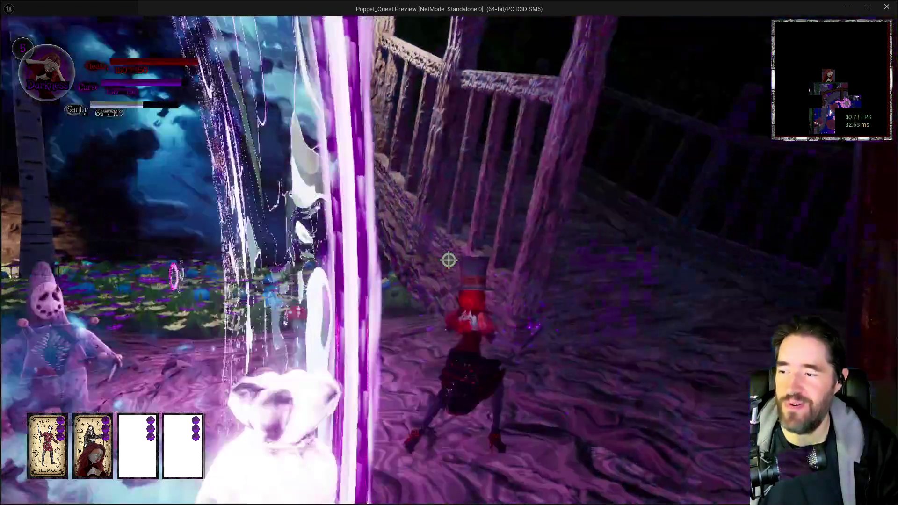
key(shift)
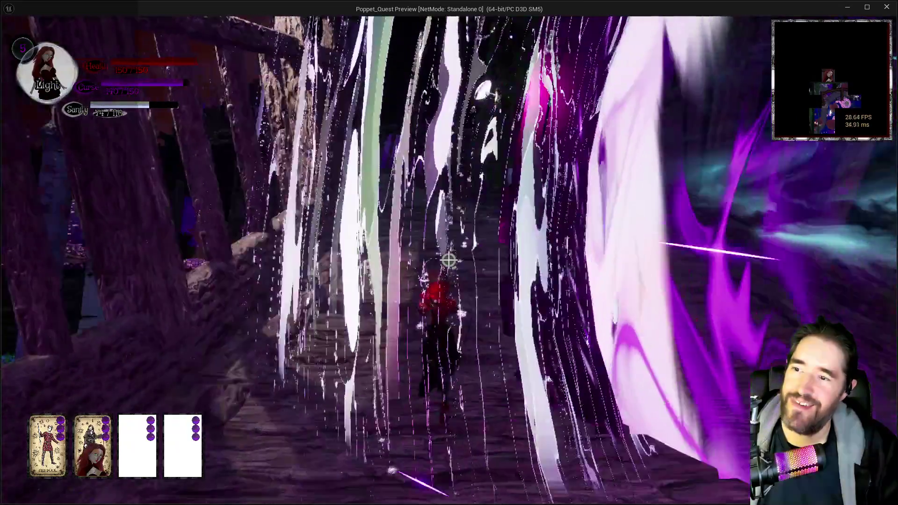
key(shift)
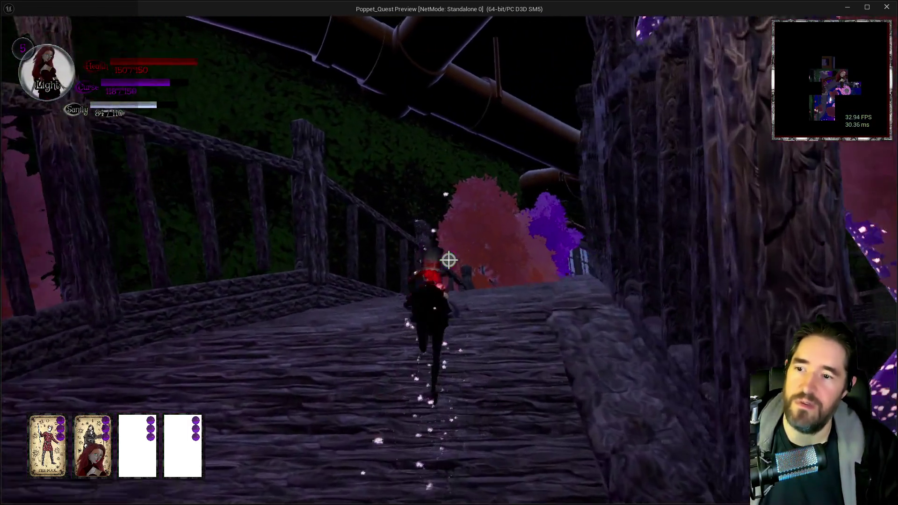
key(shift)
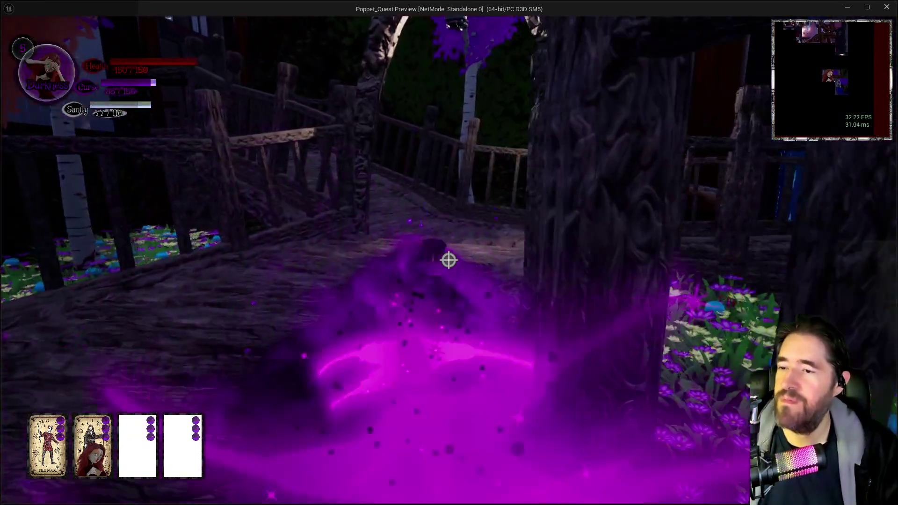
key(shift)
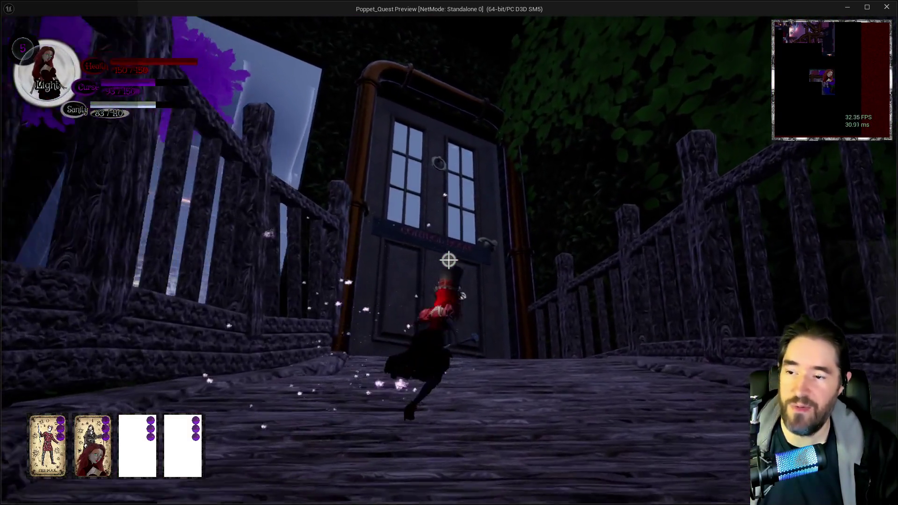
key(shift)
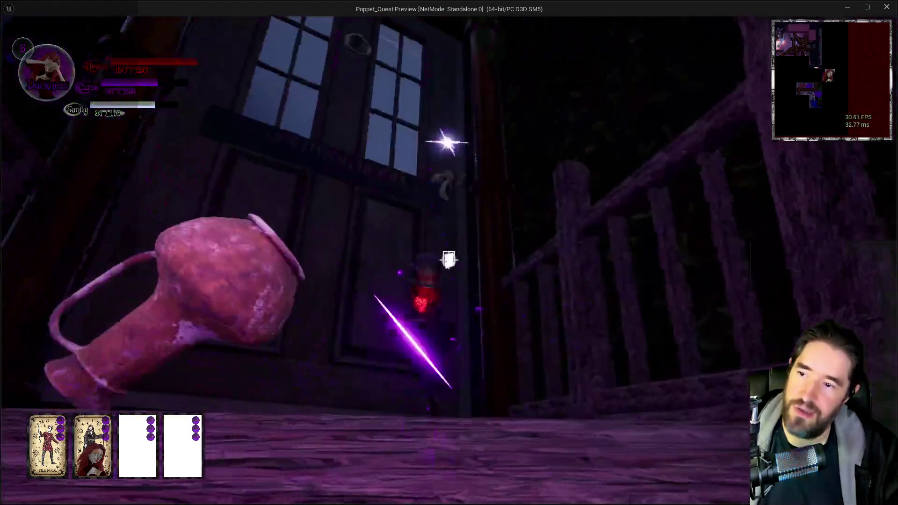
key(space)
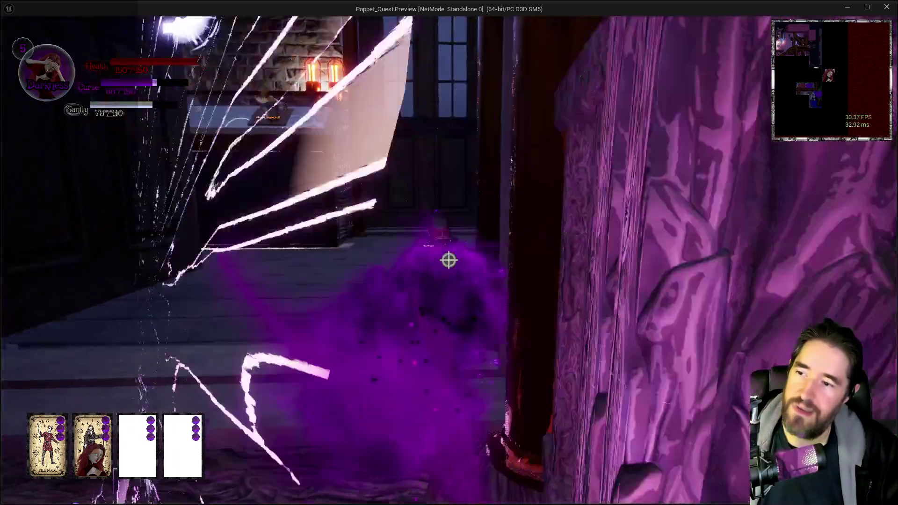
- Dash toward the lit grate, slashing nearby enemies and switching combat stance
key(w)
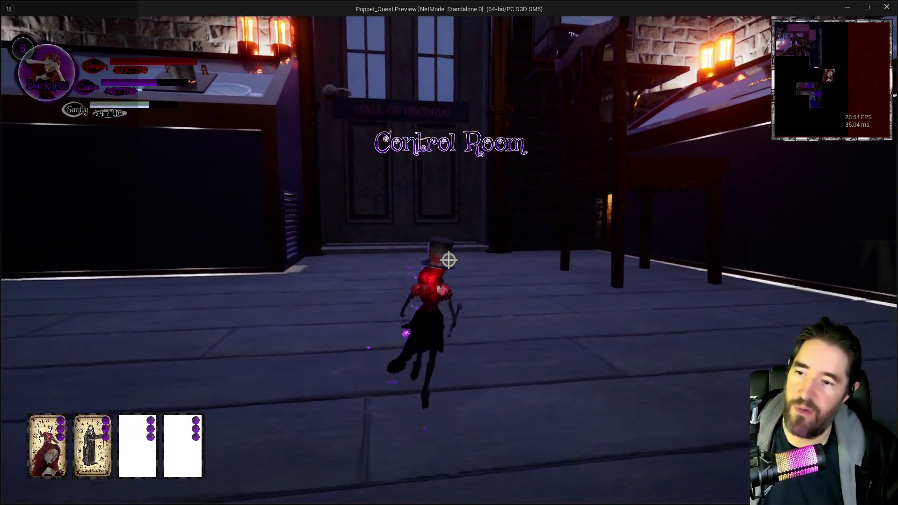
key(space)
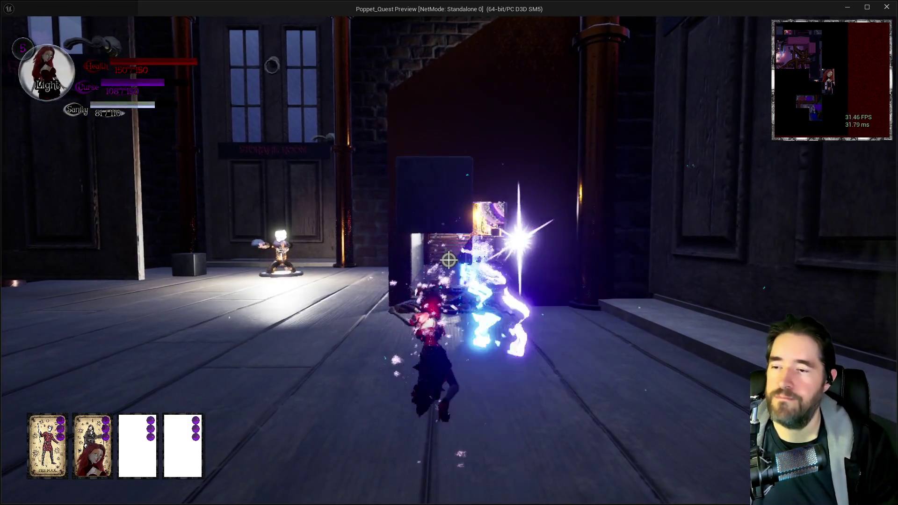
click(449, 260)
click(449, 260)
key(q)
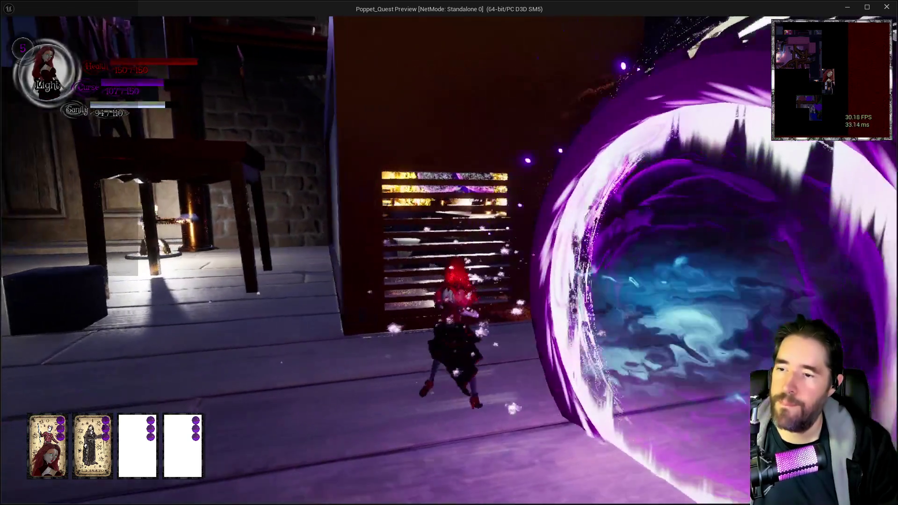
click(449, 260)
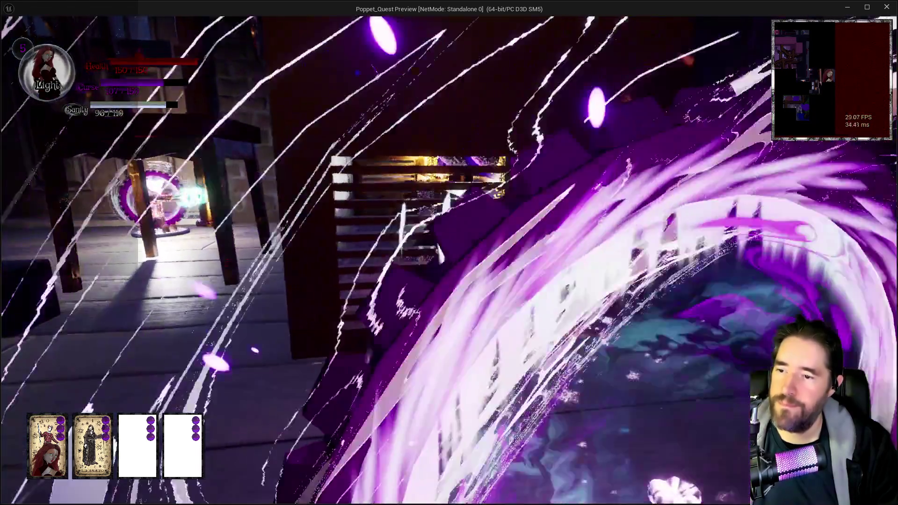
- Push through the turret doll room, hammering enemies down the corridor to the doorway
key(w)
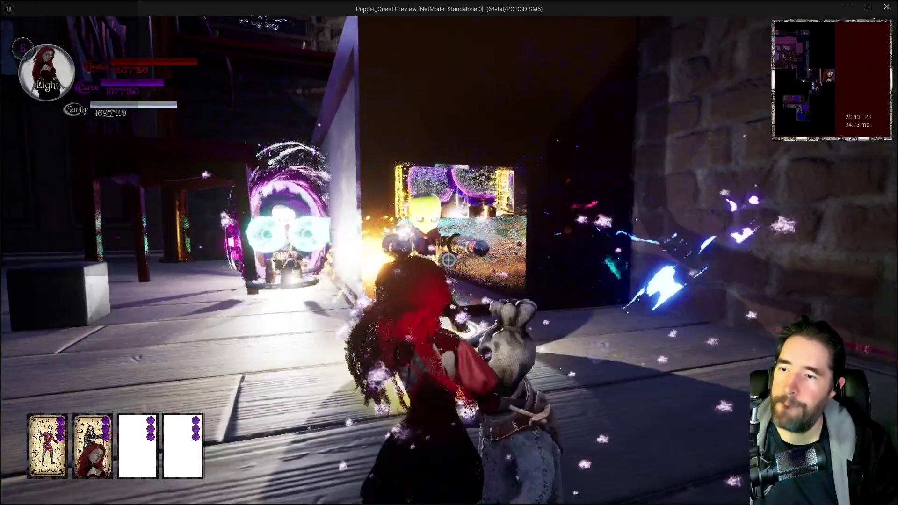
key(w)
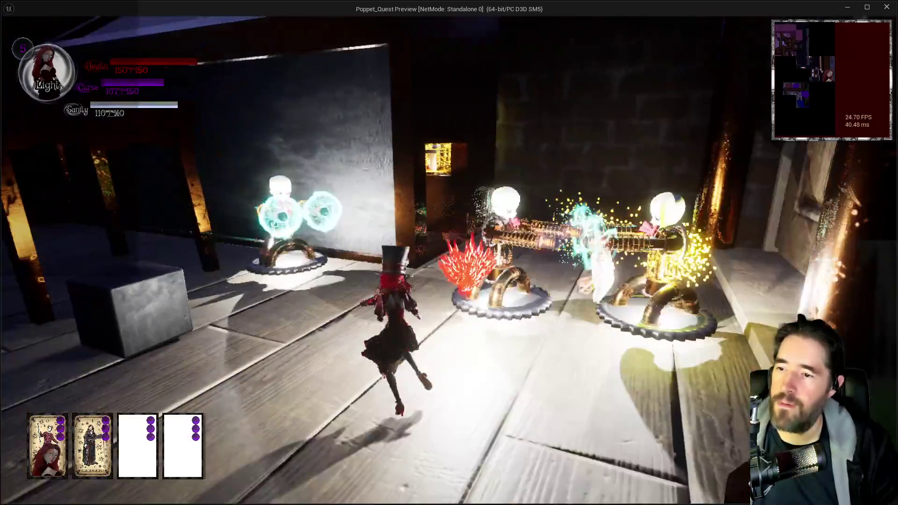
key(w)
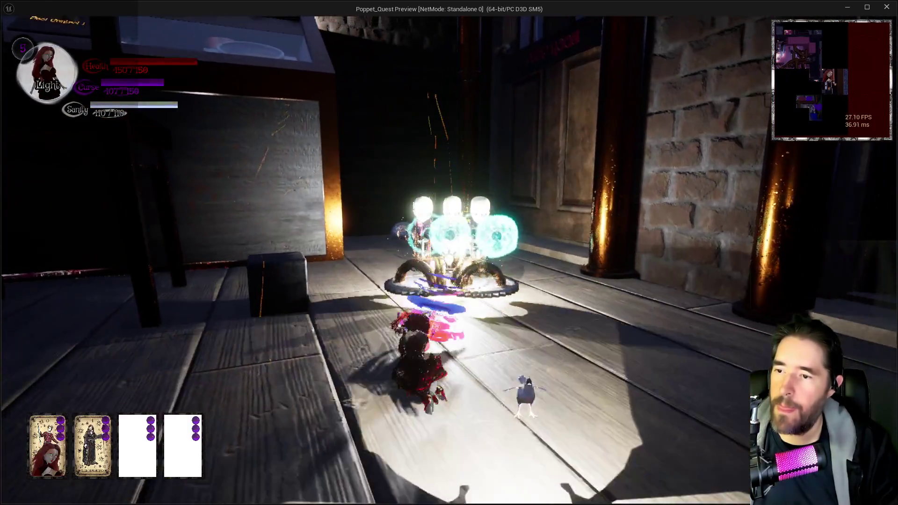
key(w)
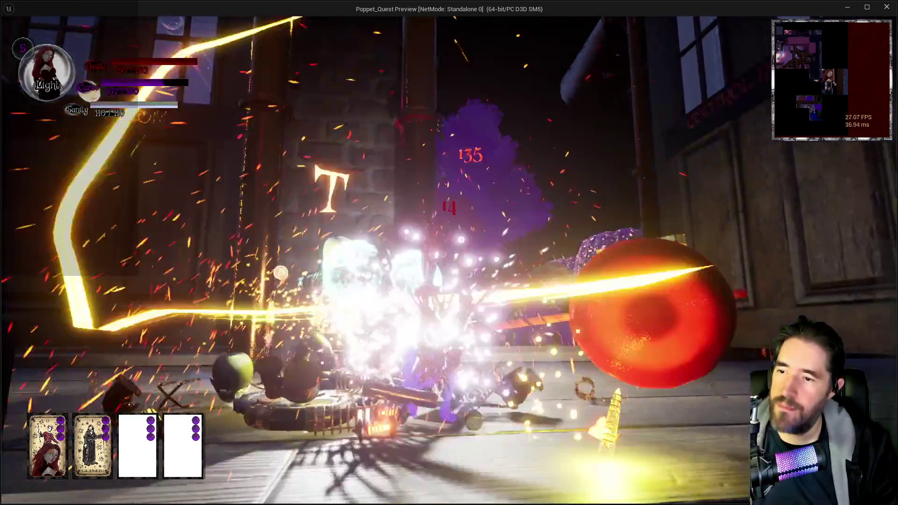
key(w)
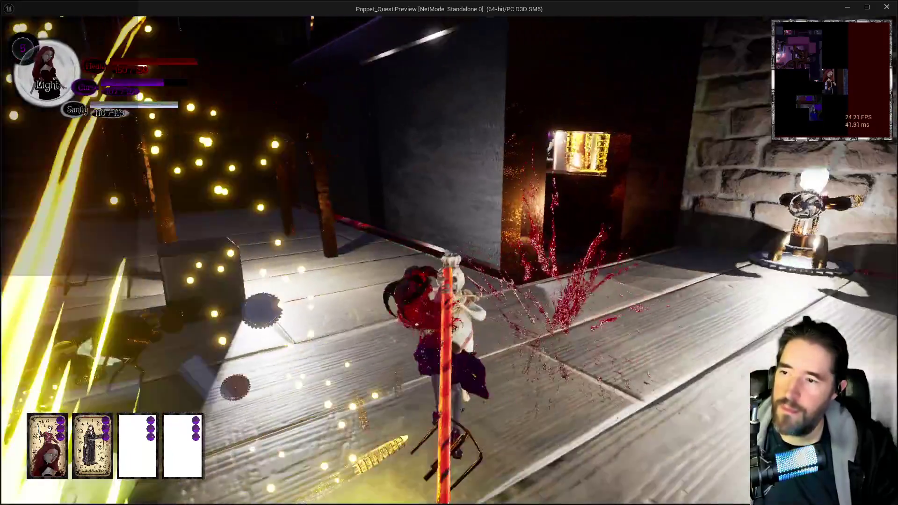
key(w)
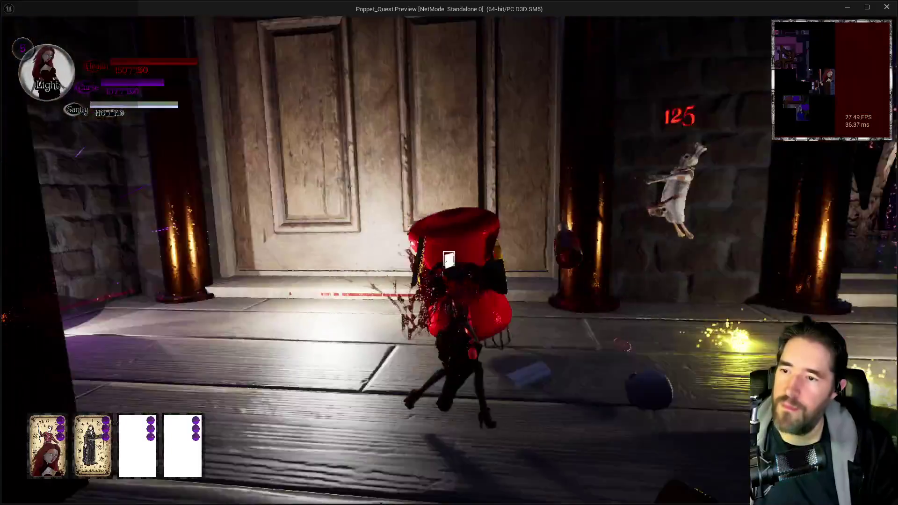
key(w)
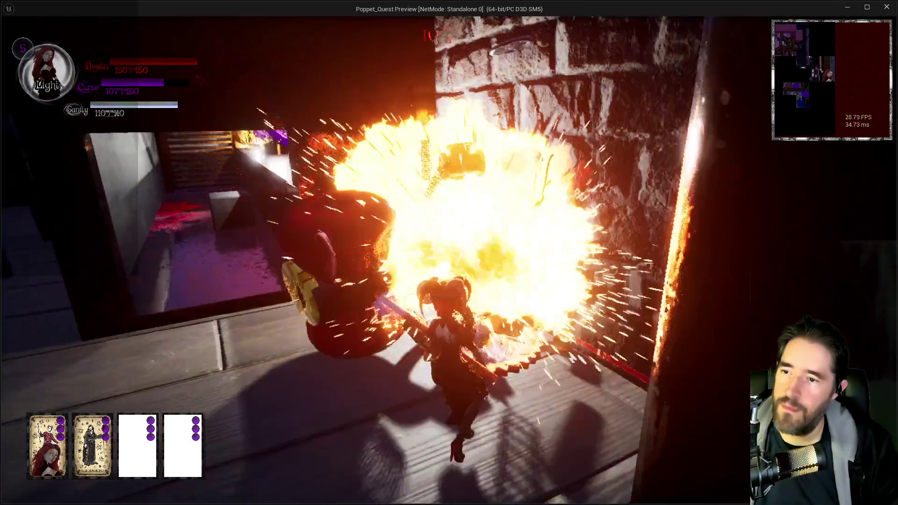
key(w)
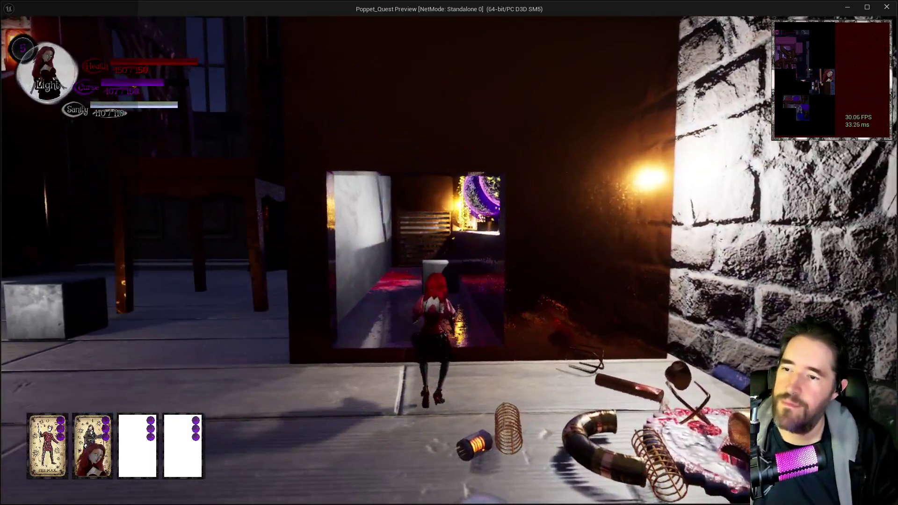
- Run past the card pickup and glowing cube into the archway street, blasting enemies, then pause and switch to the notes
key(w)
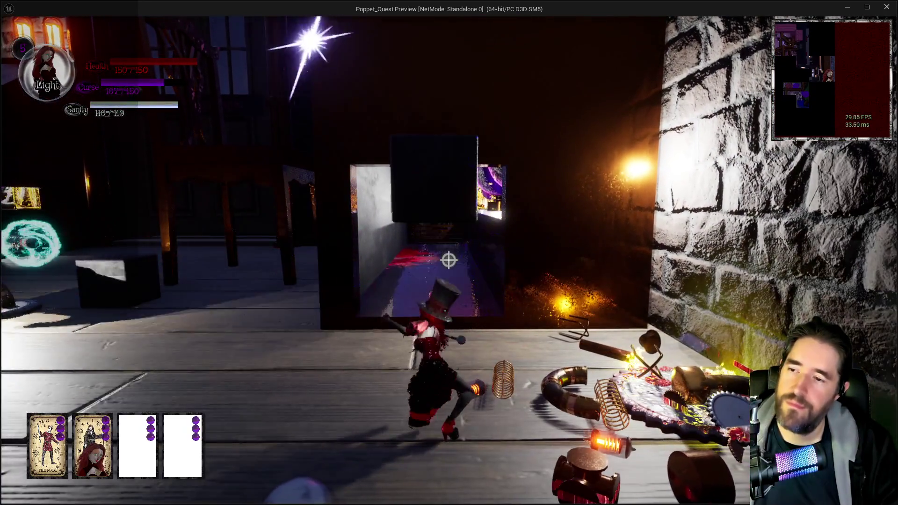
key(w)
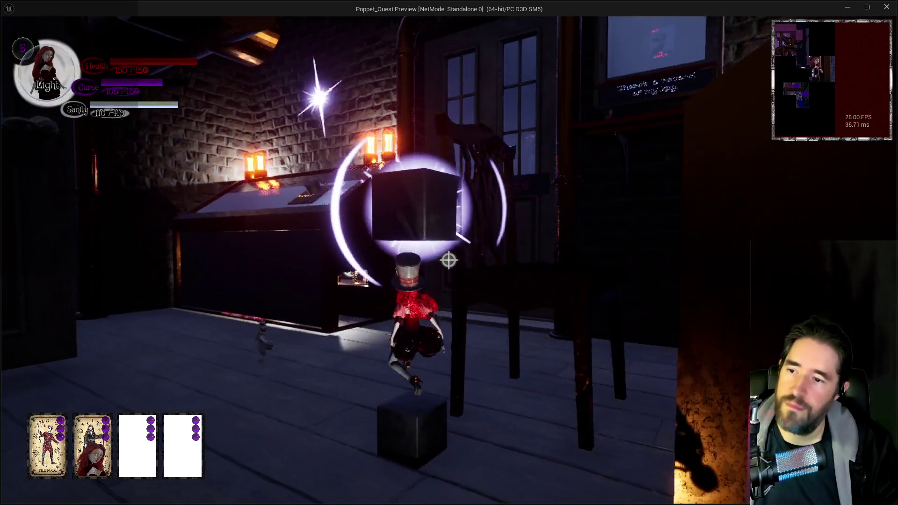
key(w)
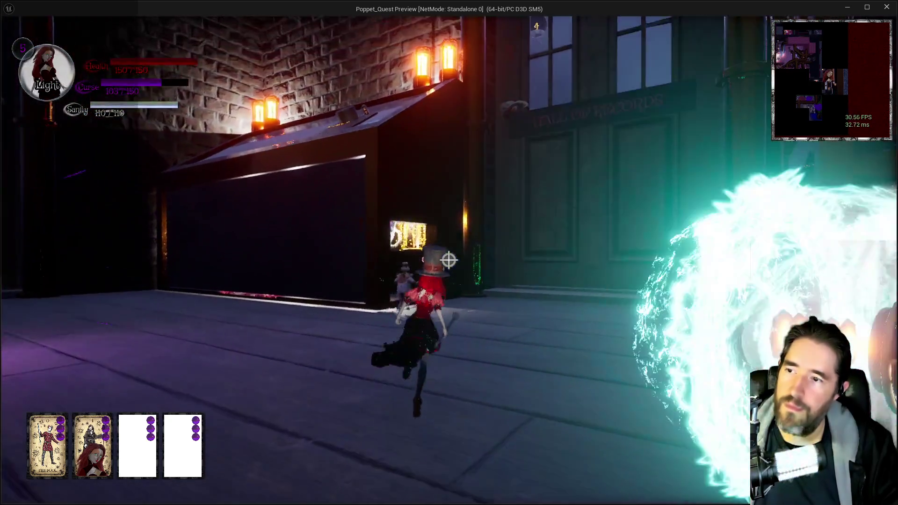
key(w)
key(w)
click(448, 260)
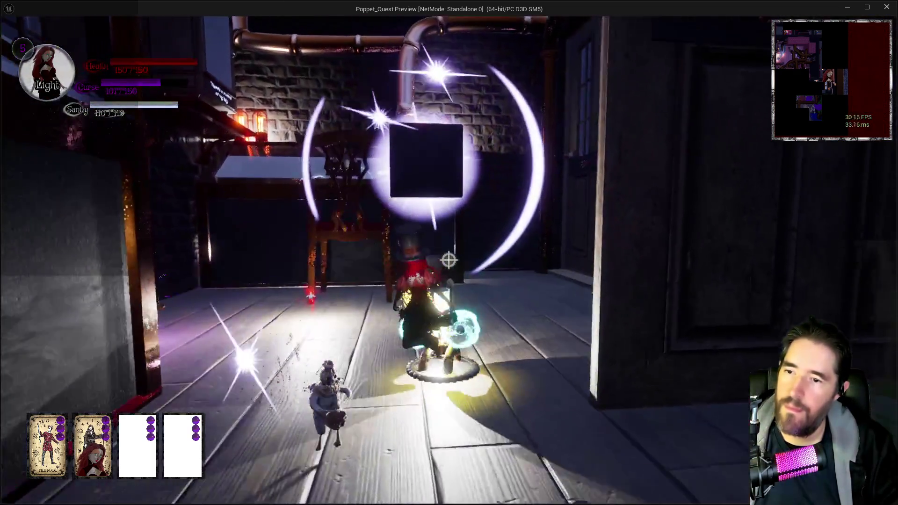
key(w)
click(448, 260)
key(w)
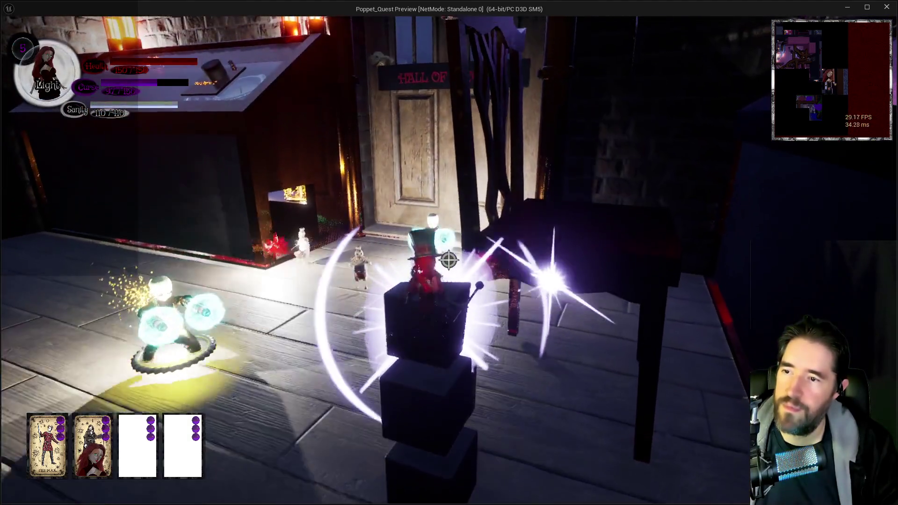
key(Escape)
key(alt+Tab)
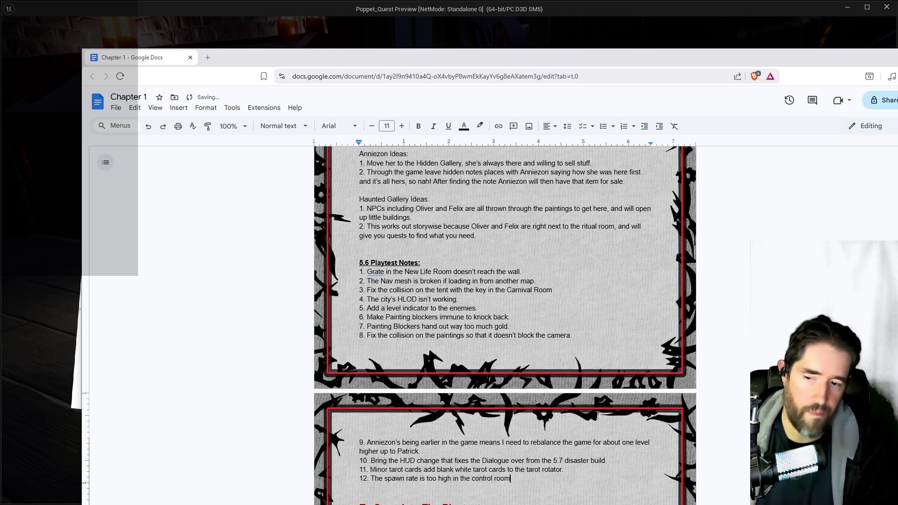
- Add note 12, 'The spawn rate is too high in the control room', and bring the game forward
click(477, 35)
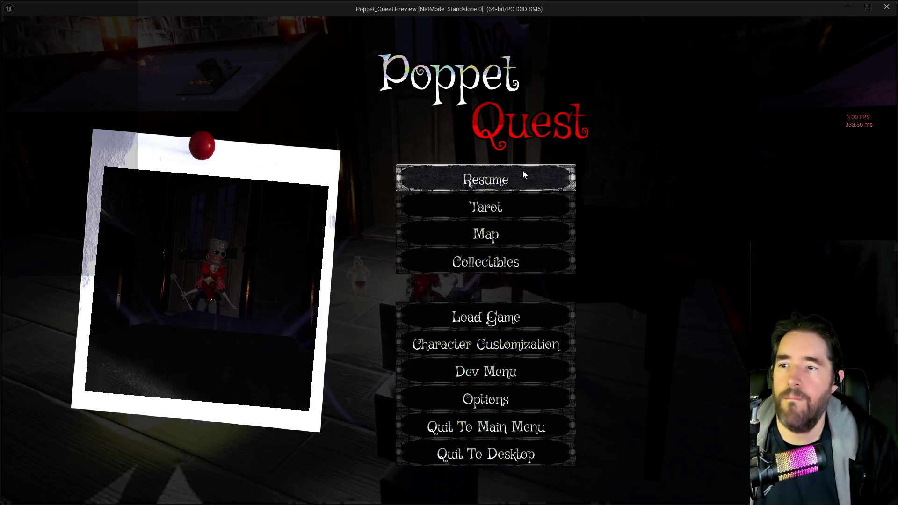
- Resume play, climb the doll onto the gear desk and walk the counter to the book
click(523, 171)
key(w)
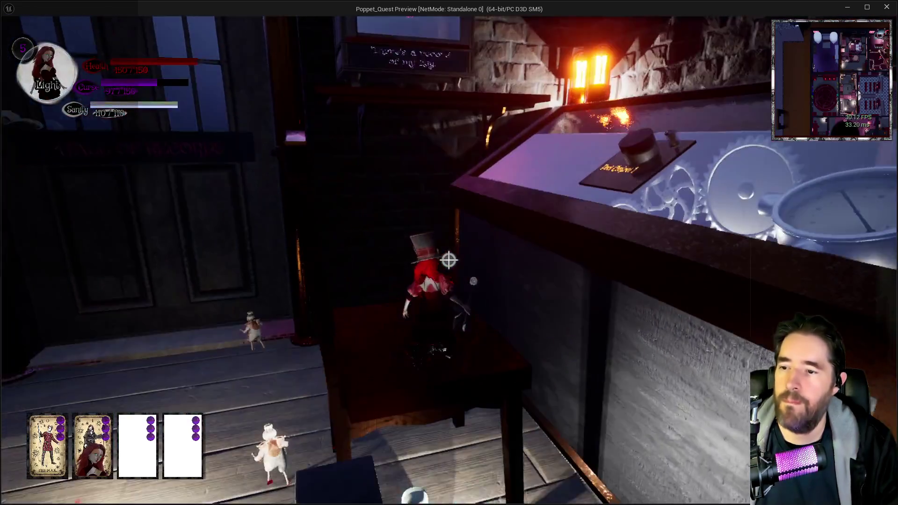
key(w)
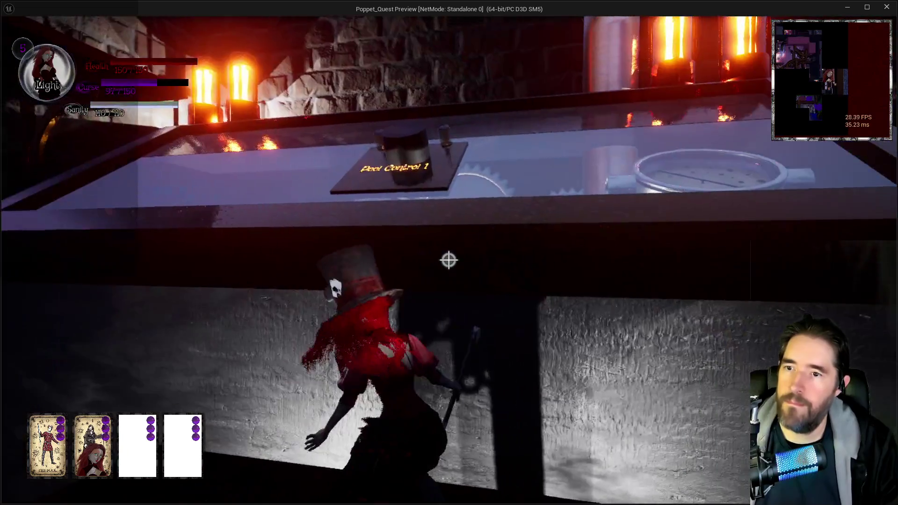
key(space)
key(w)
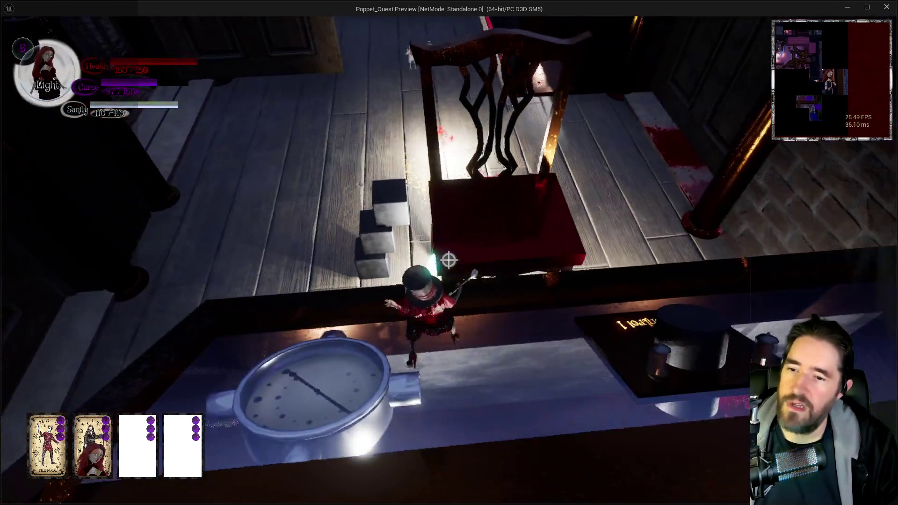
key(w)
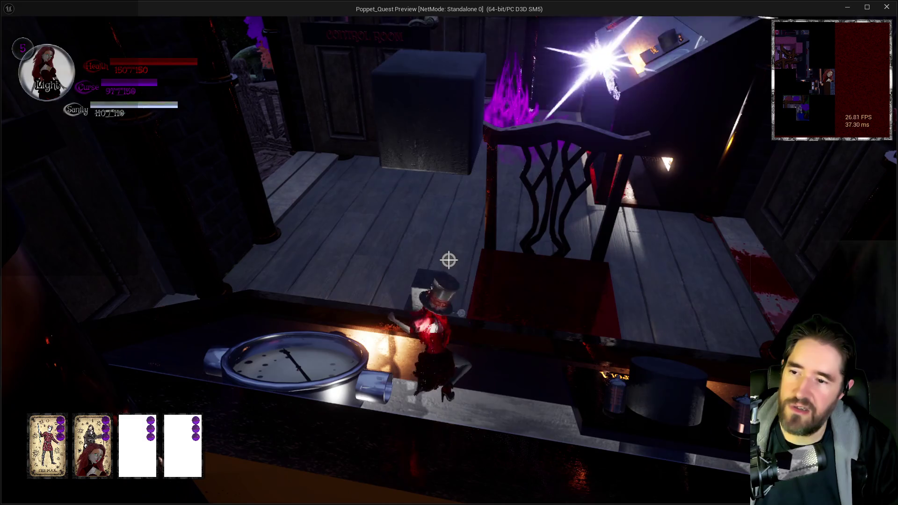
key(w)
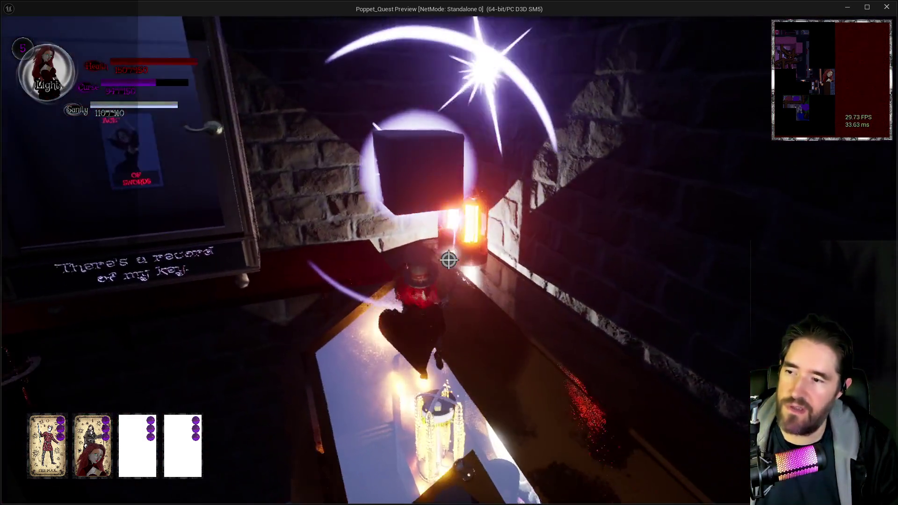
key(w)
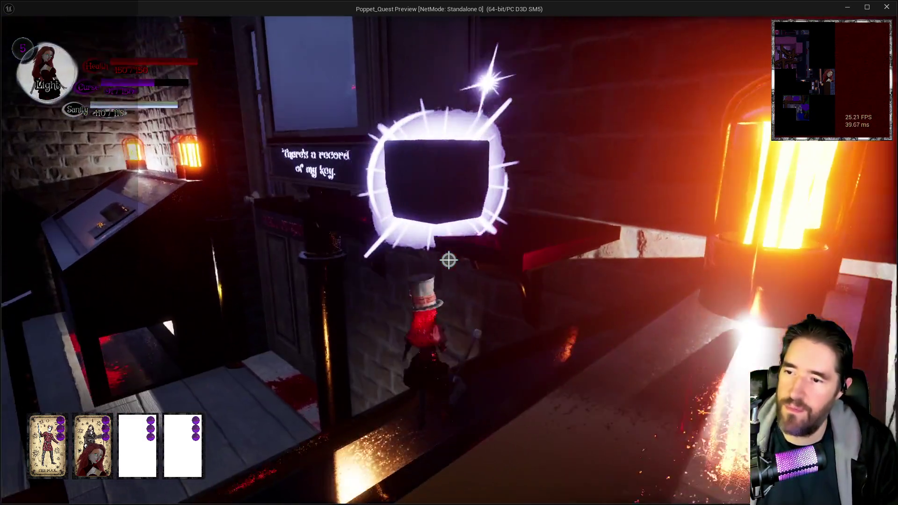
key(w)
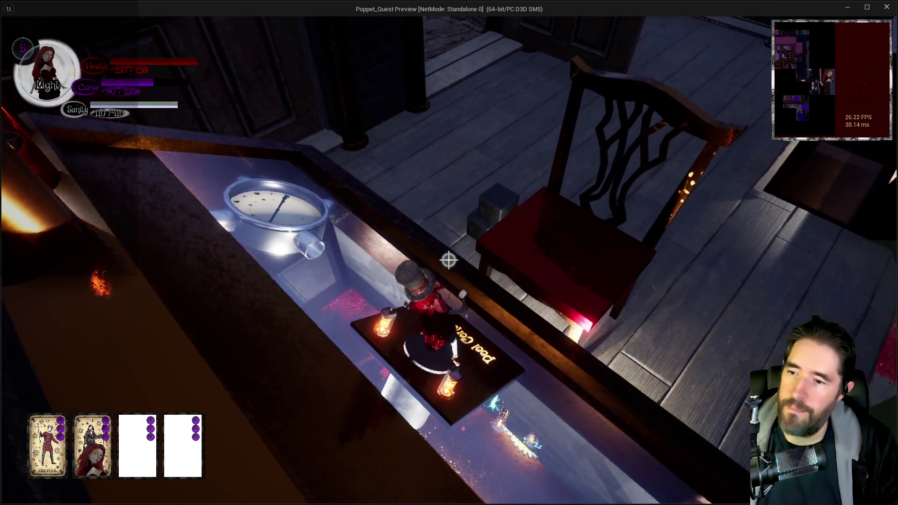
- Walk the doll past the lantern and glowing box onto the stone pedestal, then pause and switch to the notes
key(w)
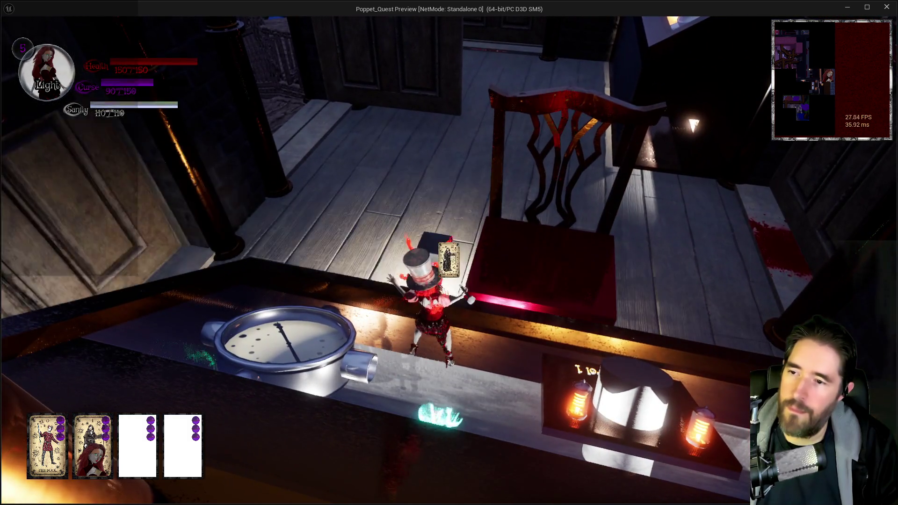
key(w)
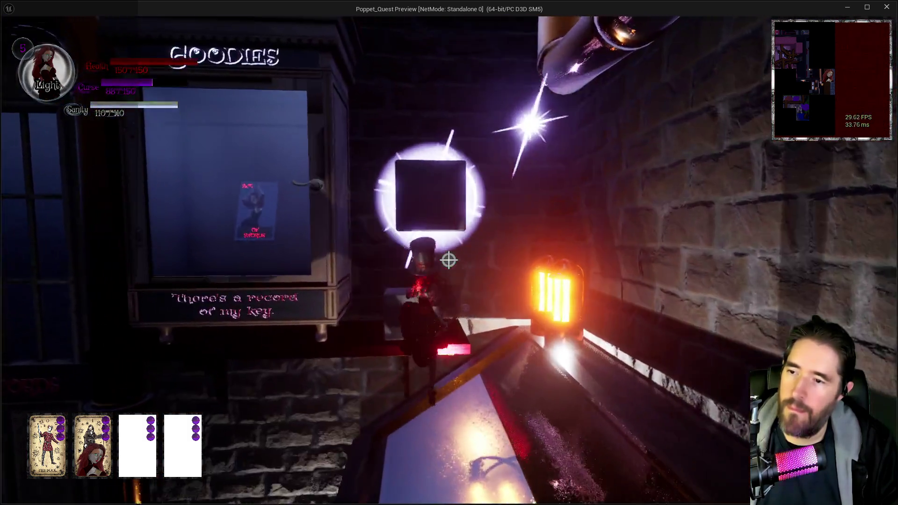
key(w)
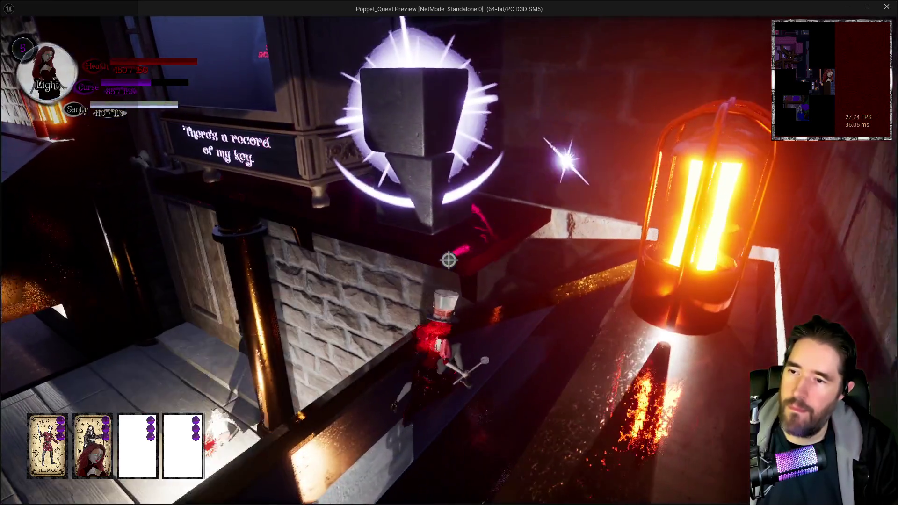
key(w)
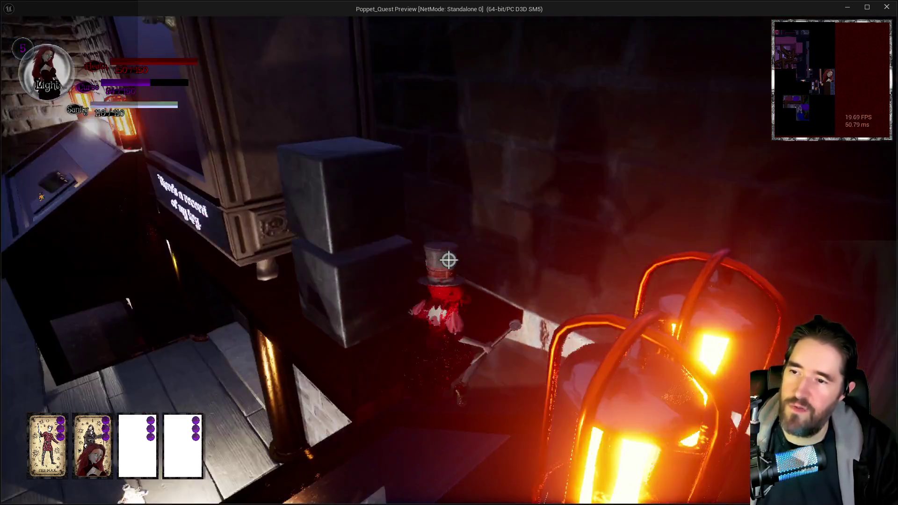
key(w)
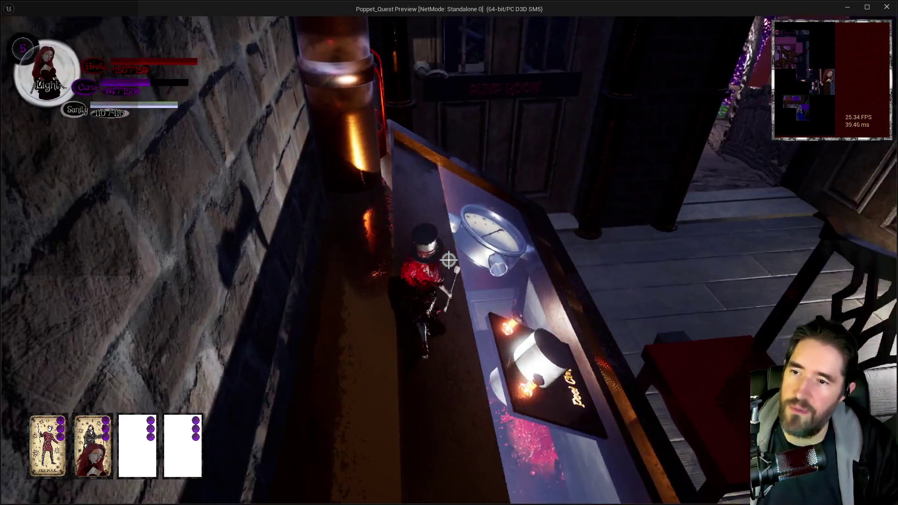
key(w)
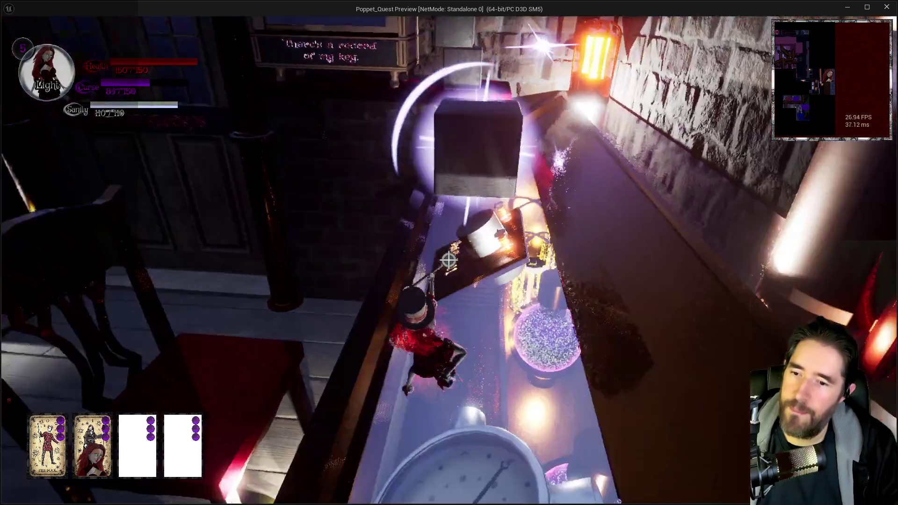
key(w)
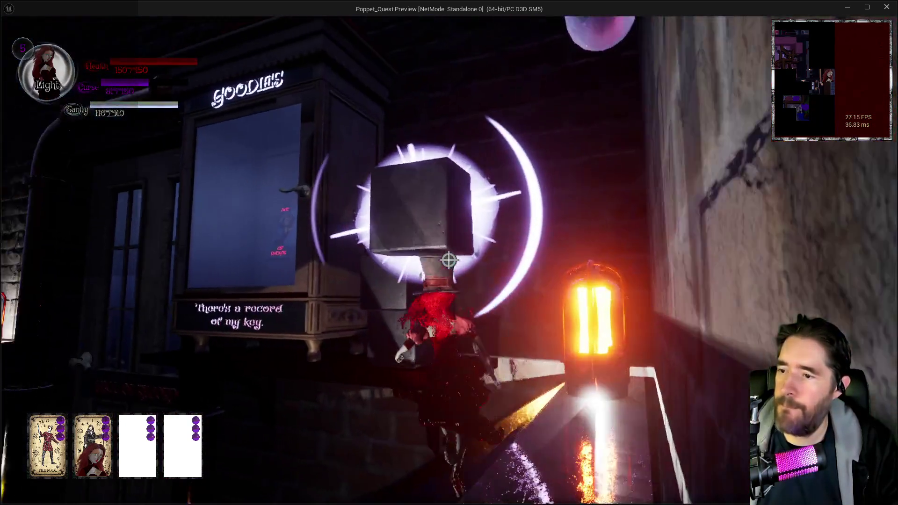
key(w)
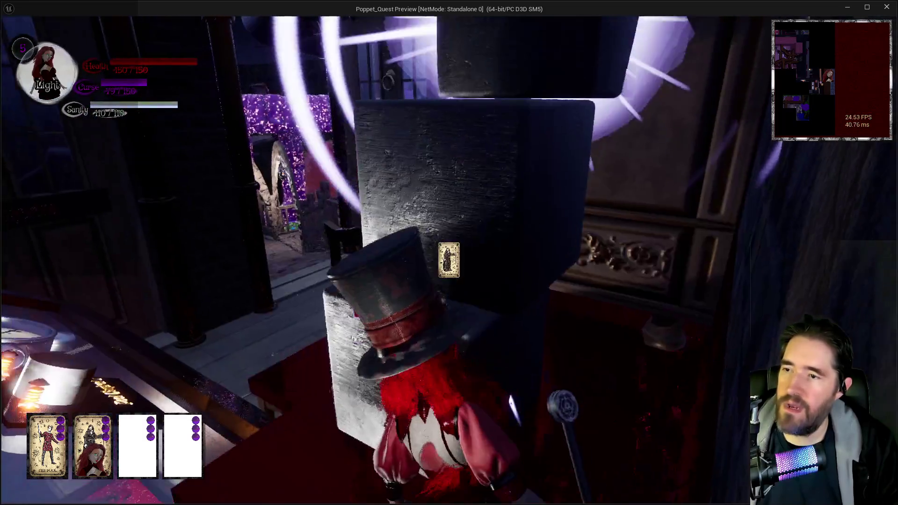
key(w)
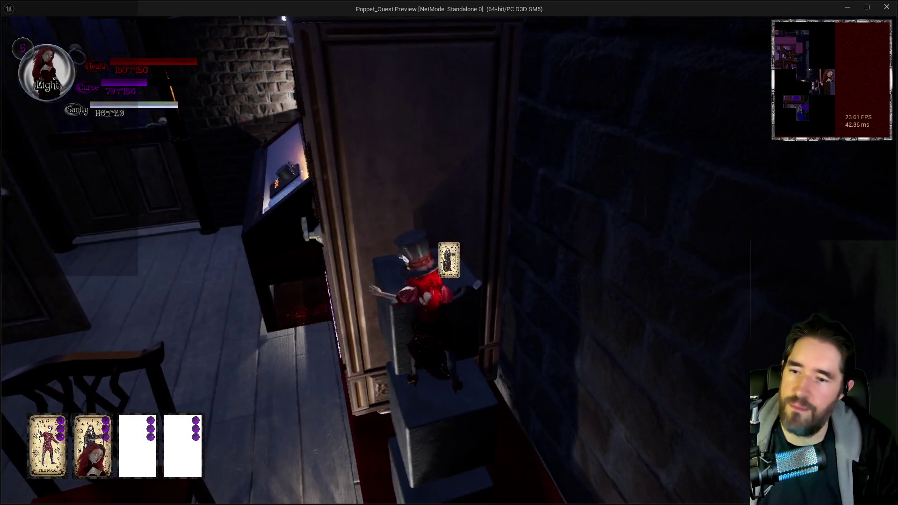
key(Escape)
key(alt+Tab)
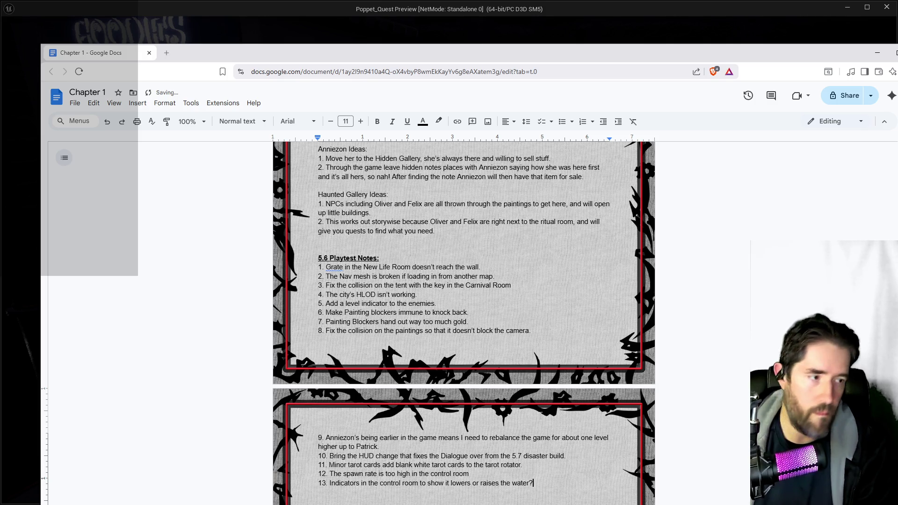
- Add note 13 asking for control room indicators showing water lowering or raising, then move the notes aside
drag(686, 54, 897, 54)
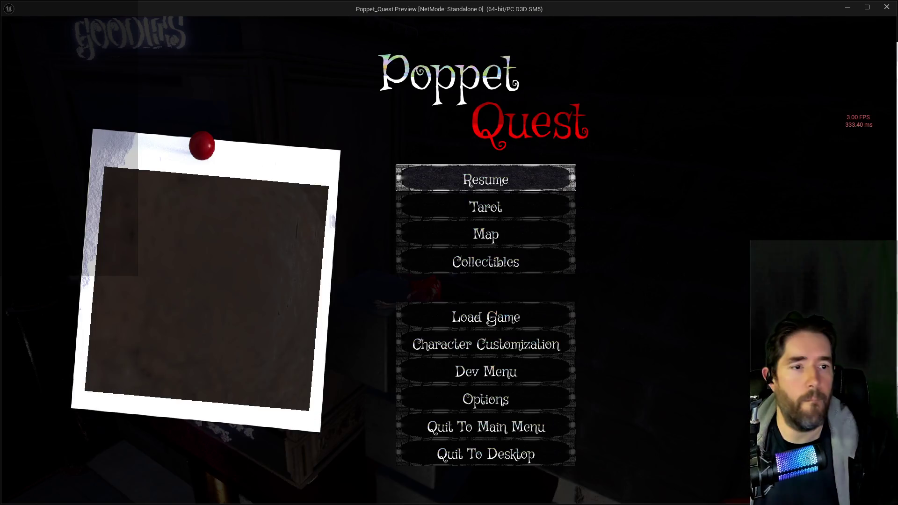
- Resume, climb the doll from the box onto the wardrobe top, then pause and switch to the notes
click(572, 175)
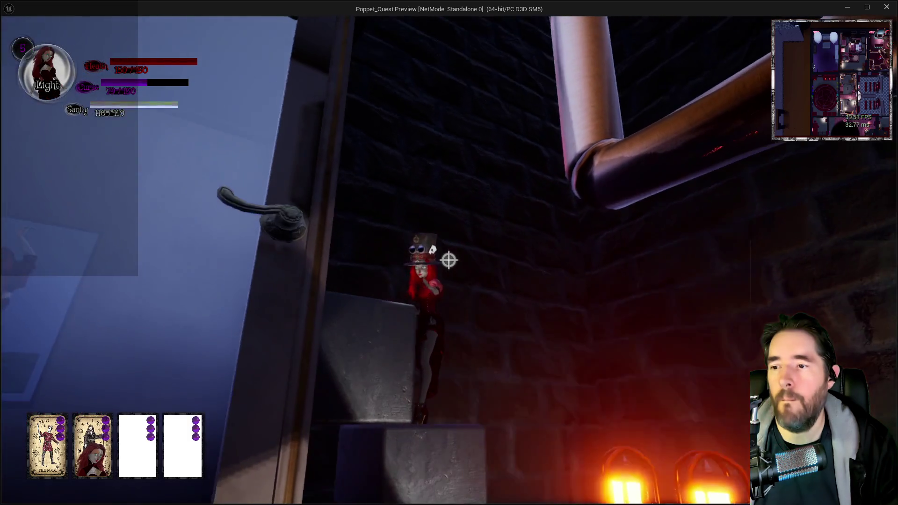
key(w)
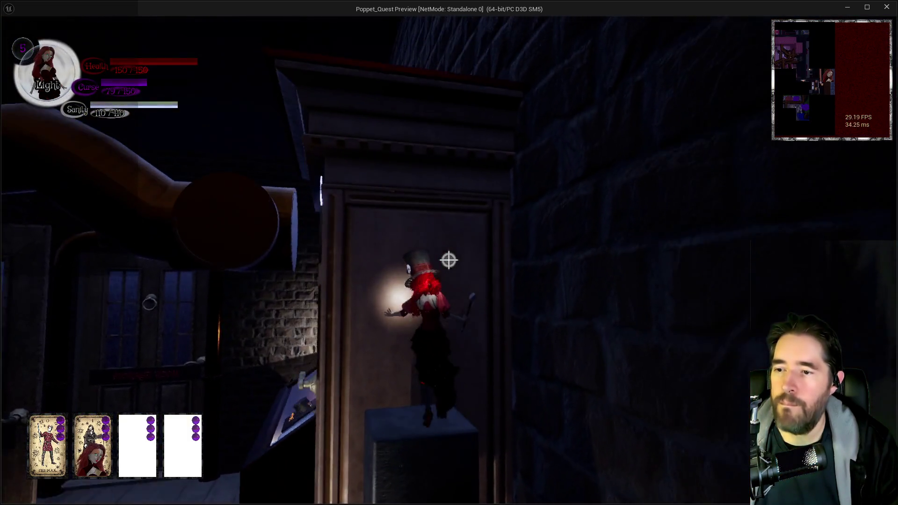
key(s)
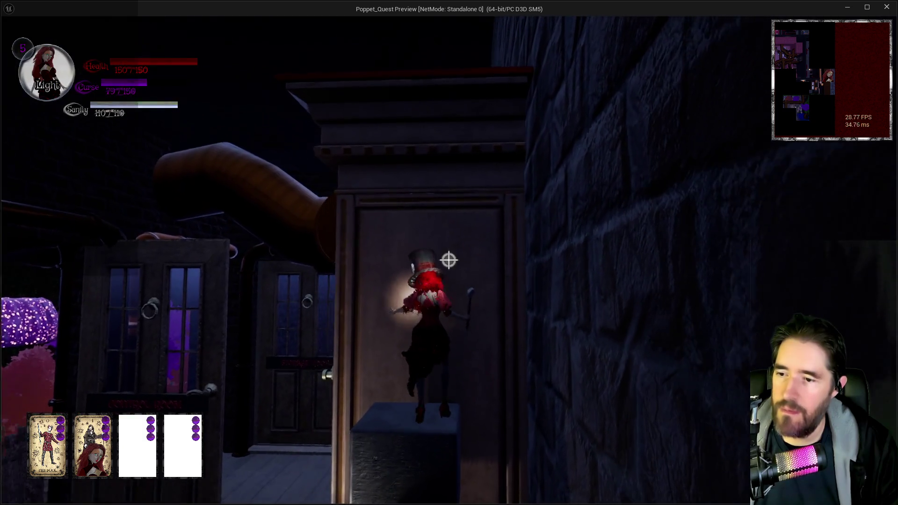
key(space)
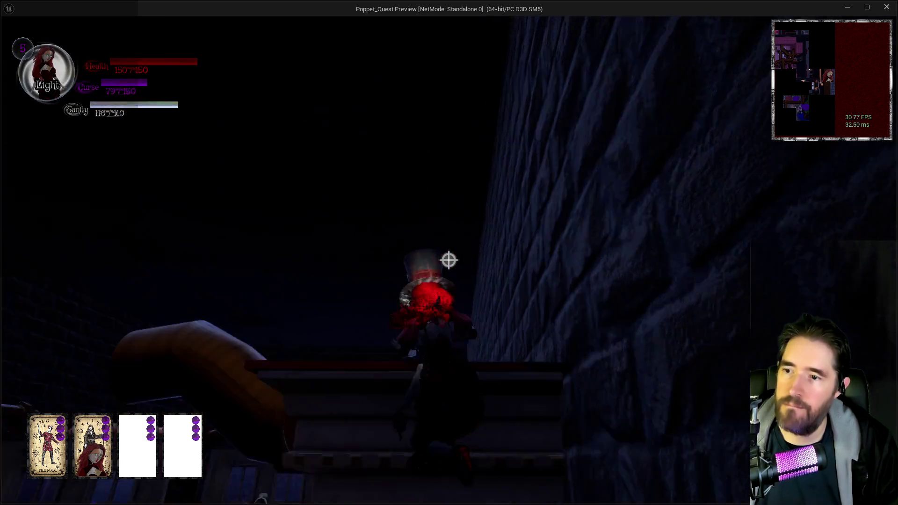
key(w)
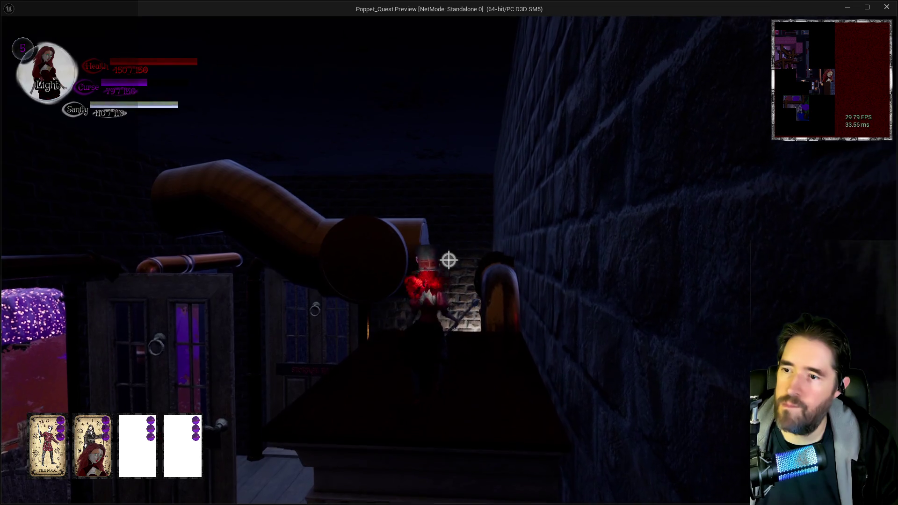
key(Escape)
key(alt+Tab)
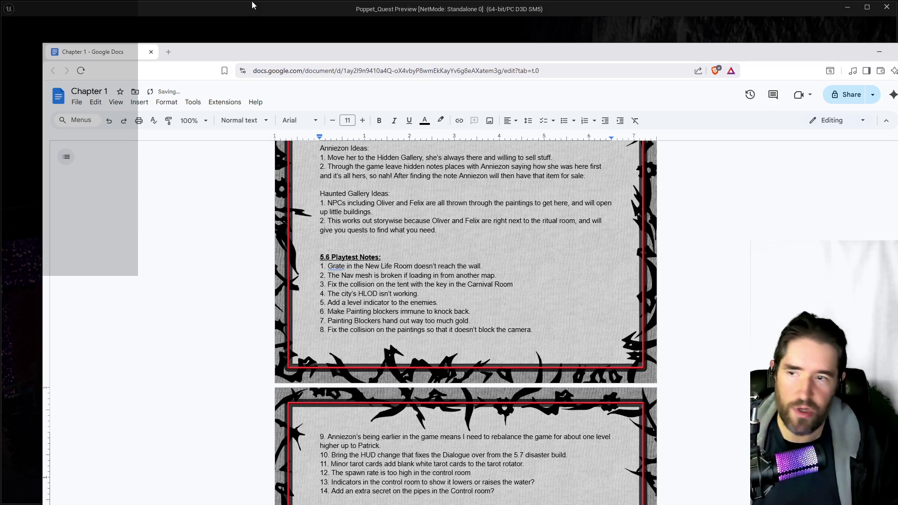
- Add note 14 suggesting an extra secret on the Control room pipes, then resume the game
key(alt+Tab)
click(464, 180)
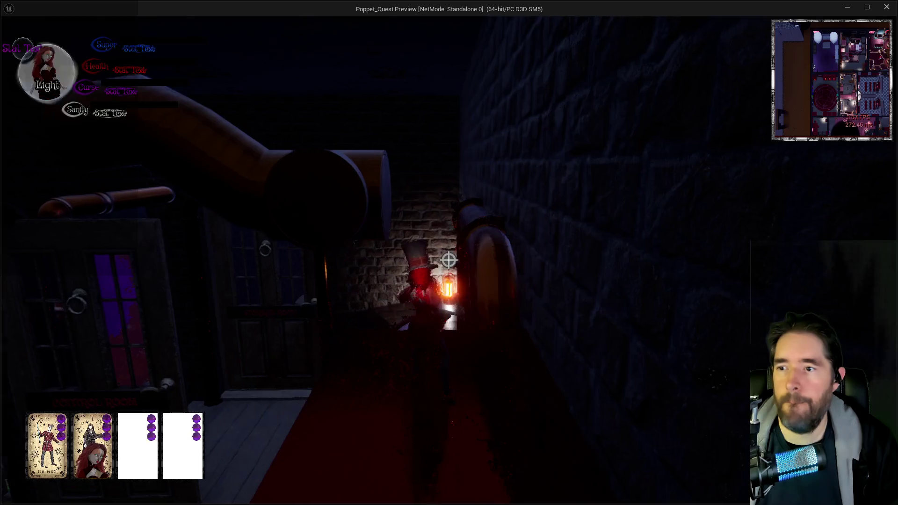
- Walk the doll along the ledge and clock platform and out through the porch doorway
key(w)
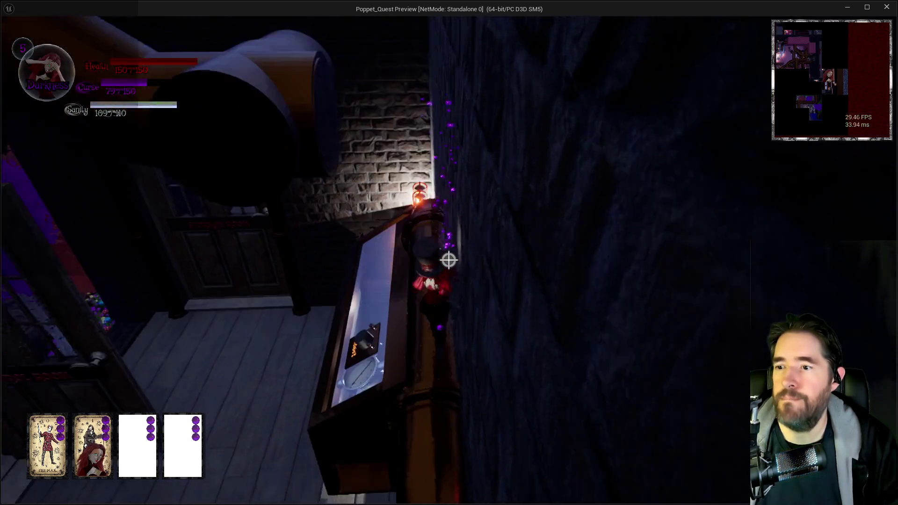
key(w)
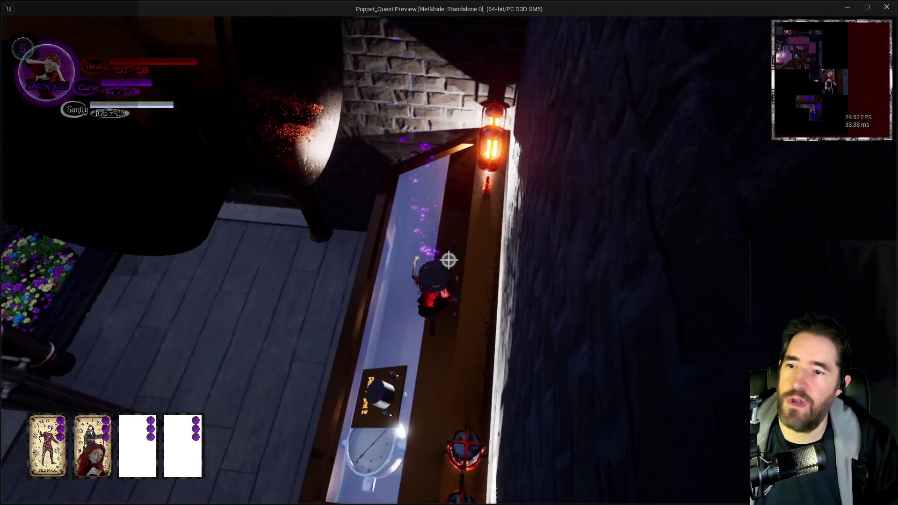
key(w)
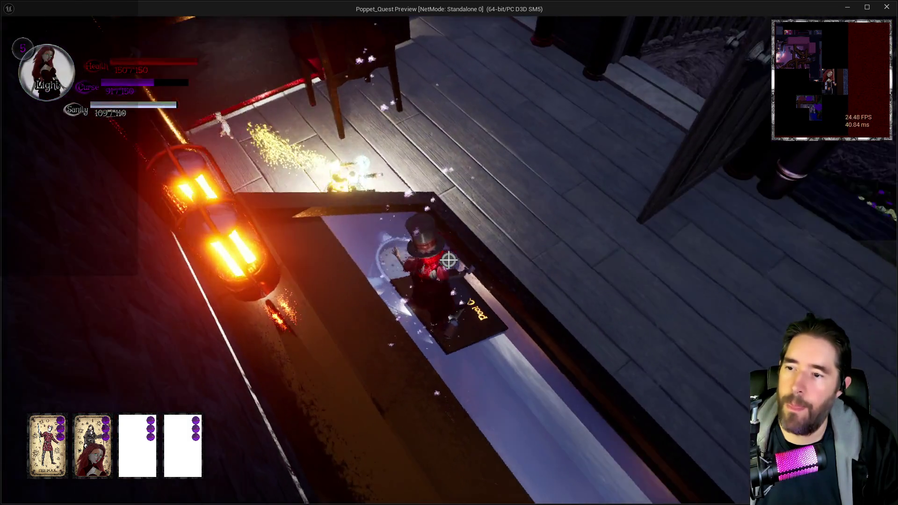
key(w)
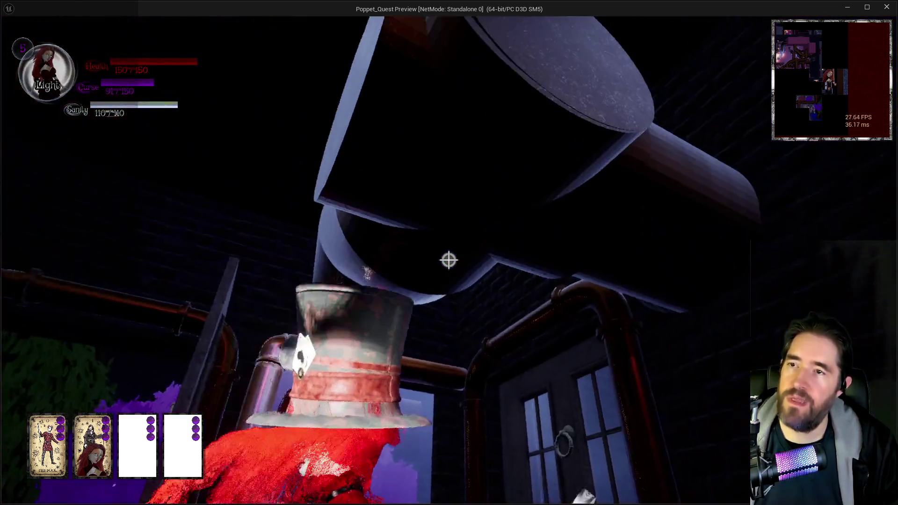
key(w)
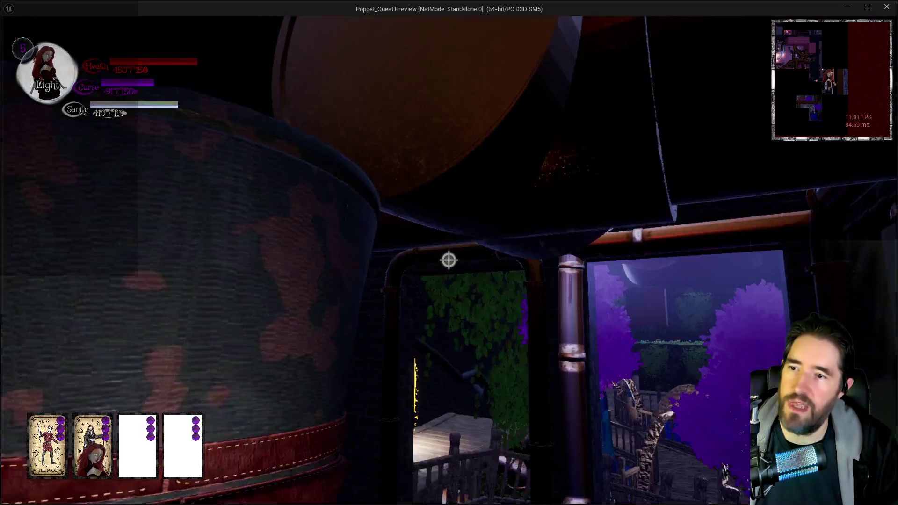
key(w)
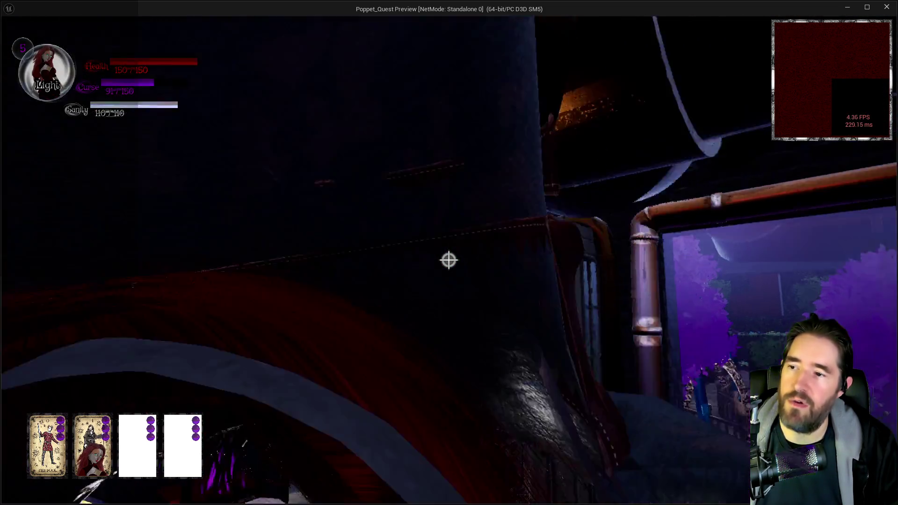
key(w)
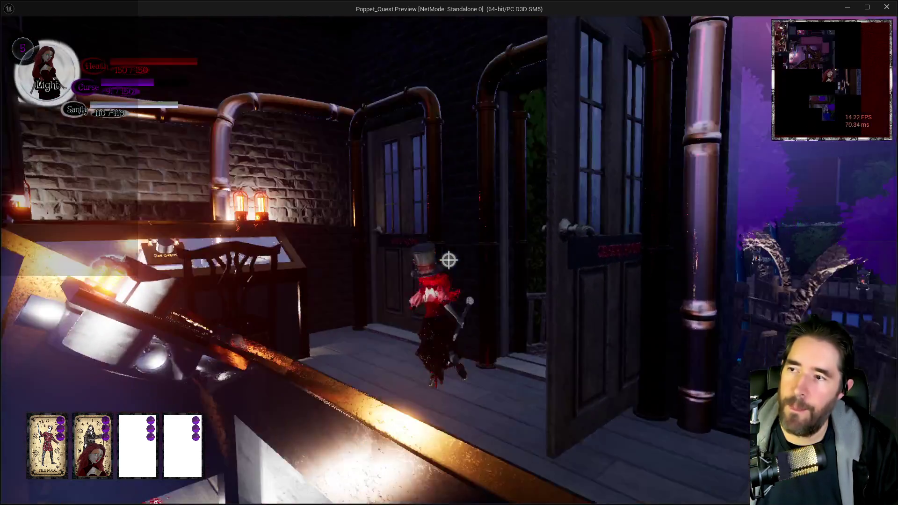
- Run down from the porch, through the arch over the stone bridge, into the glowing portal
key(w)
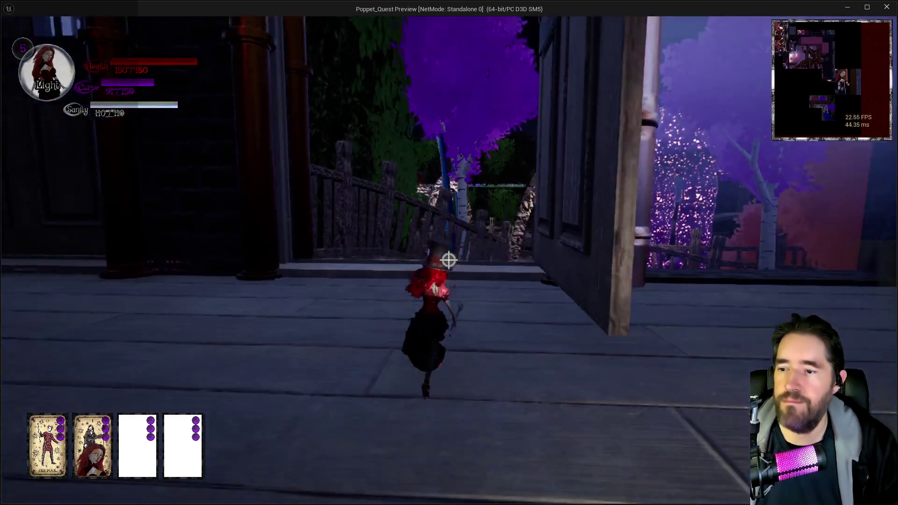
key(w)
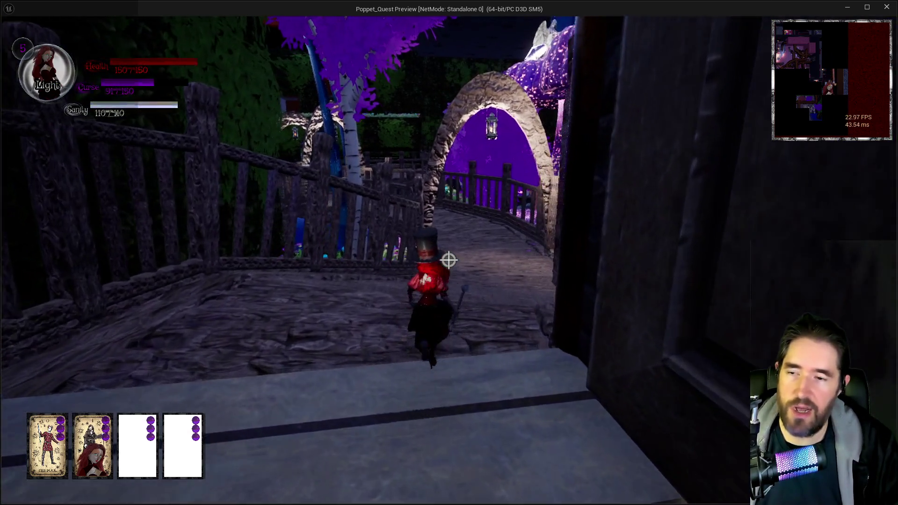
key(w)
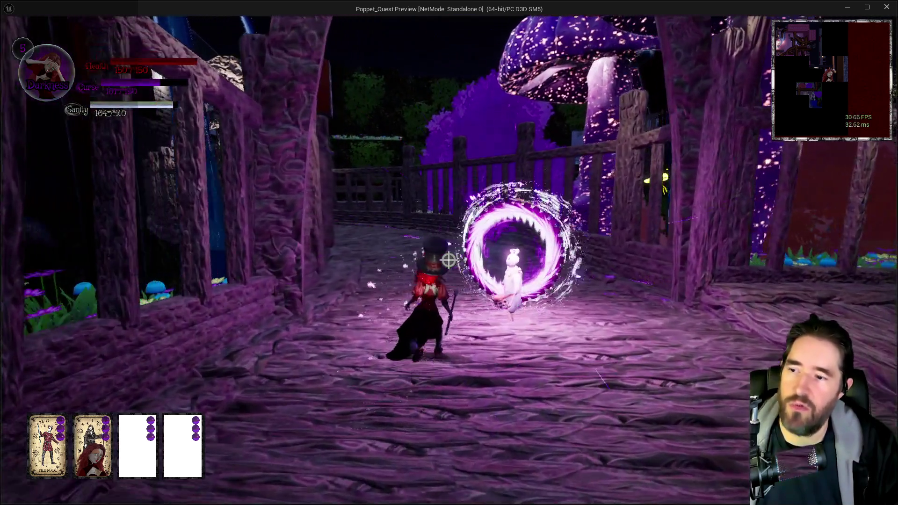
key(w)
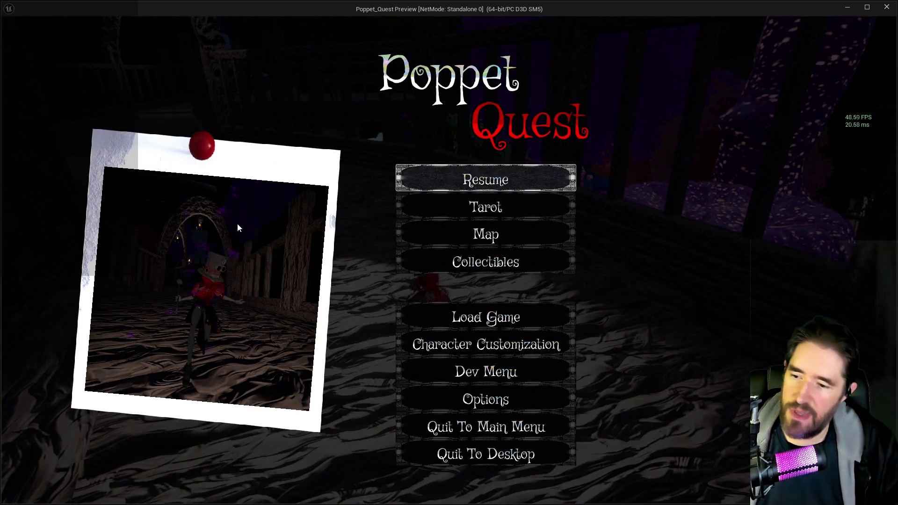
- Resume play and follow the flower-lined mushroom path down toward the water
key(Escape)
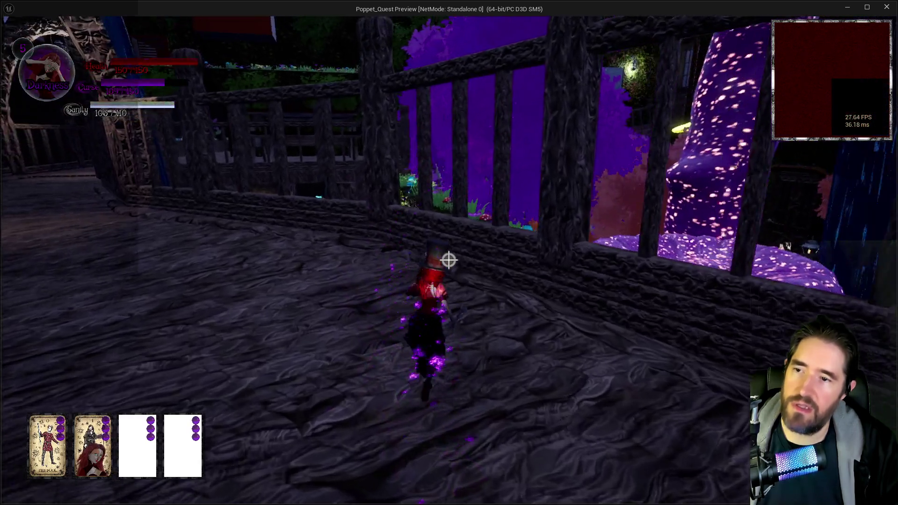
key(w)
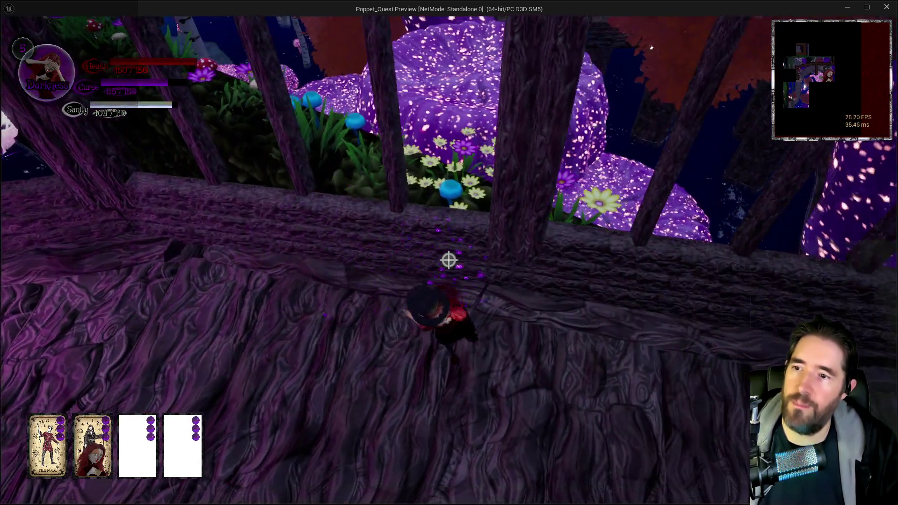
key(w)
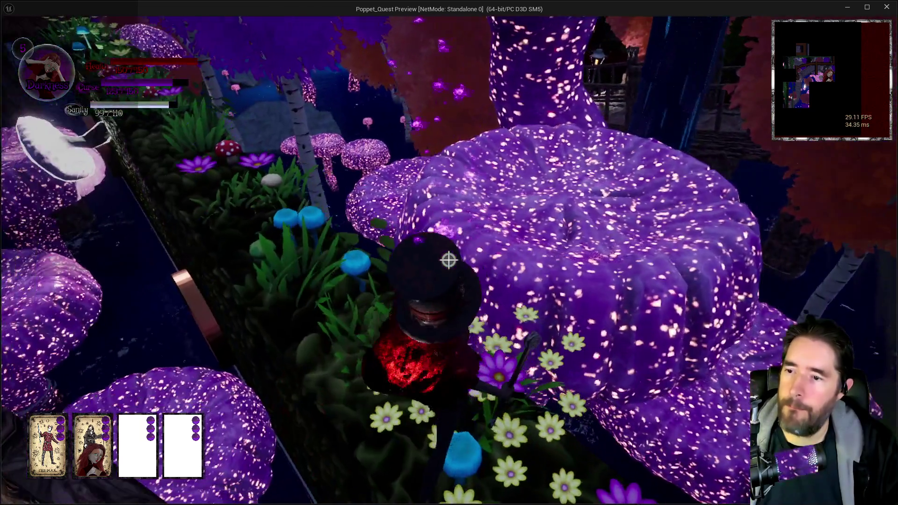
key(w)
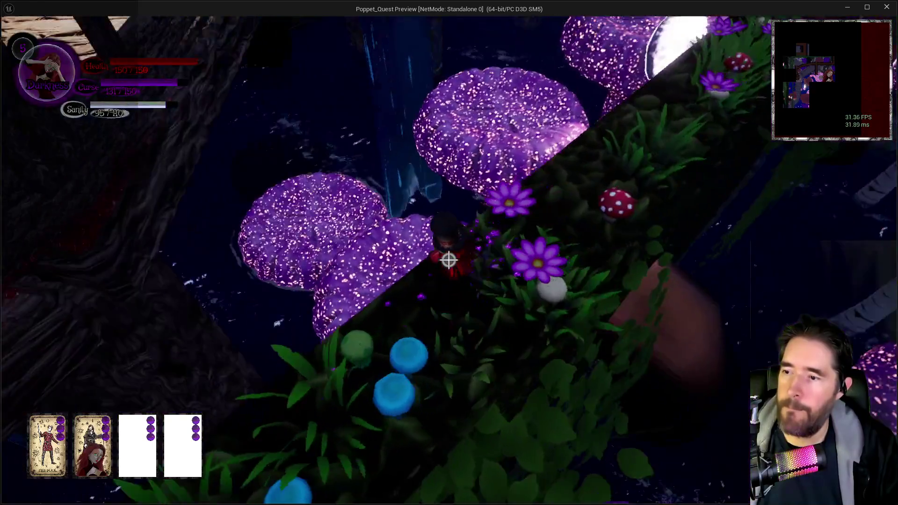
key(w)
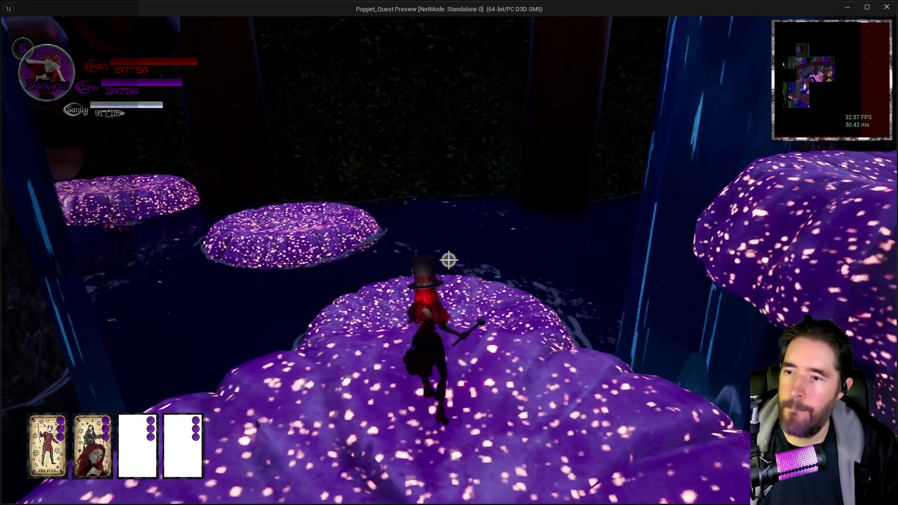
- Jump across the mushroom platforms over the water and enter the wall pipe opening
key(w)
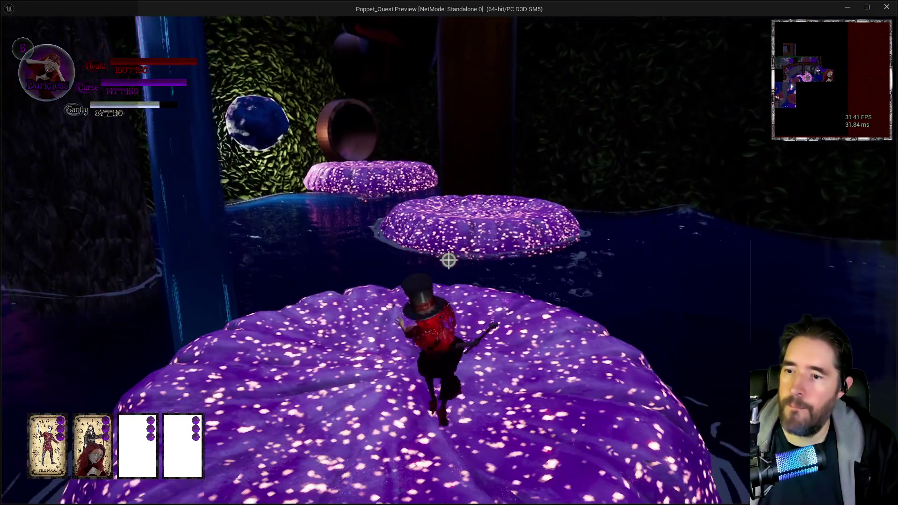
key(w)
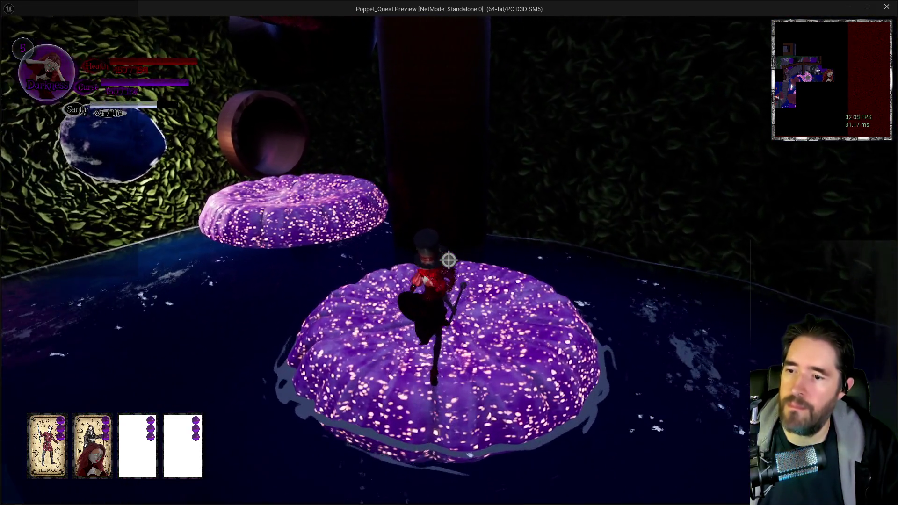
key(w)
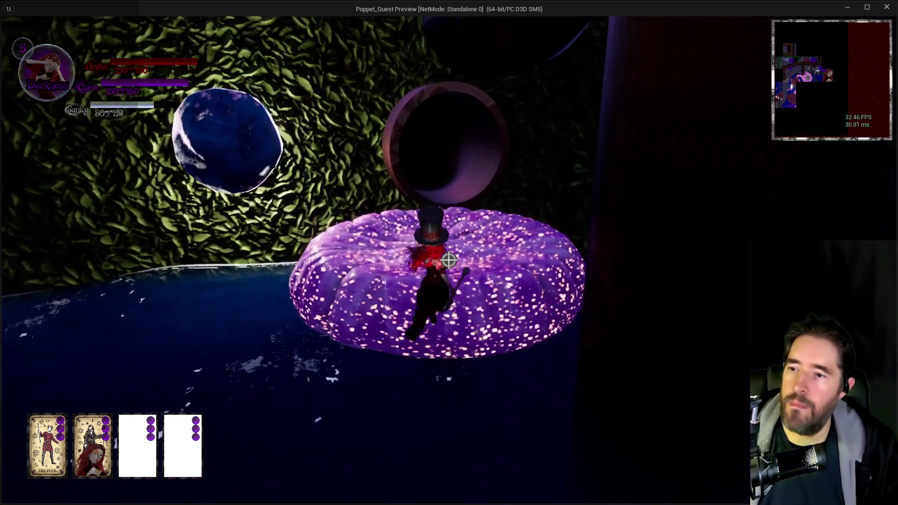
key(w)
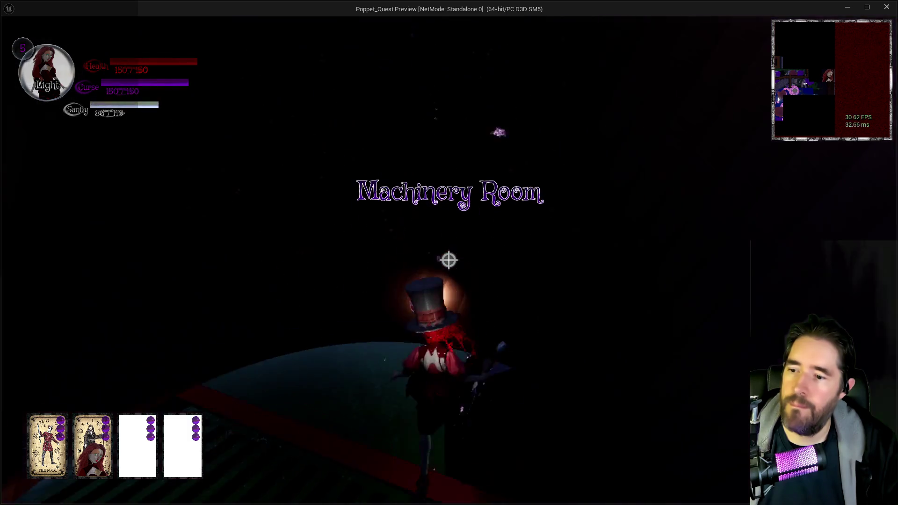
- Climb the dark ramp to the POPPET chest safe spot, pause, and choose Save Game
key(w)
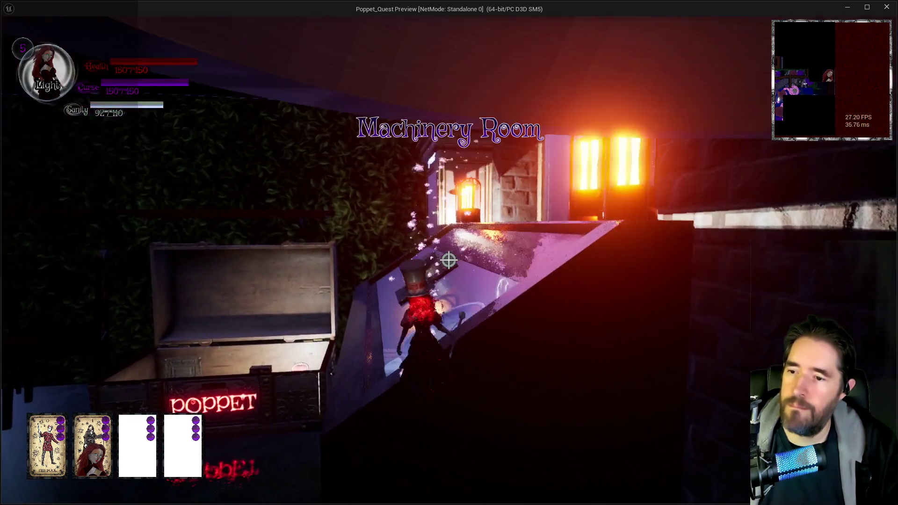
key(w)
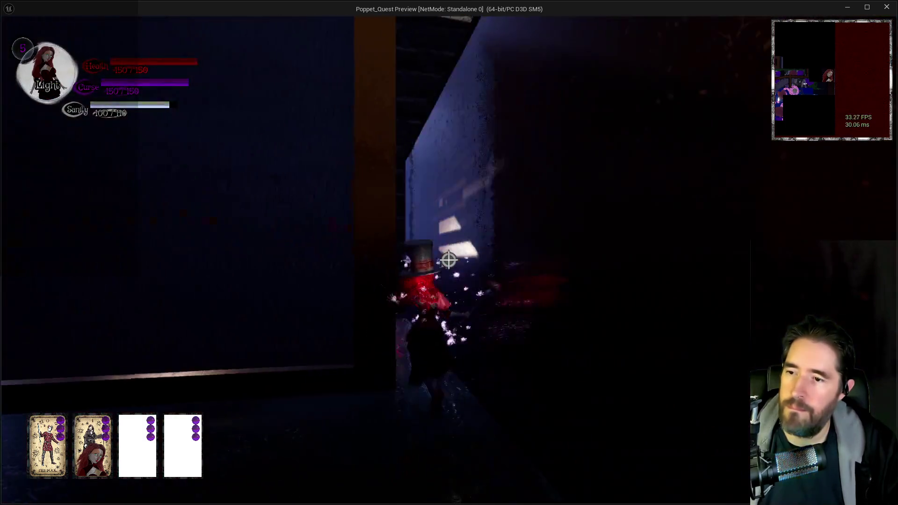
key(w)
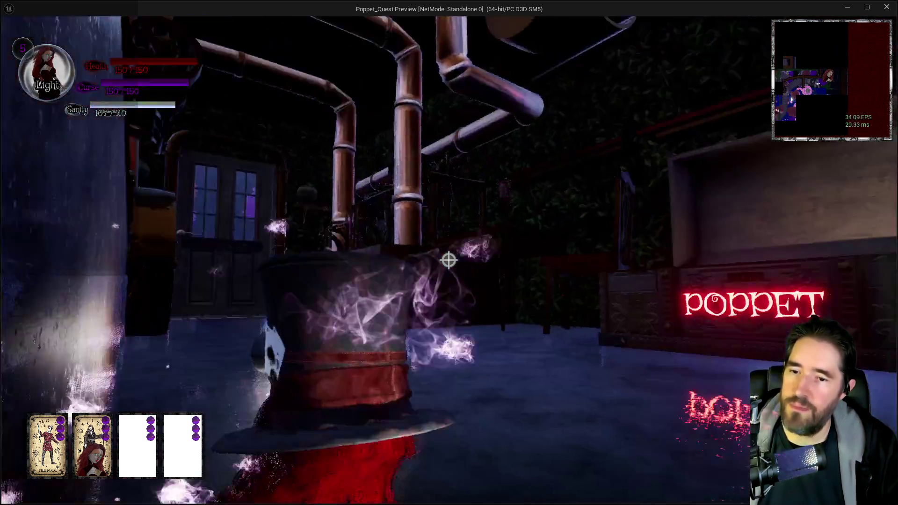
key(w)
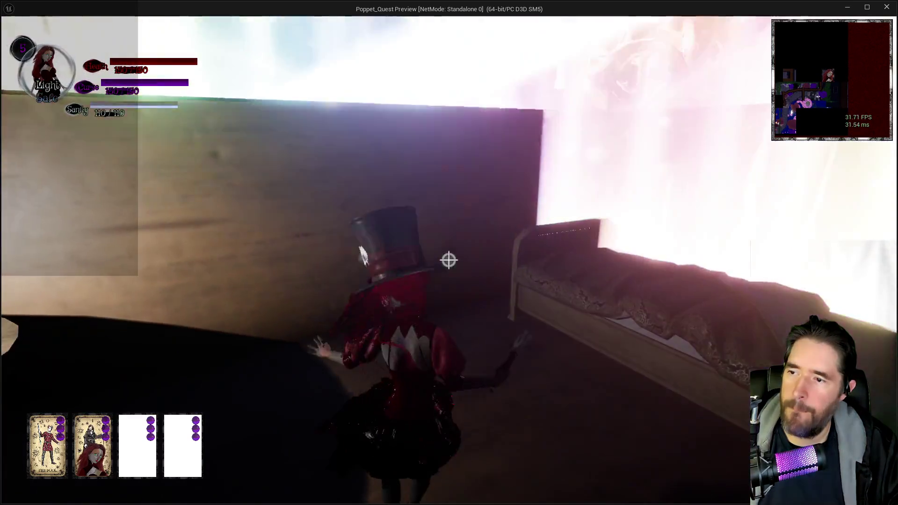
key(Escape)
click(411, 289)
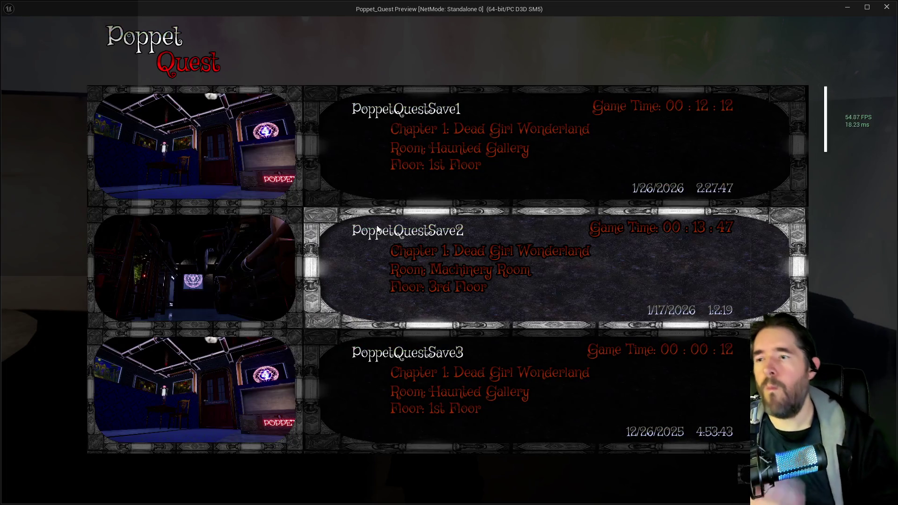
- Overwrite the PoppetQuestSave2 slot, visit the Chapter 1 playtest notes, then return to the pause menu
click(400, 229)
click(525, 319)
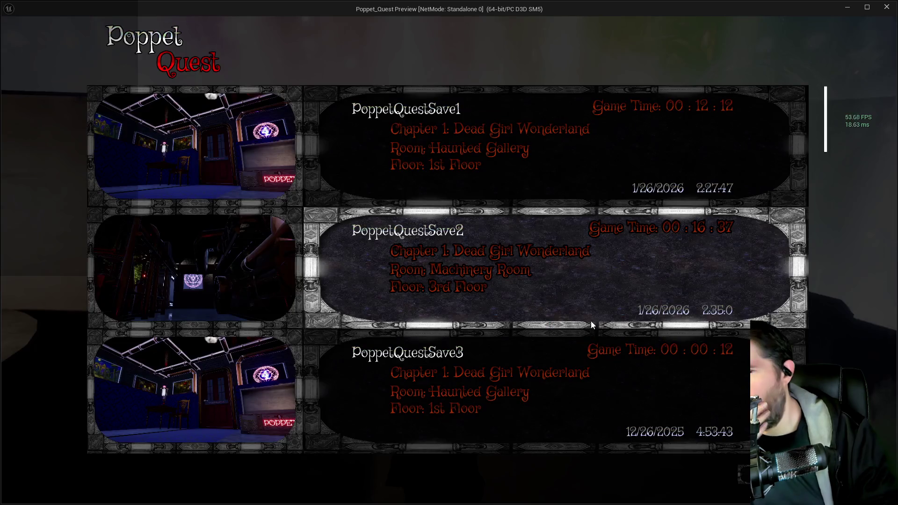
key(alt+Tab)
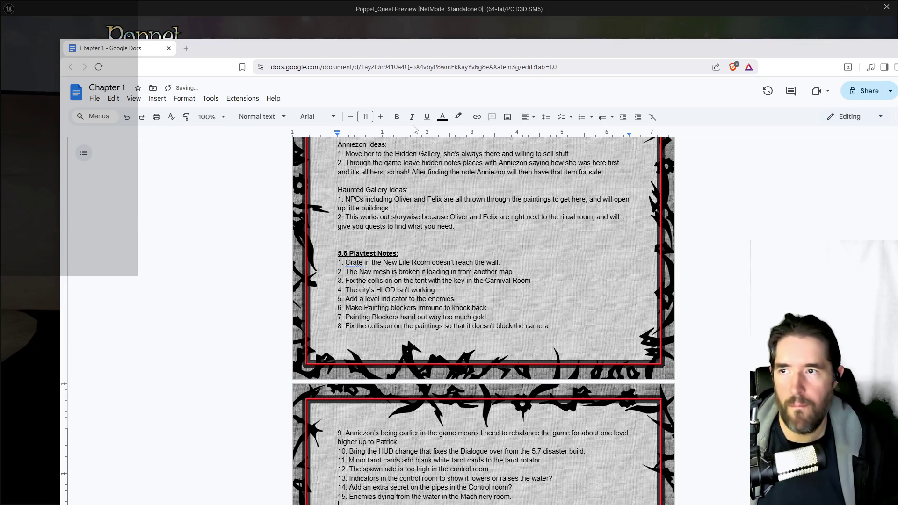
click(313, 41)
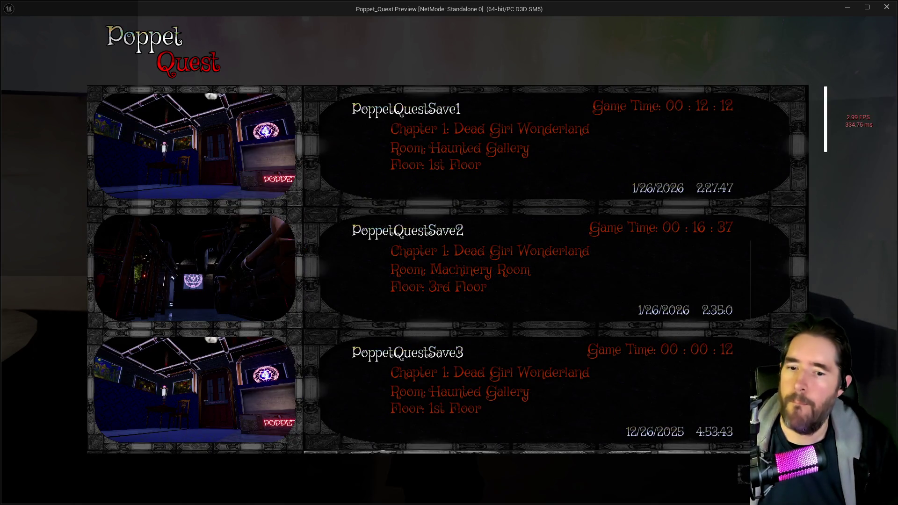
key(Escape)
- Resume play and climb from the lamp table ledge up the wall past the GOODIES shop
click(545, 178)
key(w)
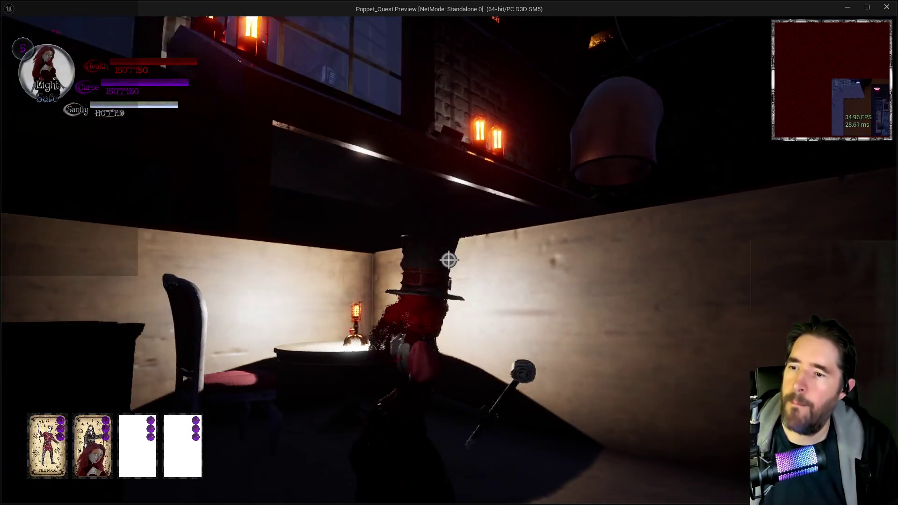
key(space)
key(w)
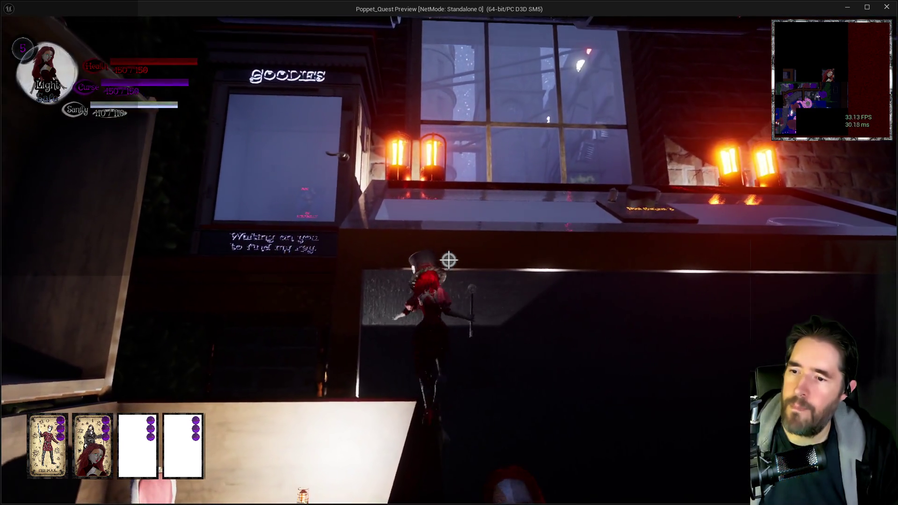
key(space)
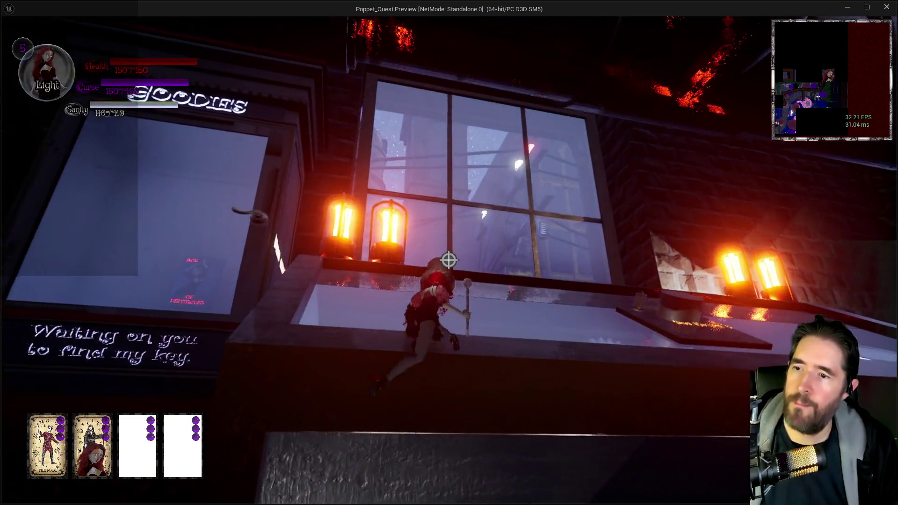
key(w)
key(w)
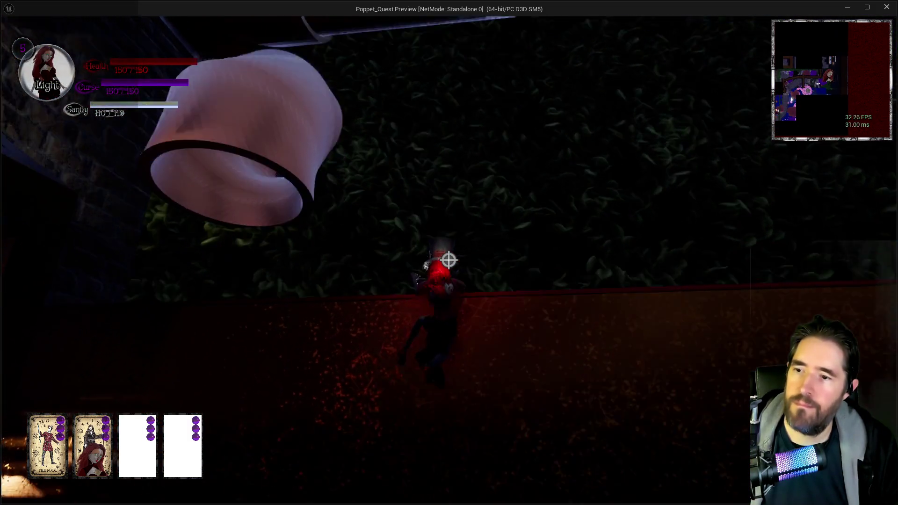
key(space)
- Cross the slatted deck, run over the glass display case, and climb onto the open crate
key(w)
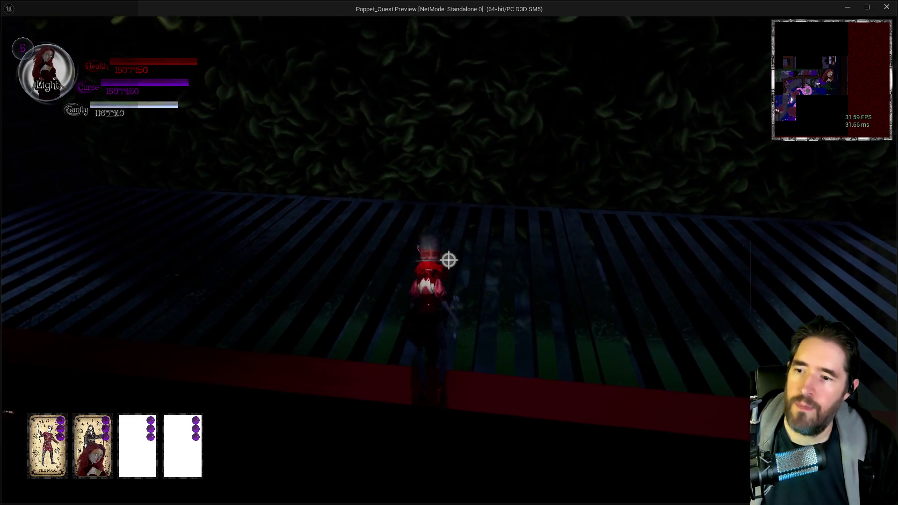
key(w)
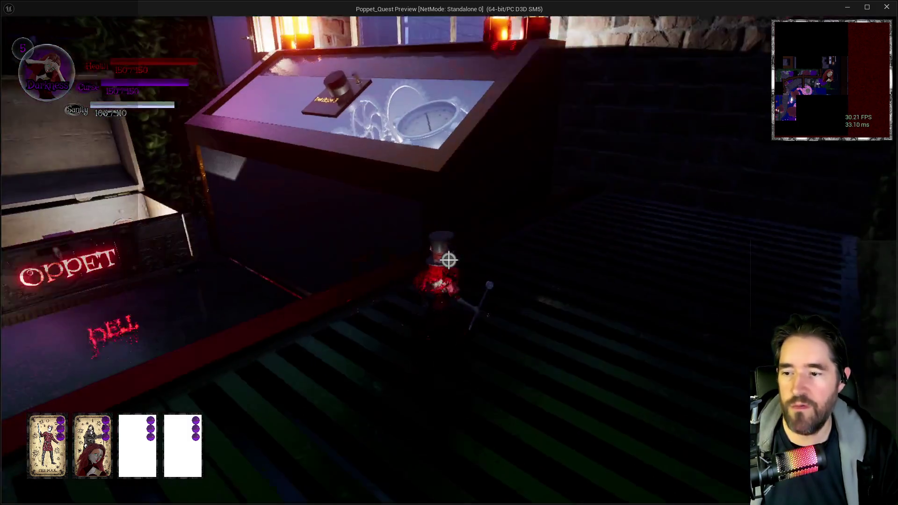
key(w)
key(space)
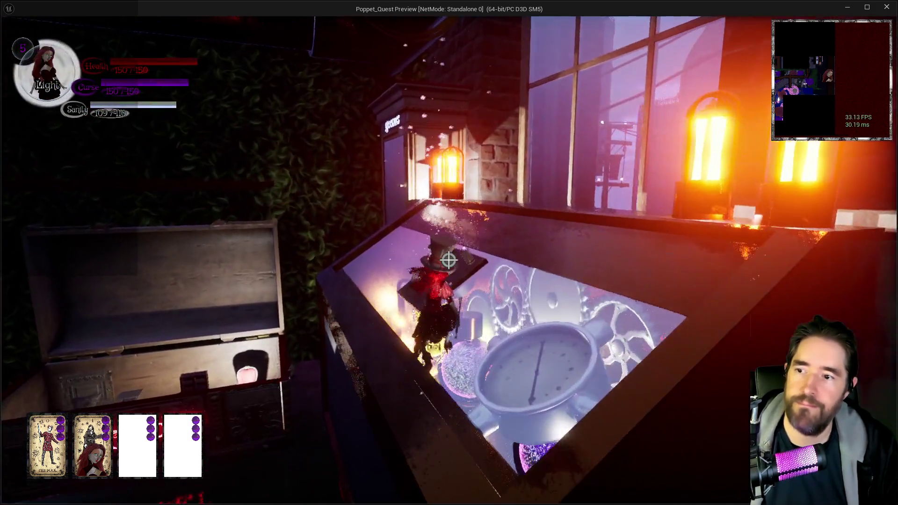
key(w)
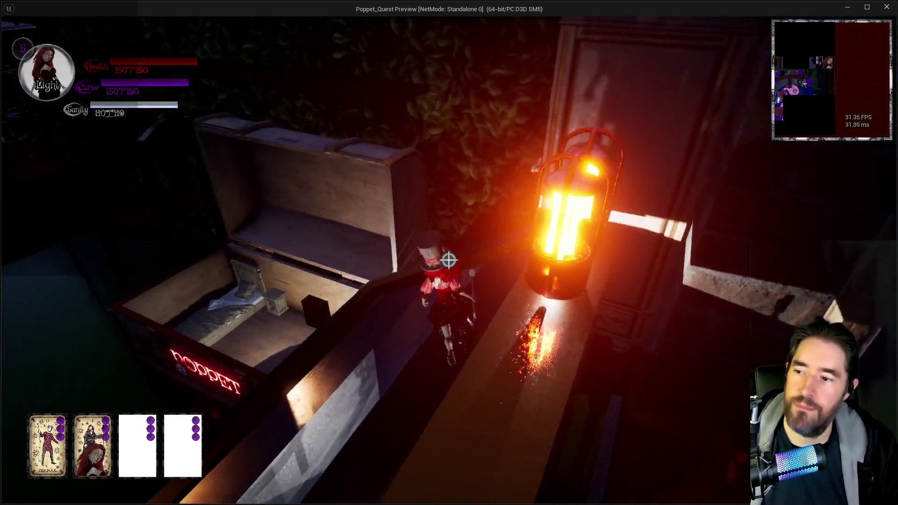
key(w)
key(w)
key(space)
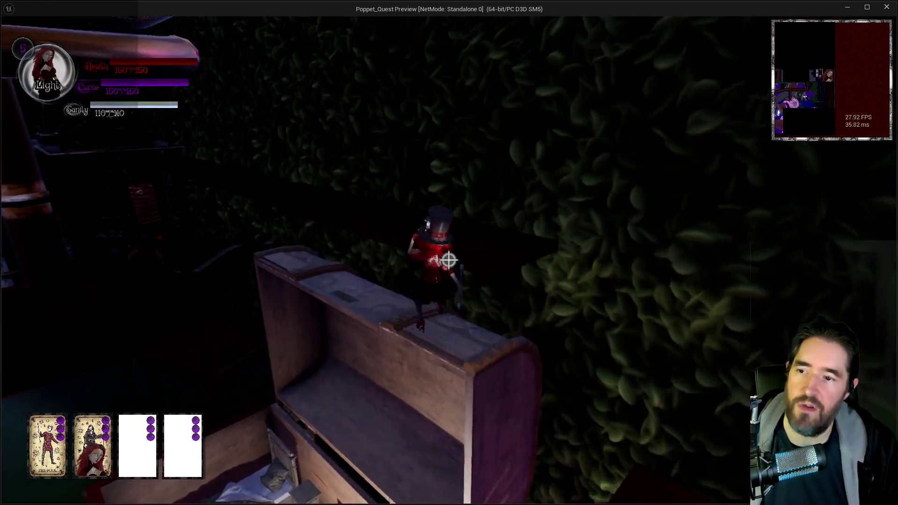
key(w)
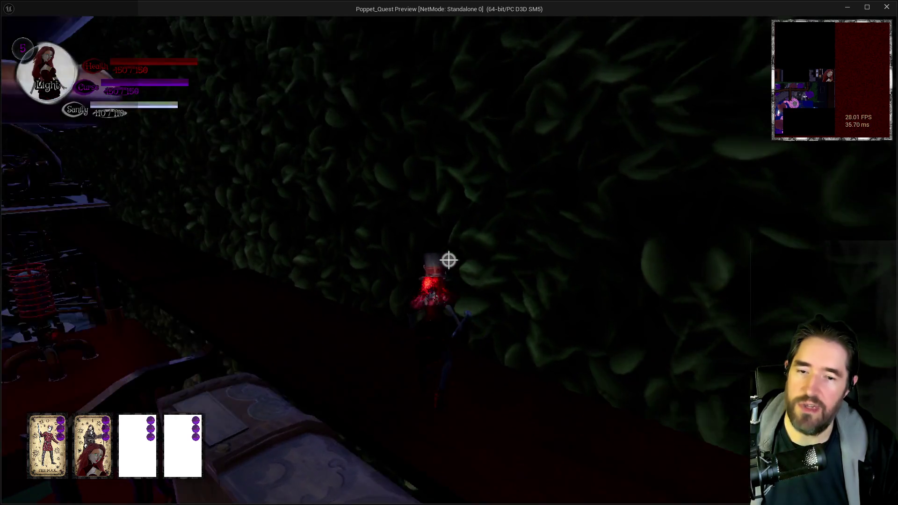
- Follow the hedge to the glowing pipe machinery and walk along the long pipe
key(w)
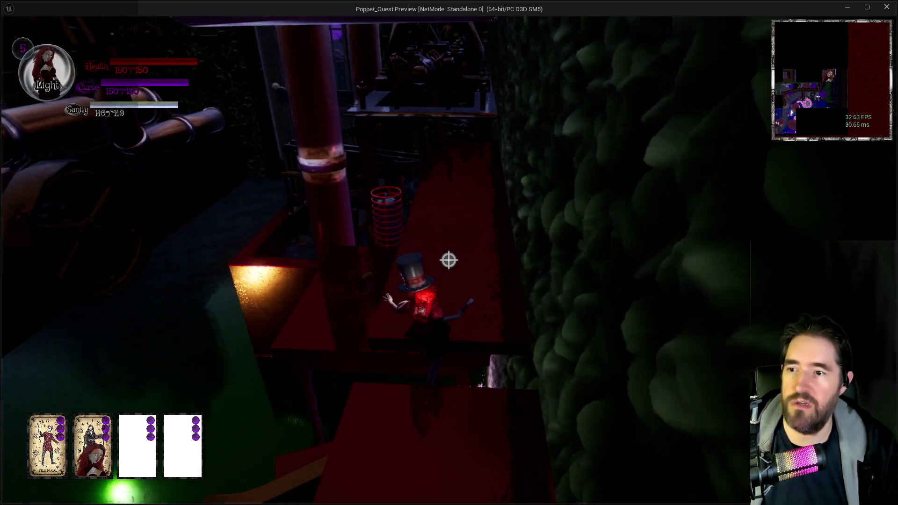
key(w)
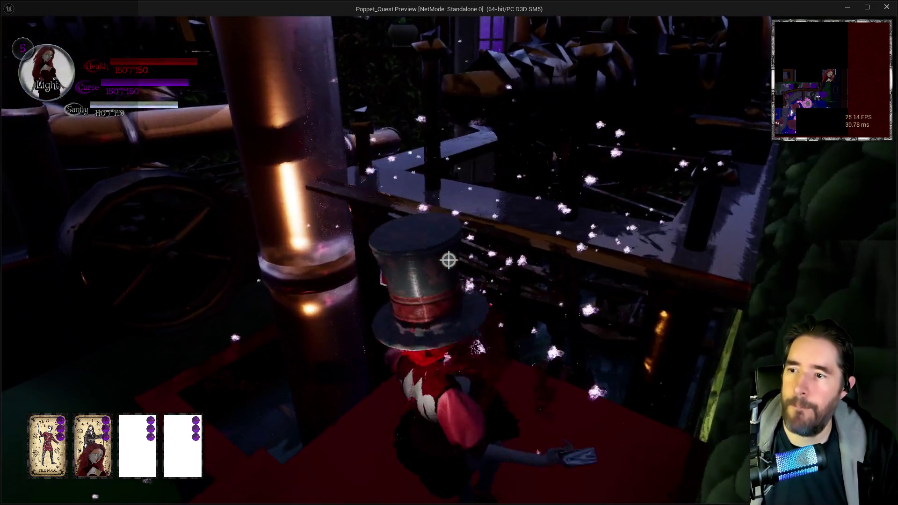
key(w)
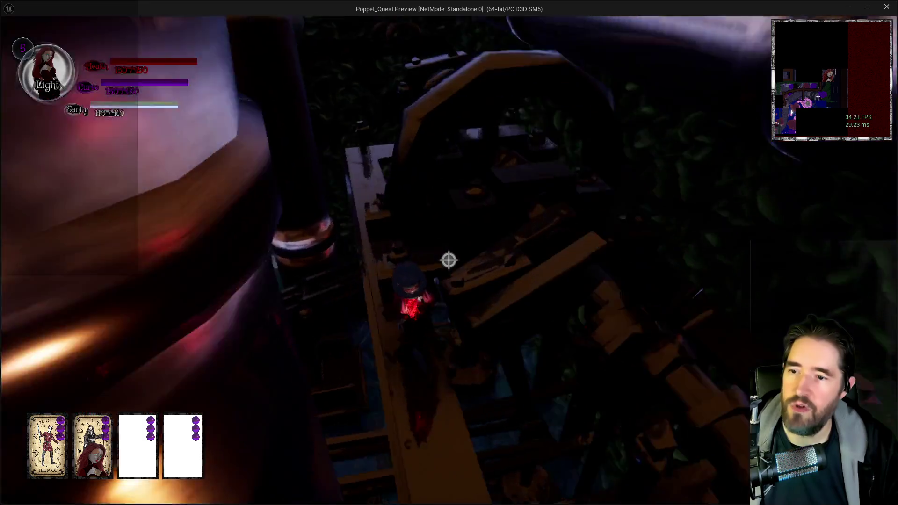
key(w)
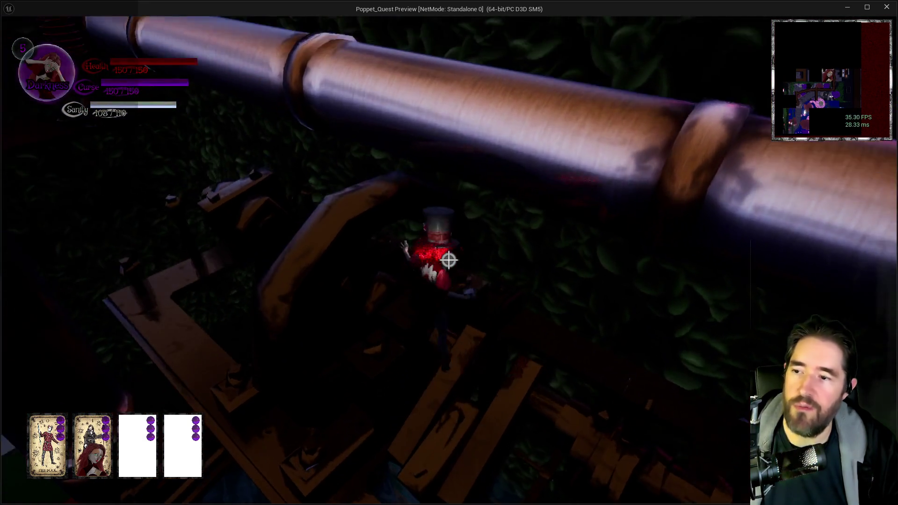
key(w)
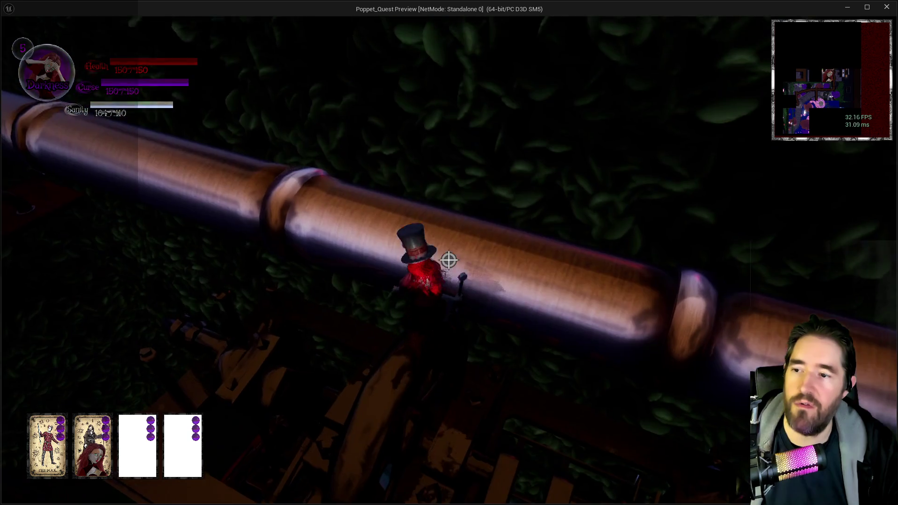
key(w)
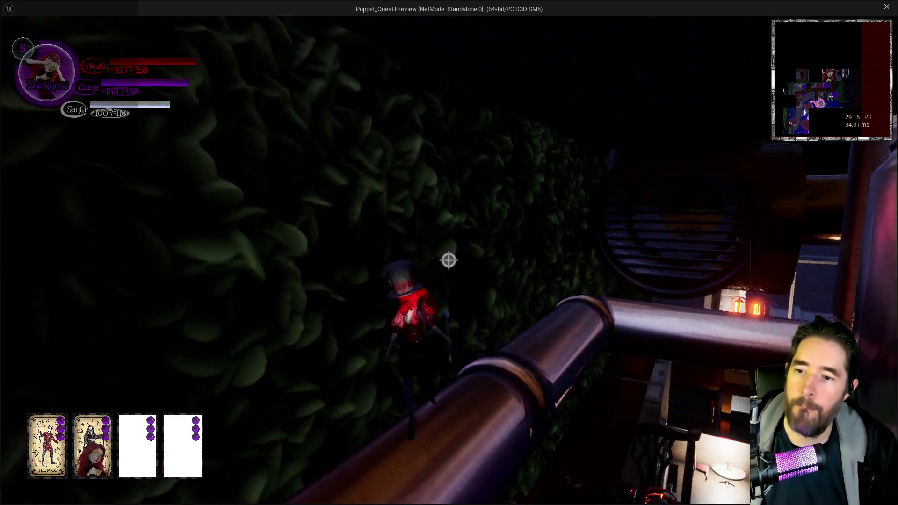
- Switch to Darkness form, drop onto the dark wheel structure, and pick up the Machinery Room Key
key(w)
key(w)
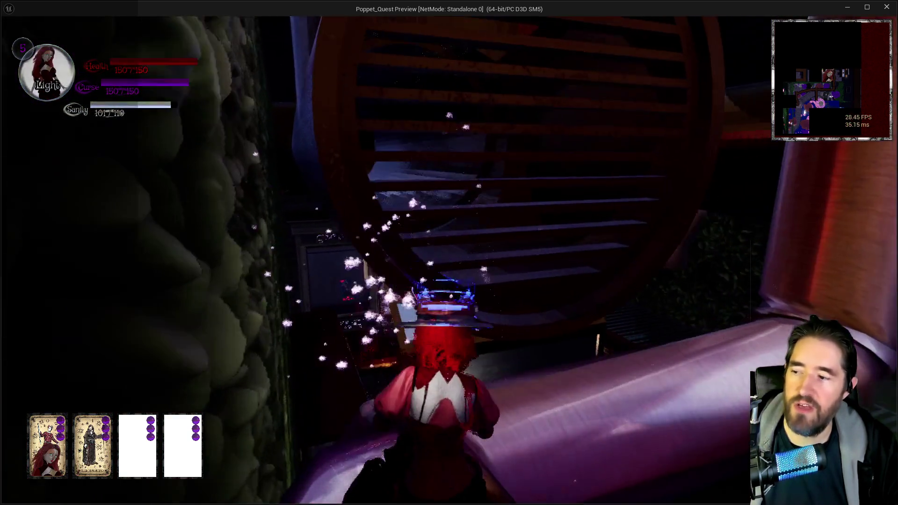
key(w)
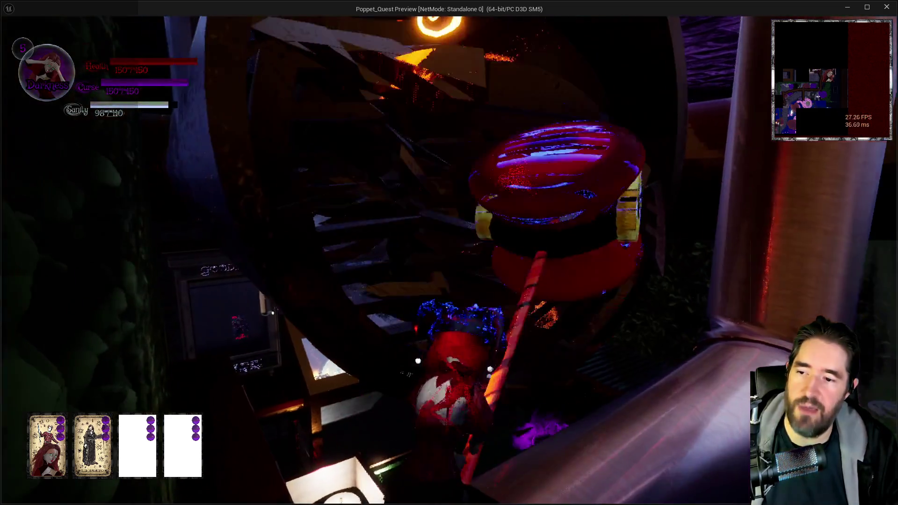
key(w)
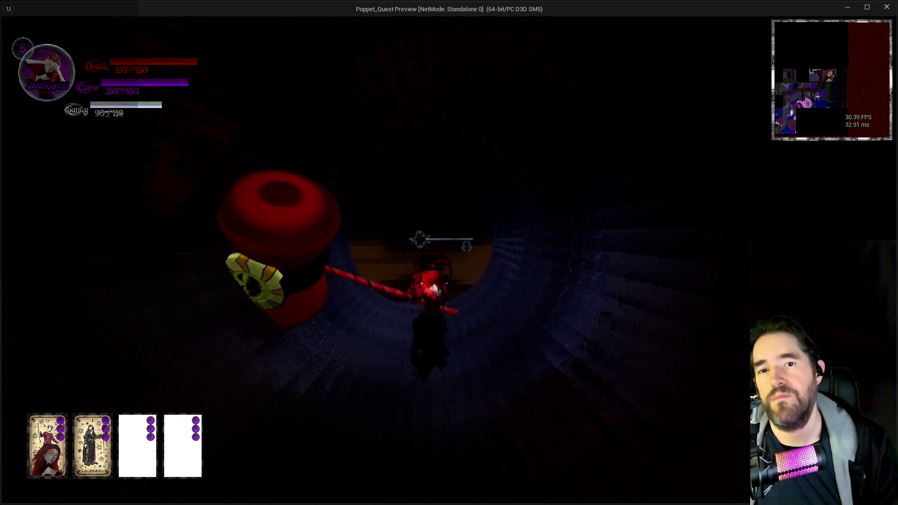
key(w)
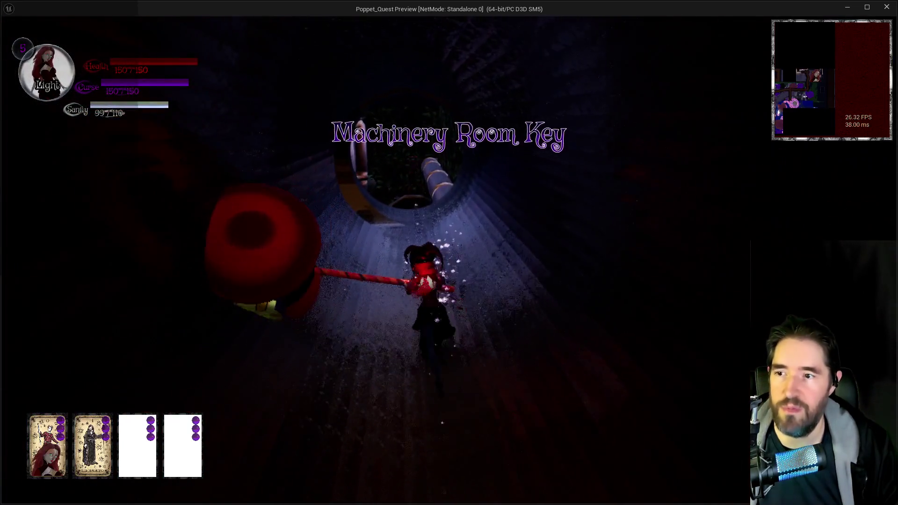
- Climb out of the tunnel and run along the pipe to the lantern
key(w)
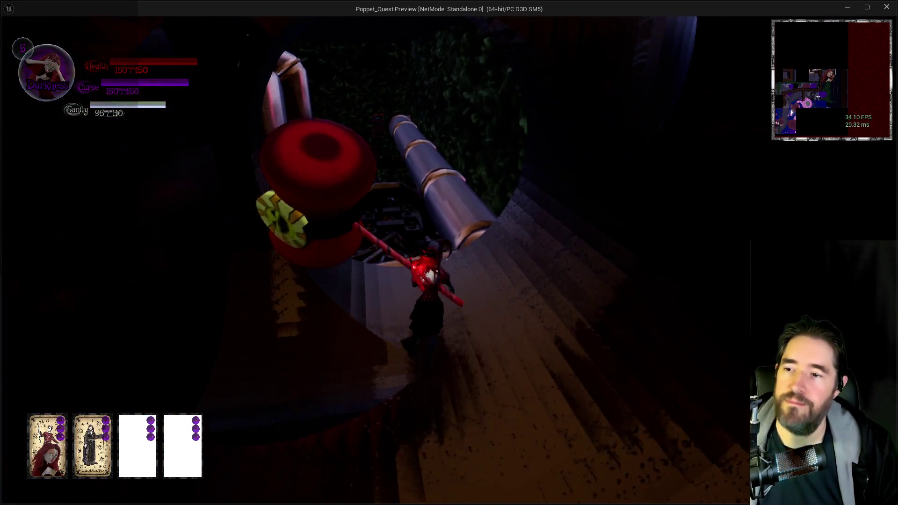
key(w)
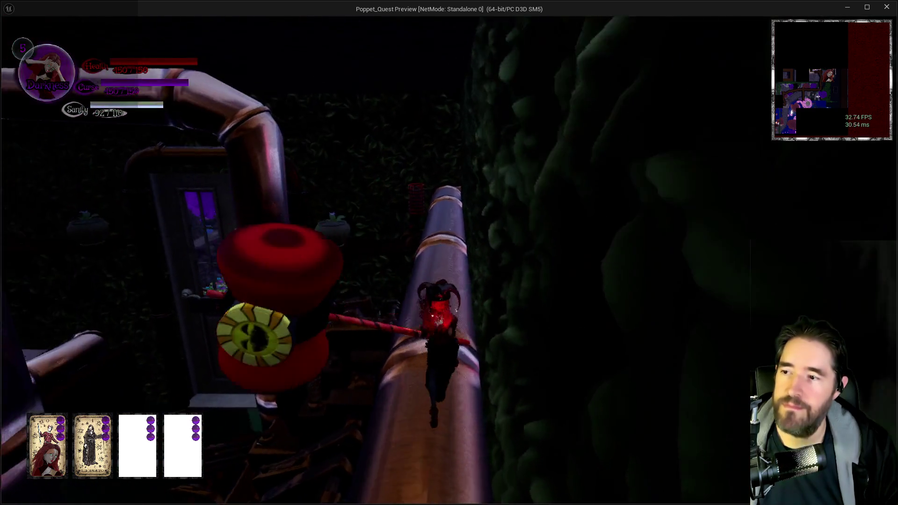
key(w)
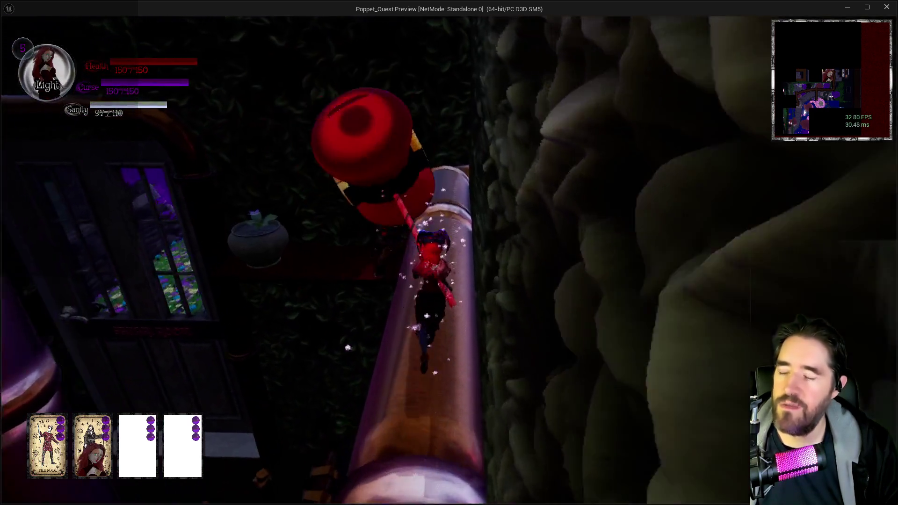
key(w)
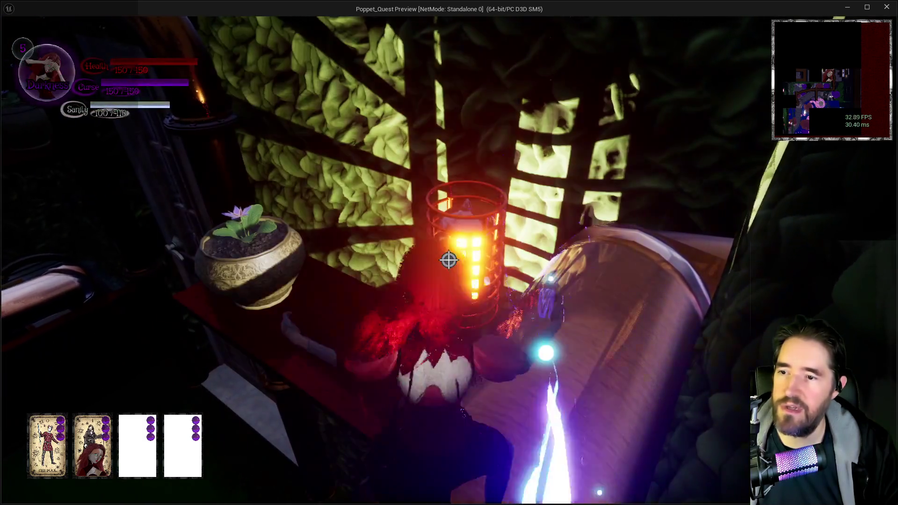
- Walk beside the green wall past the flower pot into the purple portal
key(w)
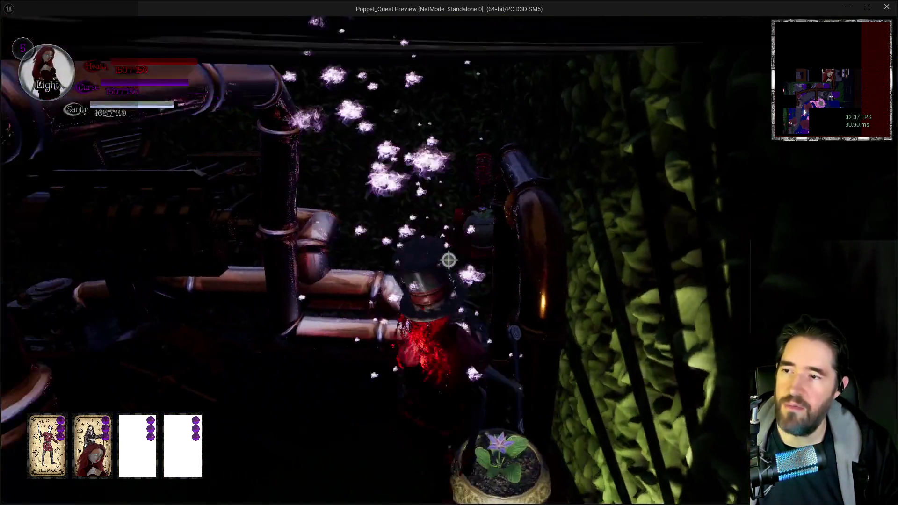
key(w)
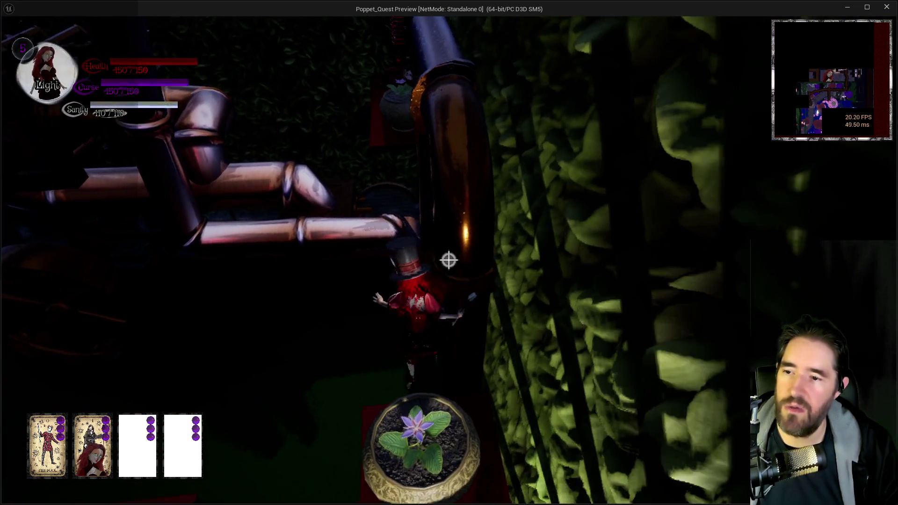
key(w)
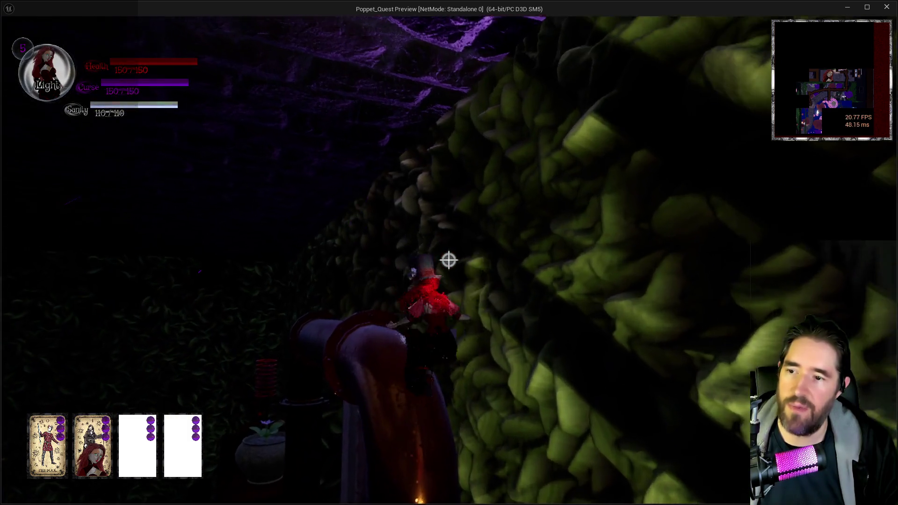
key(w)
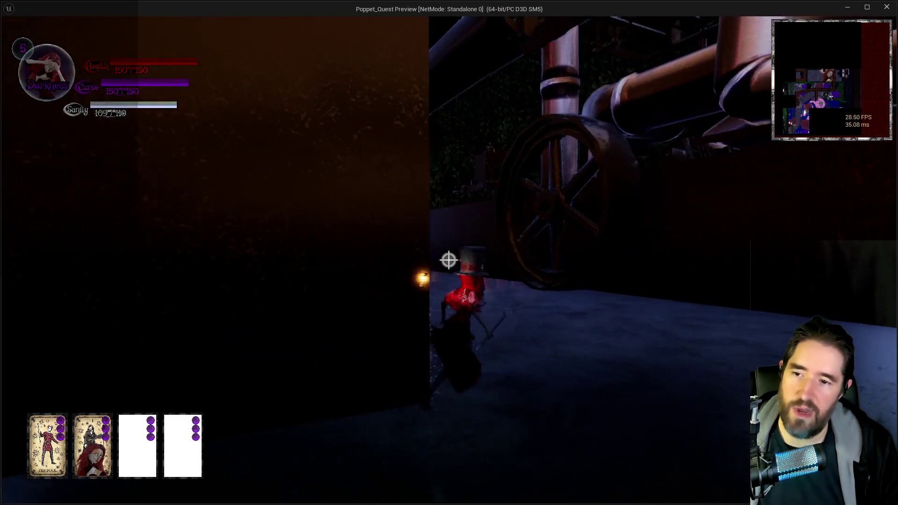
key(w)
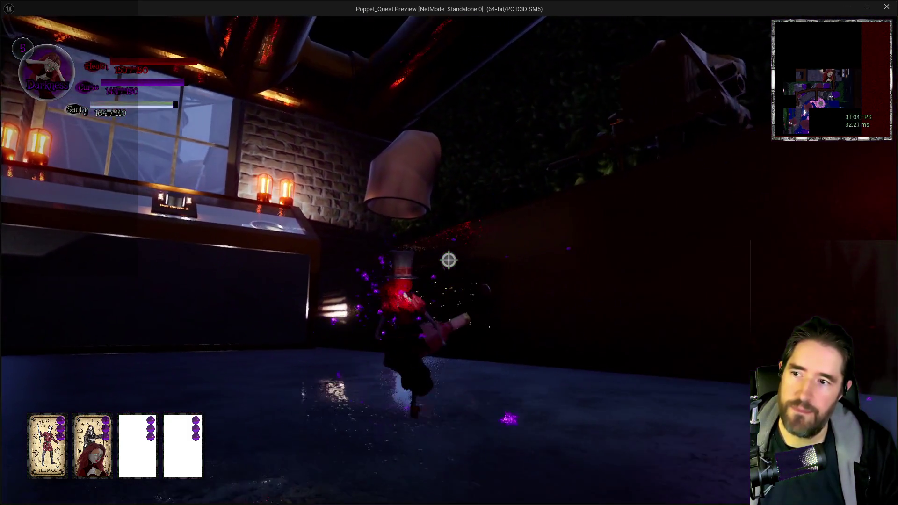
- Unleash a burst attack and move off the grate along the copper pipe
click(448, 261)
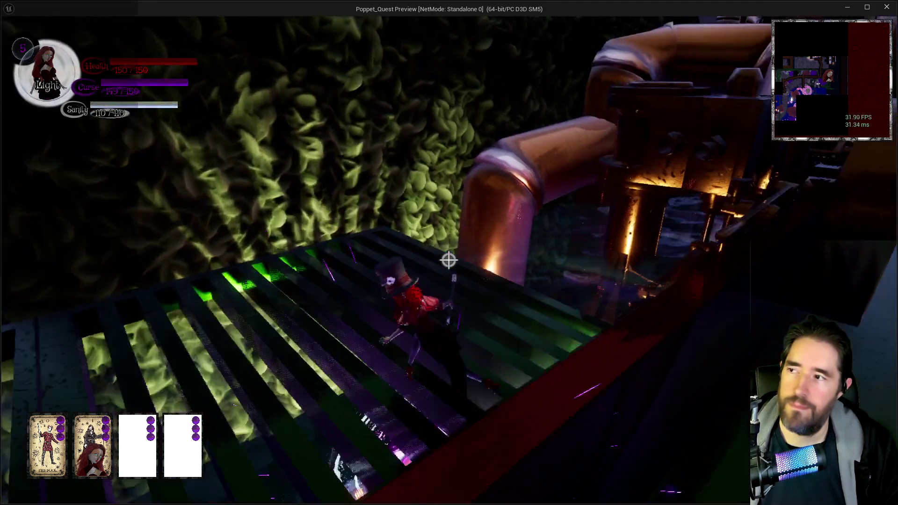
key(w)
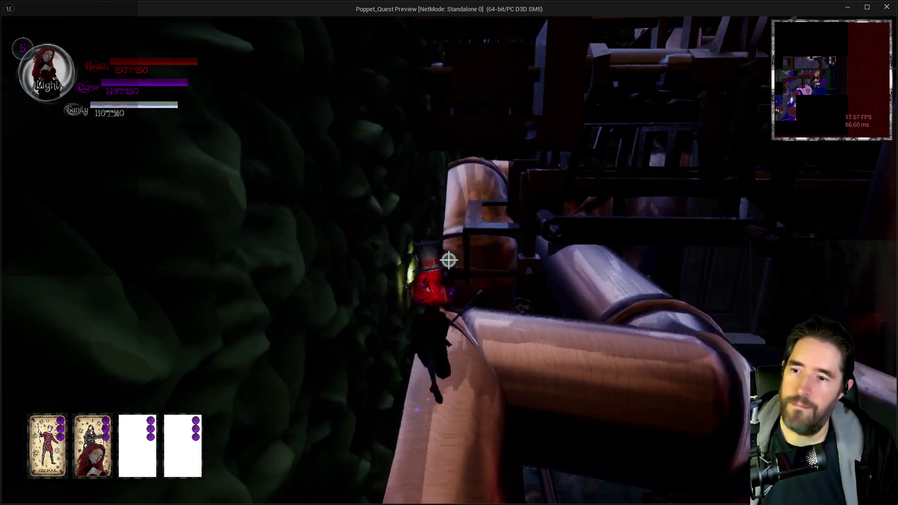
key(w)
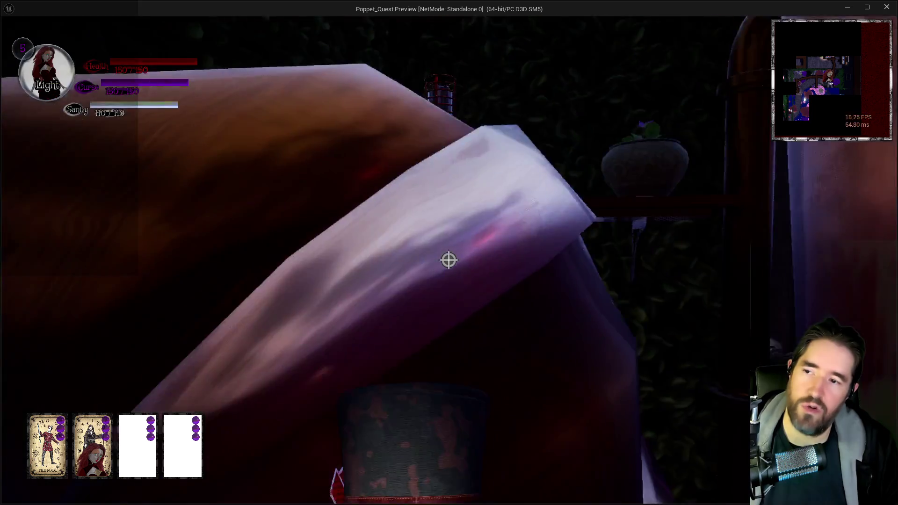
key(w)
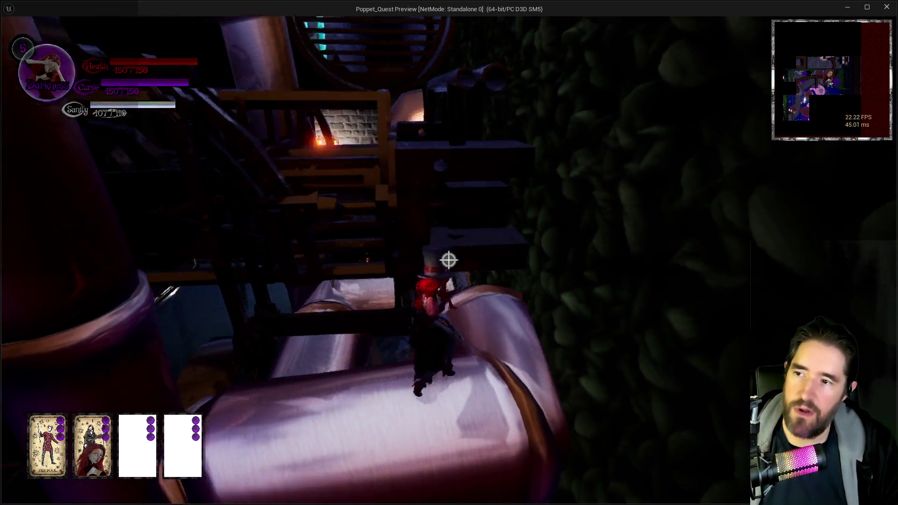
- Switch to Light form and climb the stairs beside the foliage up to the vent
key(w)
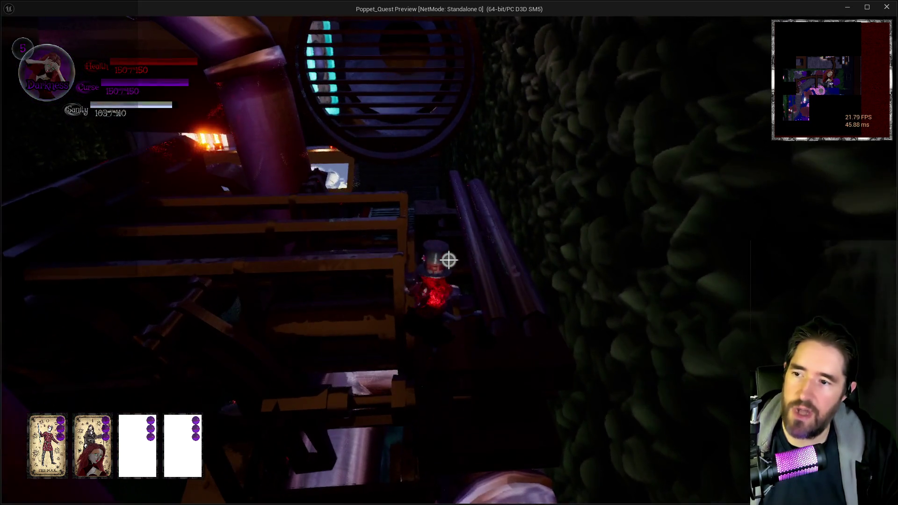
key(q)
key(w)
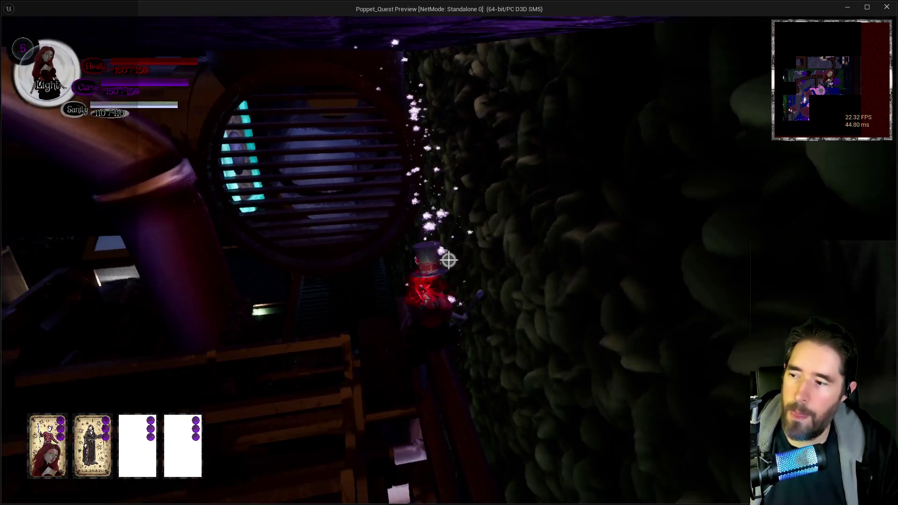
key(w)
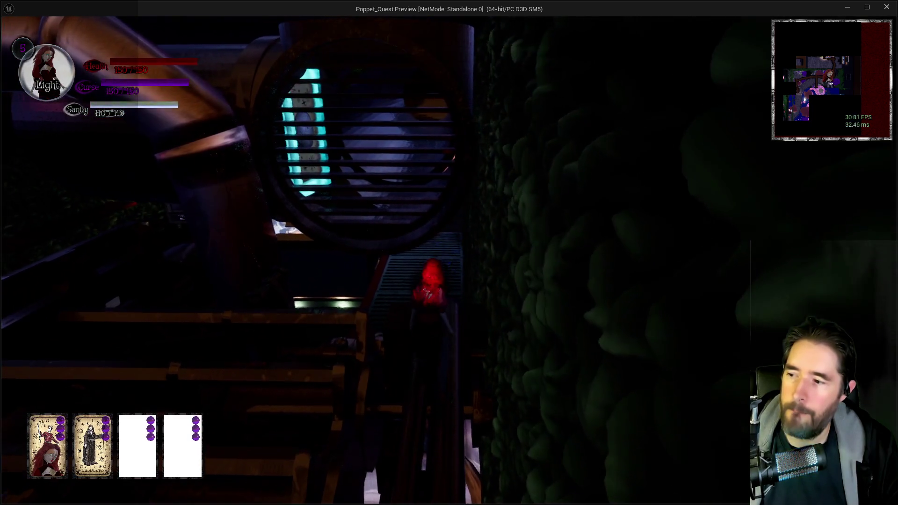
key(w)
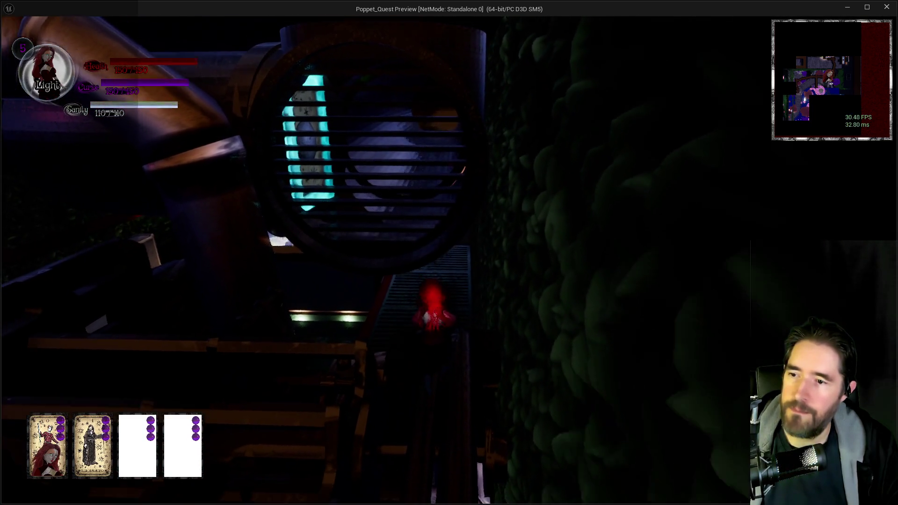
key(w)
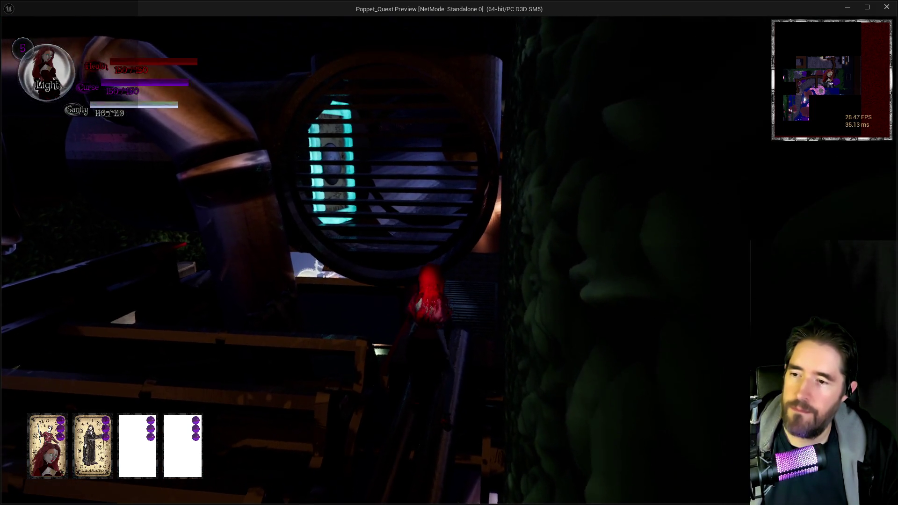
key(w)
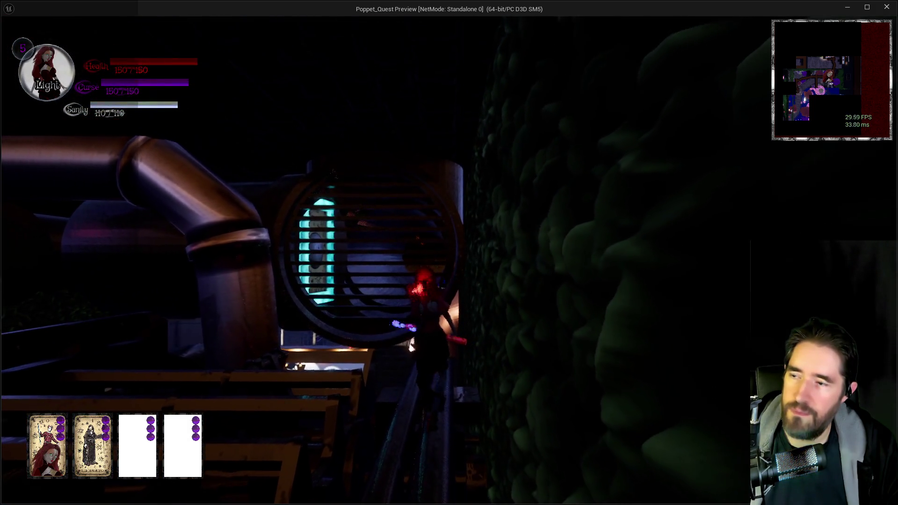
- Swing the large hammer, pause the game, and scroll through the Chapter 1 notes document
key(e)
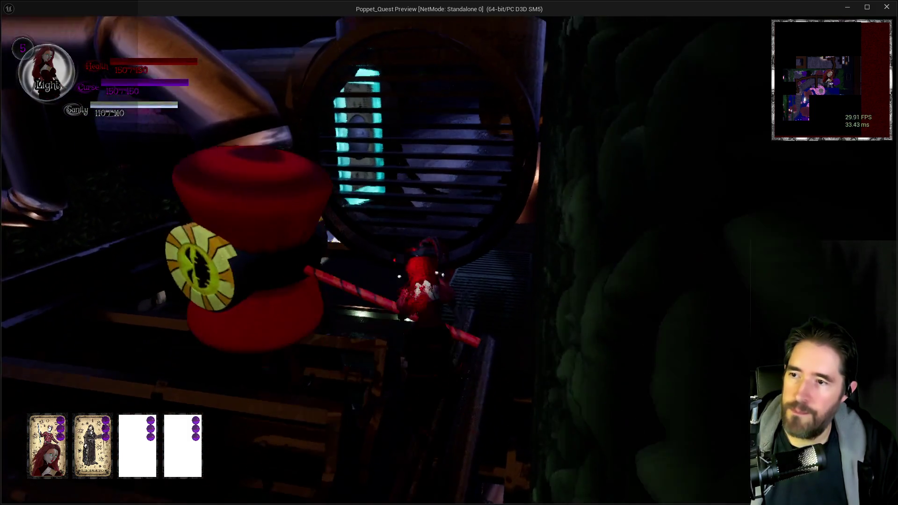
key(Escape)
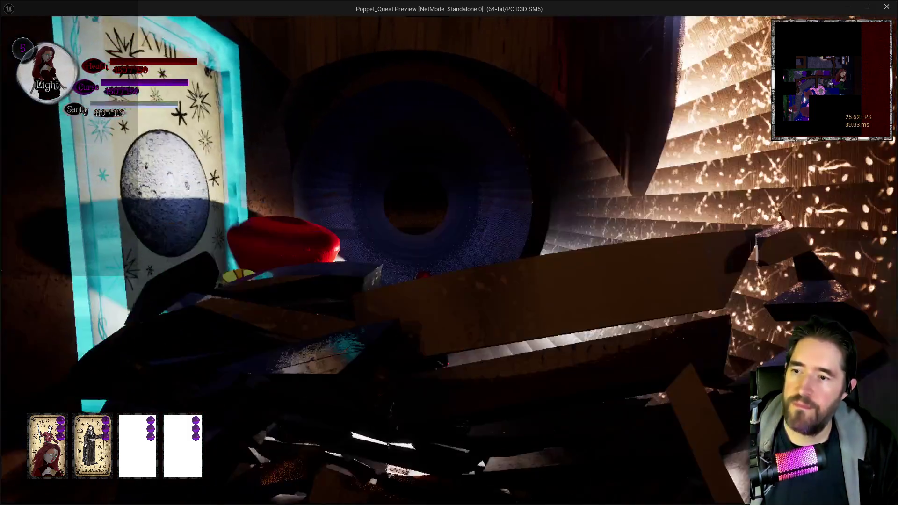
key(alt+Tab)
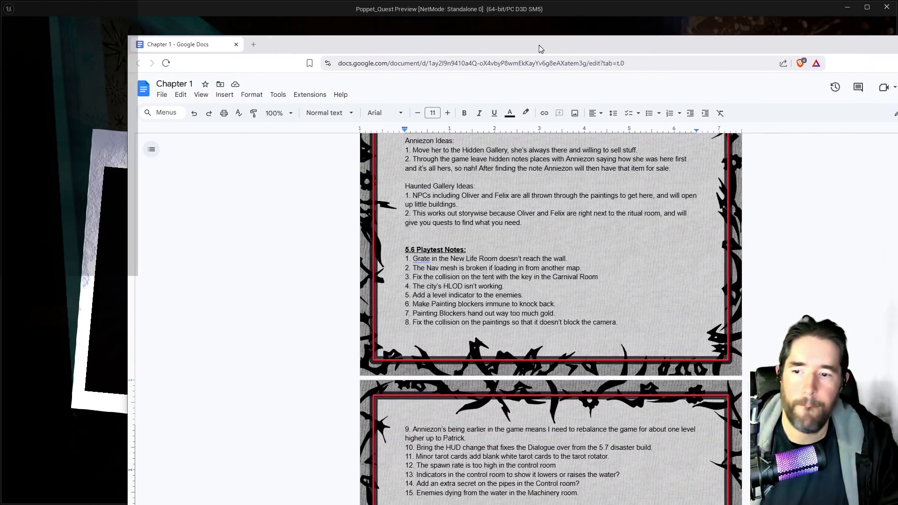
scroll(511, 322, down, 3)
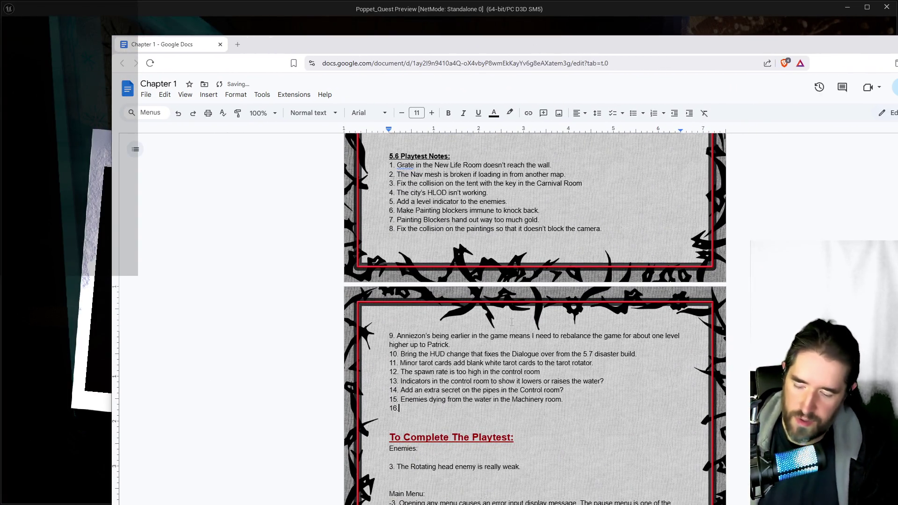